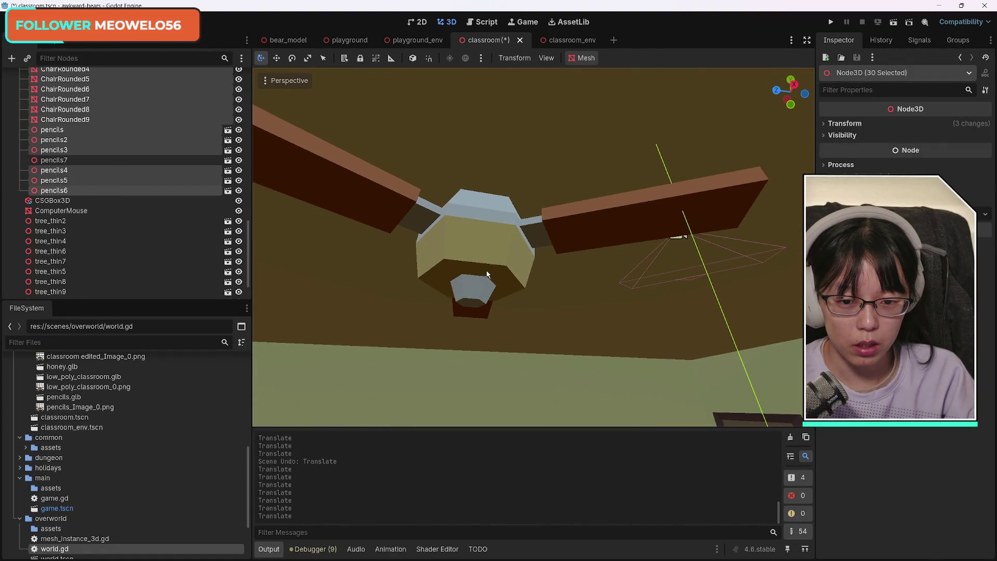
Raise the ceiling fan slightly along its Y axis
click(487, 274)
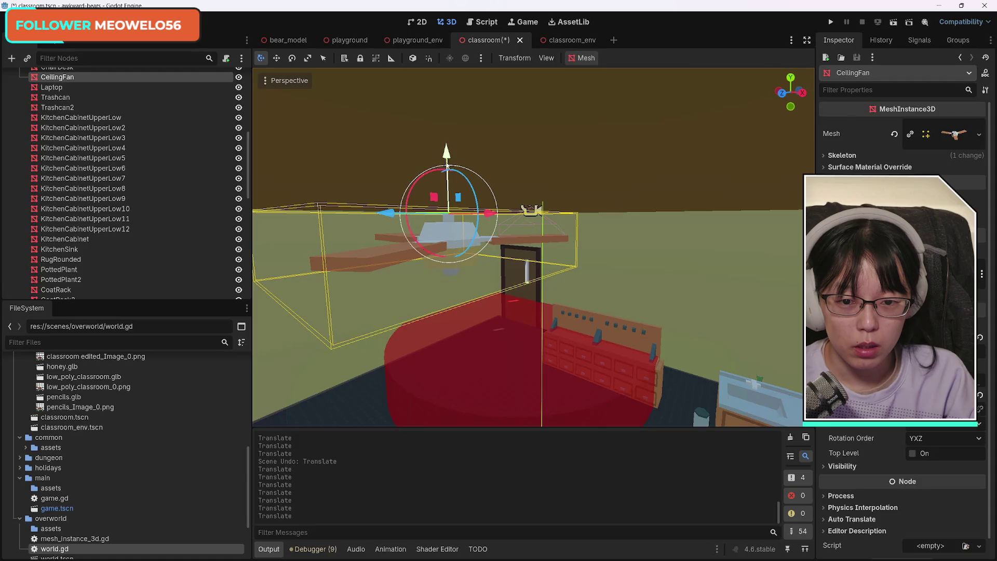
mouse_move(447, 164)
mouse_down()
mouse_move(446, 200)
mouse_move(445, 138)
mouse_up()
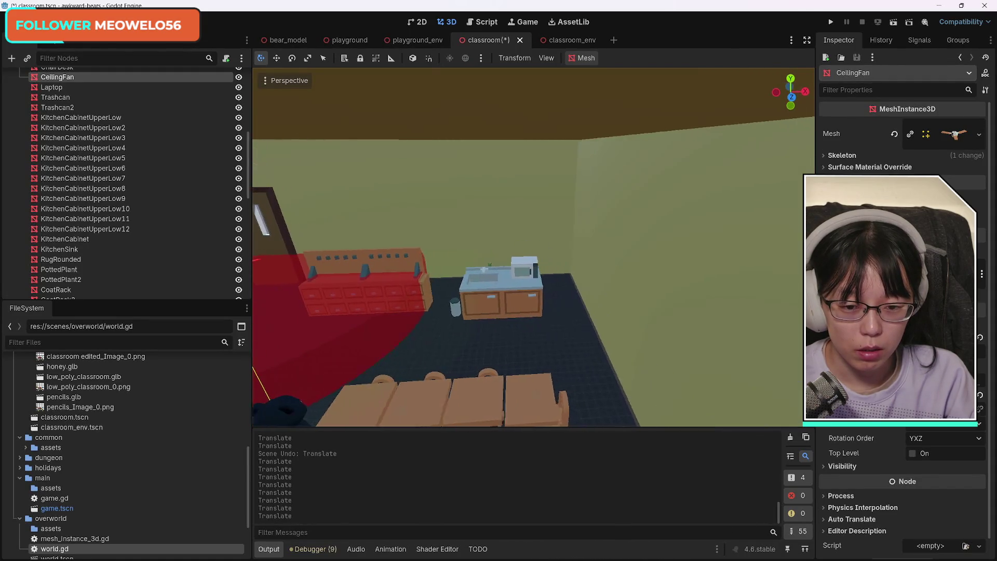
scroll(604, 335, up, 2)
Shift the microwave, kitchen cabinet, sink and trash can together along X, then Z
click(601, 273)
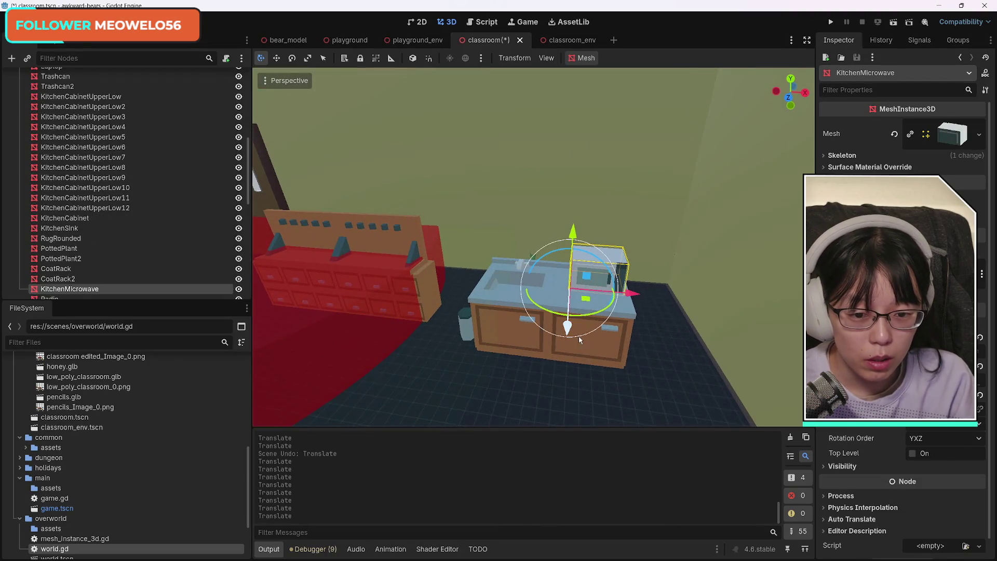
shift+click(615, 357)
shift+click(502, 330)
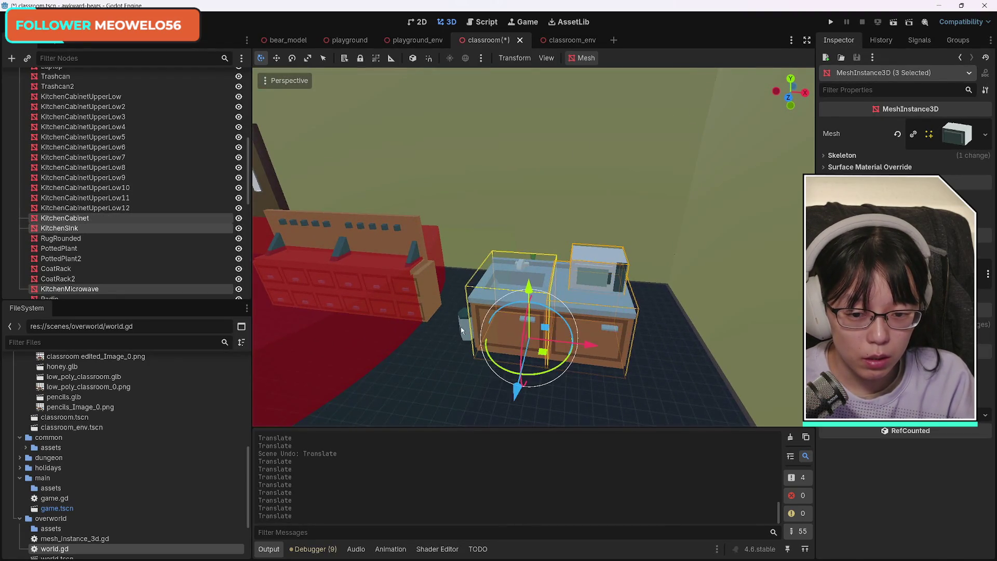
shift+click(464, 331)
mouse_move(572, 344)
mouse_down()
mouse_move(677, 356)
mouse_move(665, 355)
mouse_up()
drag(605, 407, 616, 324)
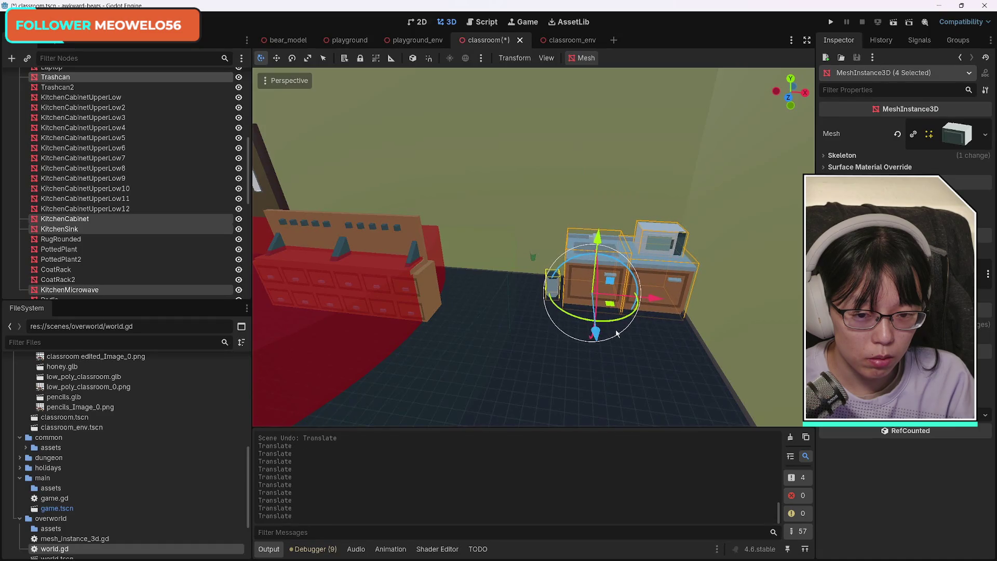
mouse_move(540, 361)
mouse_down()
mouse_move(483, 358)
mouse_move(519, 364)
mouse_move(499, 374)
mouse_move(509, 384)
mouse_move(489, 363)
mouse_move(520, 374)
mouse_move(504, 373)
mouse_up()
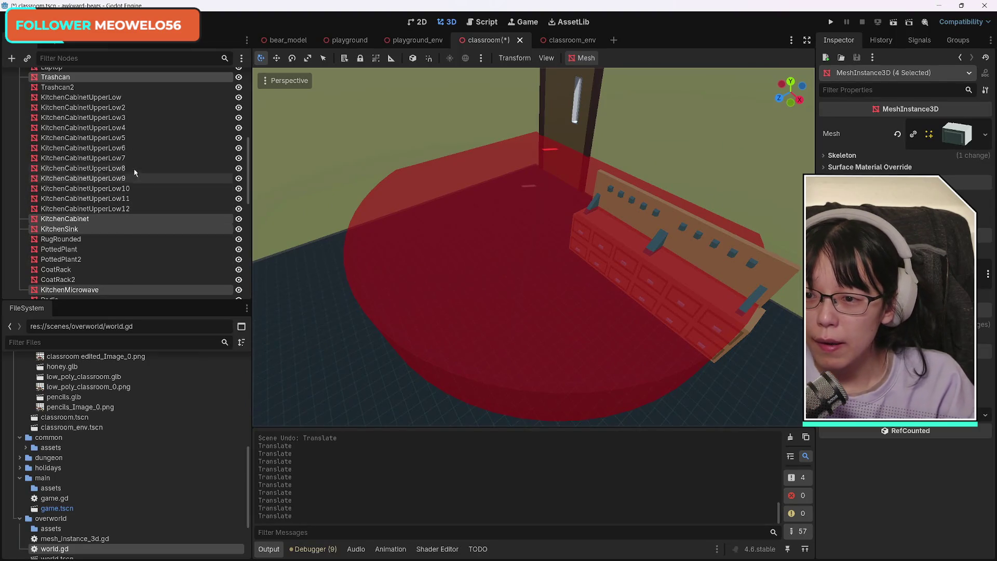
Select all twelve upper kitchen cabinets plus both coat racks
click(107, 99)
shift+click(133, 209)
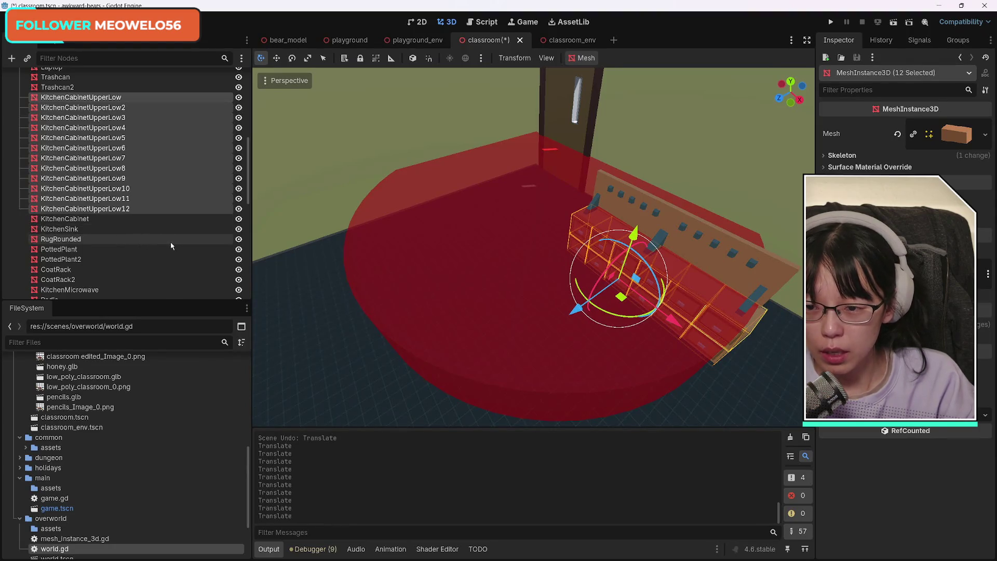
scroll(177, 248, down, 3)
scroll(177, 248, down, 8)
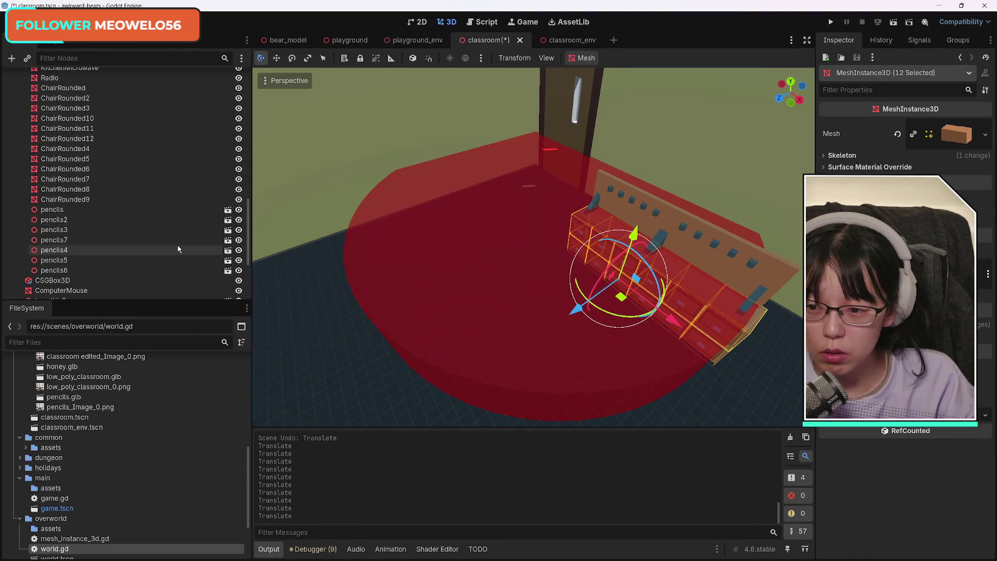
scroll(178, 246, up, 6)
ctrl+click(79, 131)
ctrl+click(79, 142)
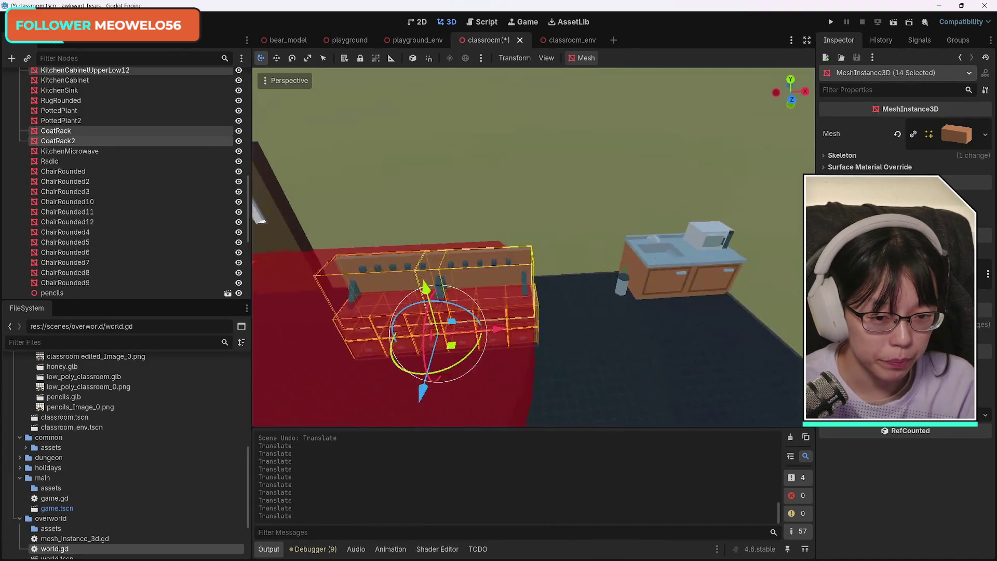
Move the 14 selected meshes along Z and save the scene
key(f)
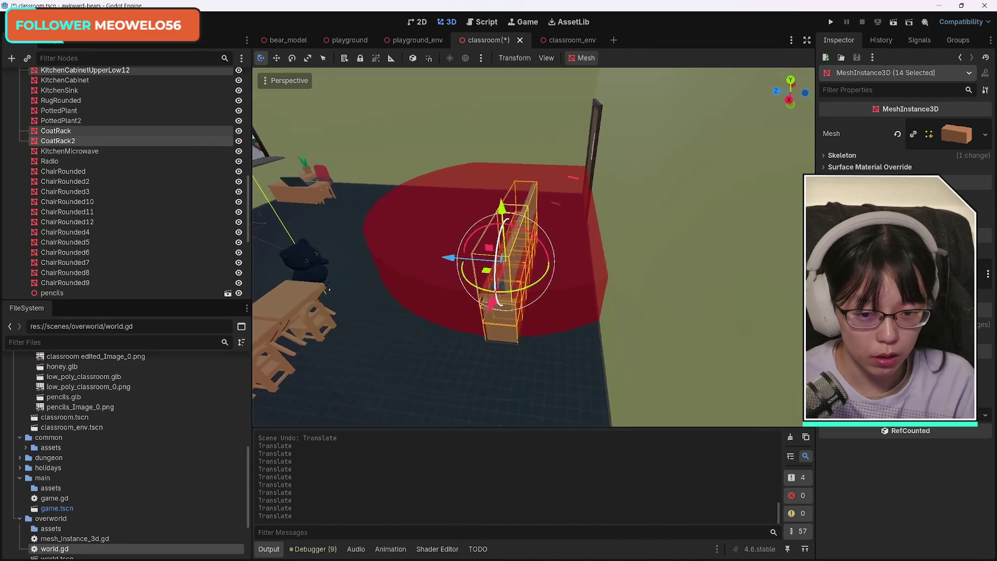
mouse_move(471, 265)
mouse_down()
mouse_move(540, 273)
mouse_move(527, 272)
mouse_up()
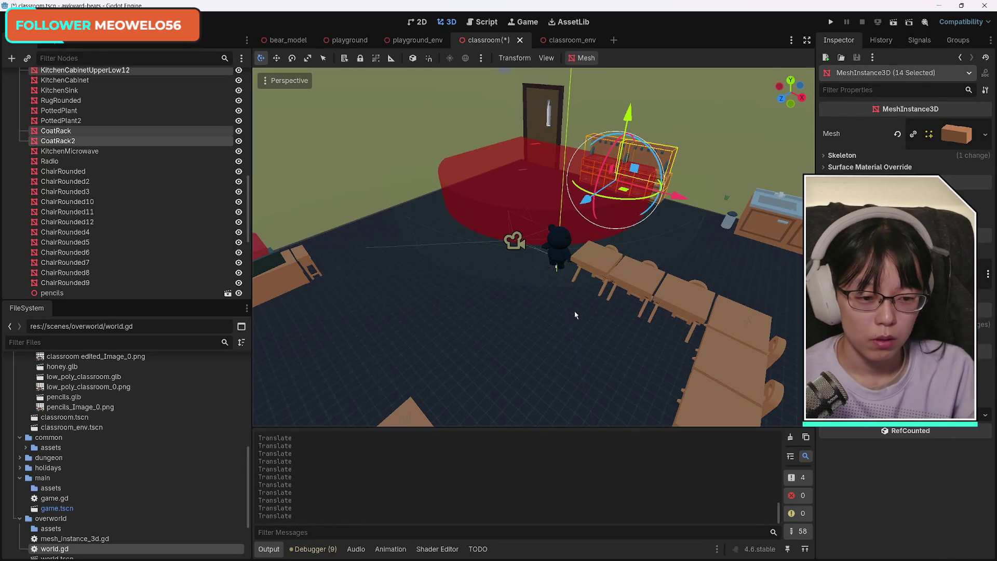
mouse_move(513, 321)
mouse_down()
mouse_move(692, 352)
mouse_move(502, 318)
mouse_move(513, 322)
mouse_up()
key(ctrl+s)
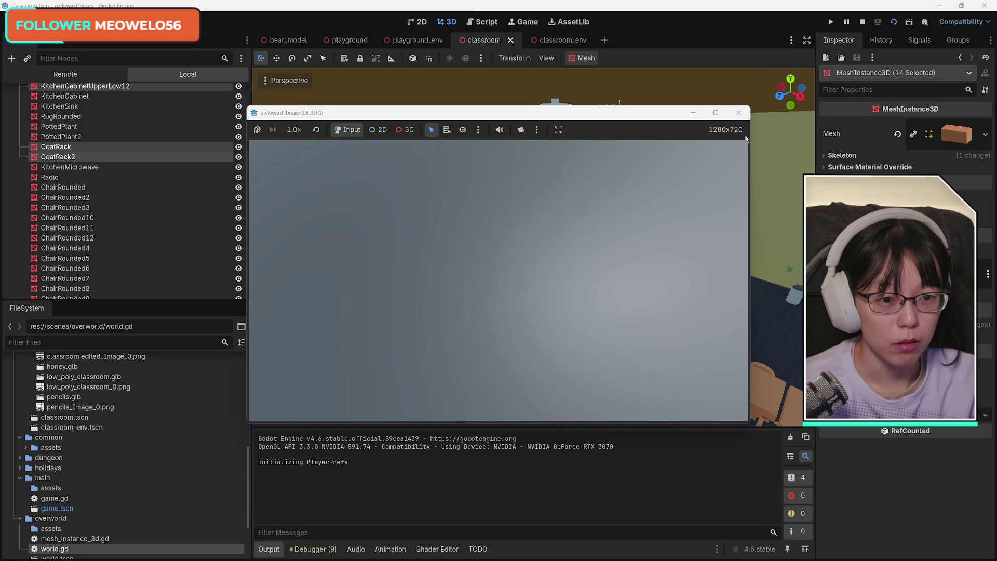
Close the test game, try lifting the coat rack along Y, undo it, and select classroom edited
click(738, 113)
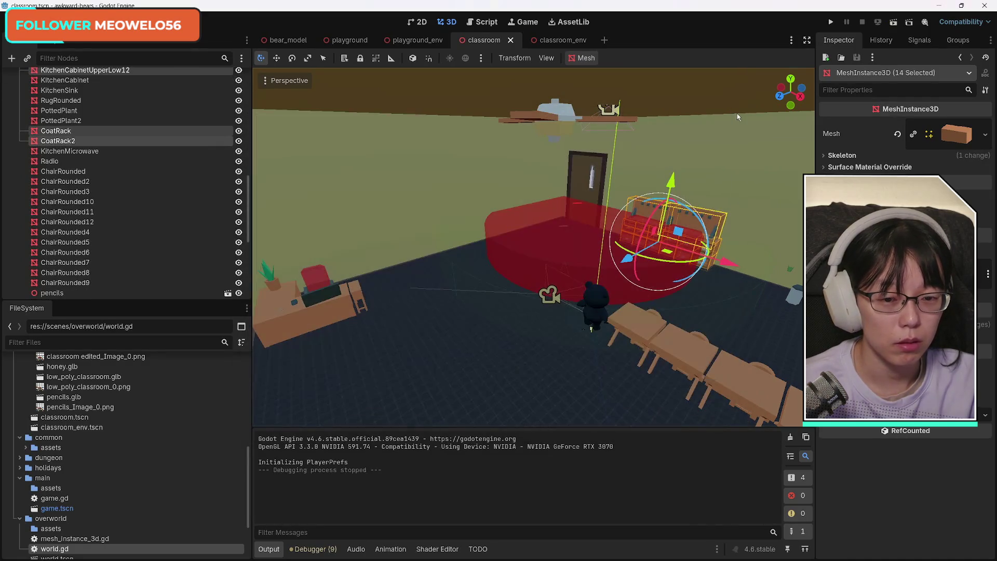
key(f)
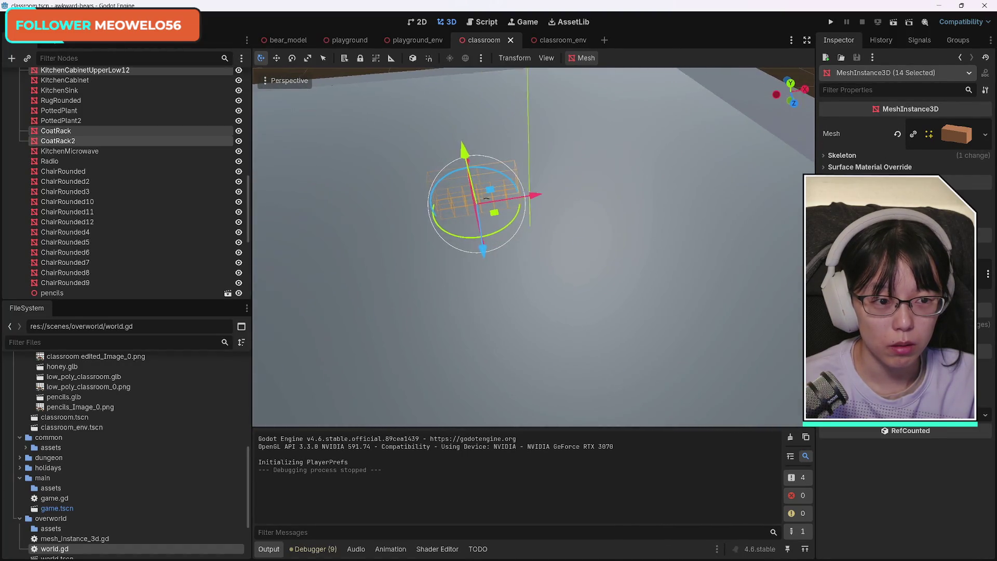
mouse_move(440, 177)
mouse_down()
mouse_move(441, 163)
mouse_move(530, 220)
mouse_up()
key(ctrl+z)
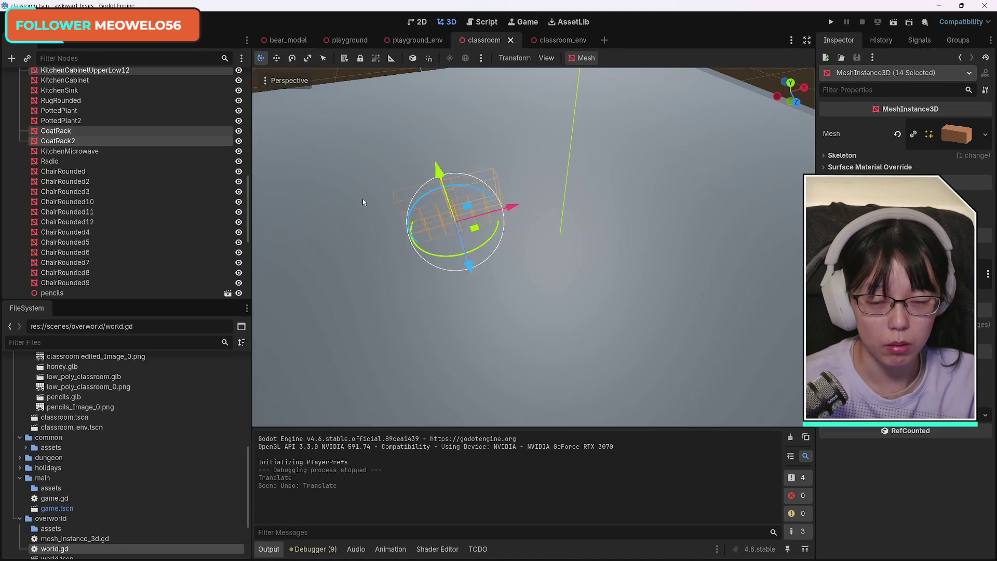
click(347, 225)
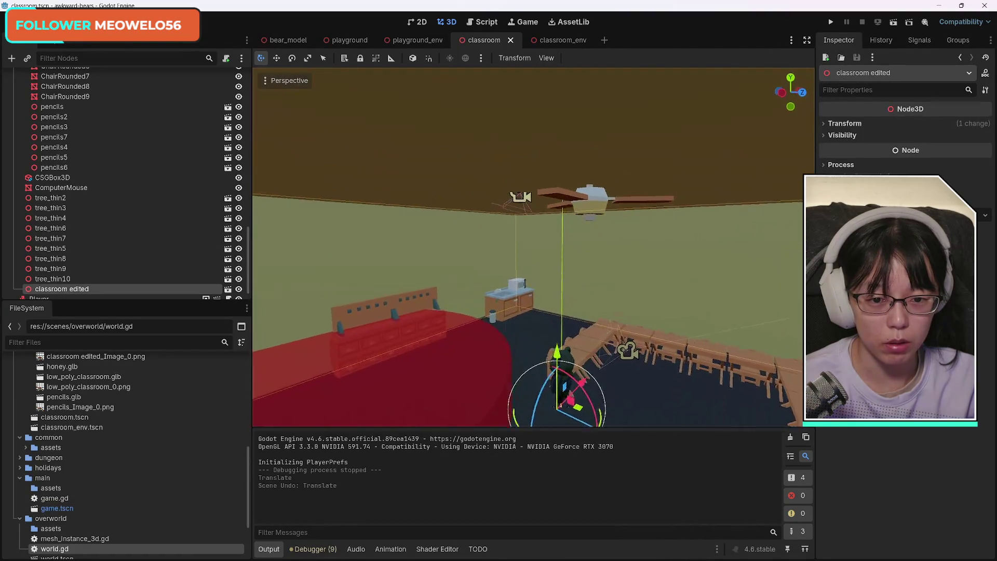
Lower the roaming camera slightly and test-run the scene
click(570, 216)
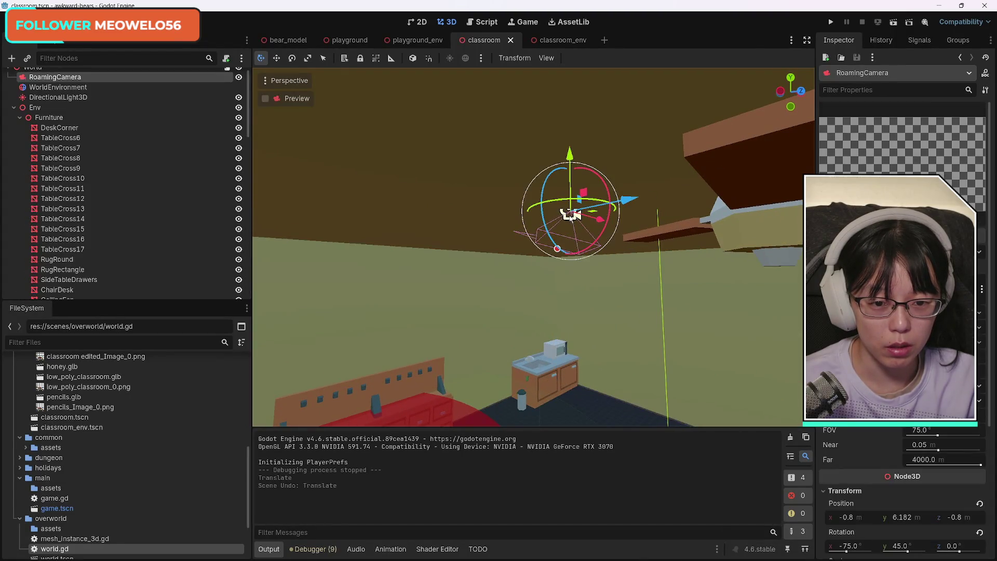
mouse_move(570, 161)
mouse_down()
mouse_move(566, 175)
mouse_move(561, 142)
mouse_move(555, 166)
mouse_up()
click(894, 23)
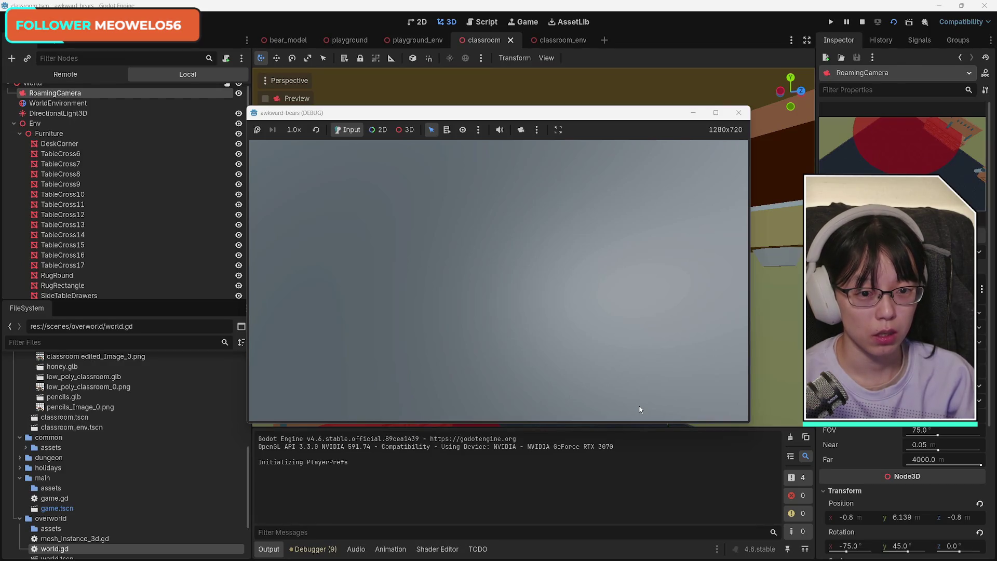
click(738, 112)
Hide the classroom edited shell, run the scene again, then make the shell visible
scroll(119, 256, down, 10)
scroll(119, 256, down, 5)
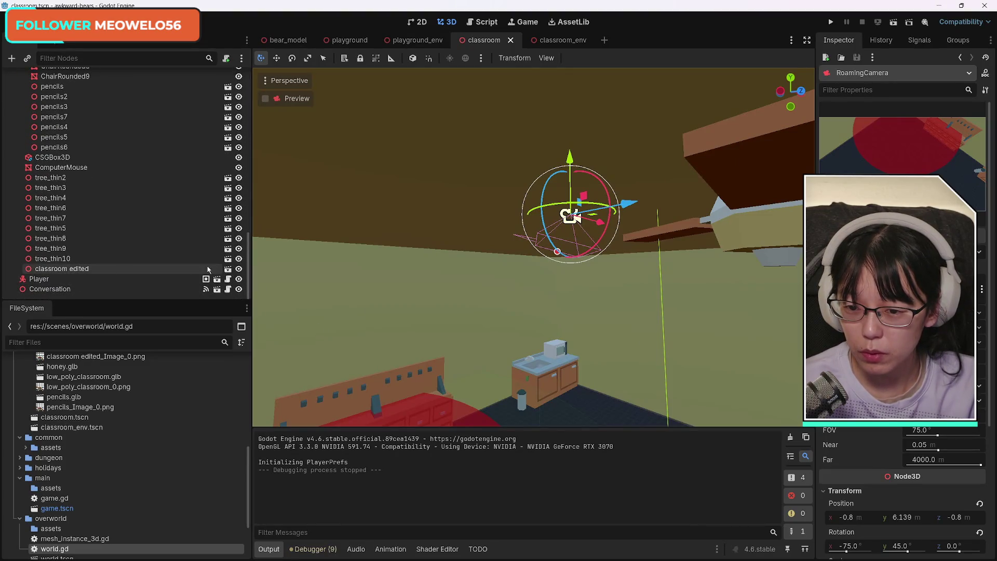
click(238, 269)
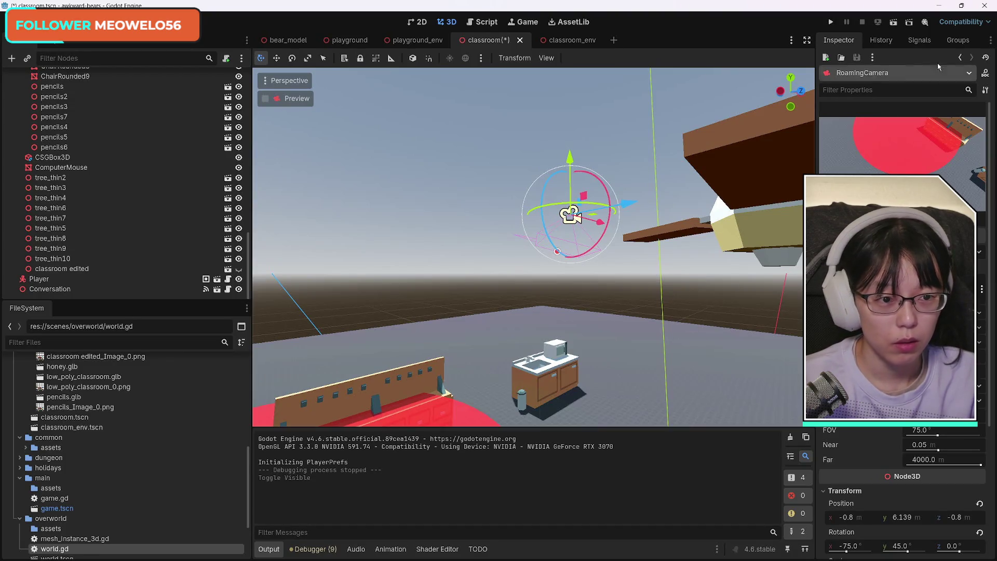
click(894, 23)
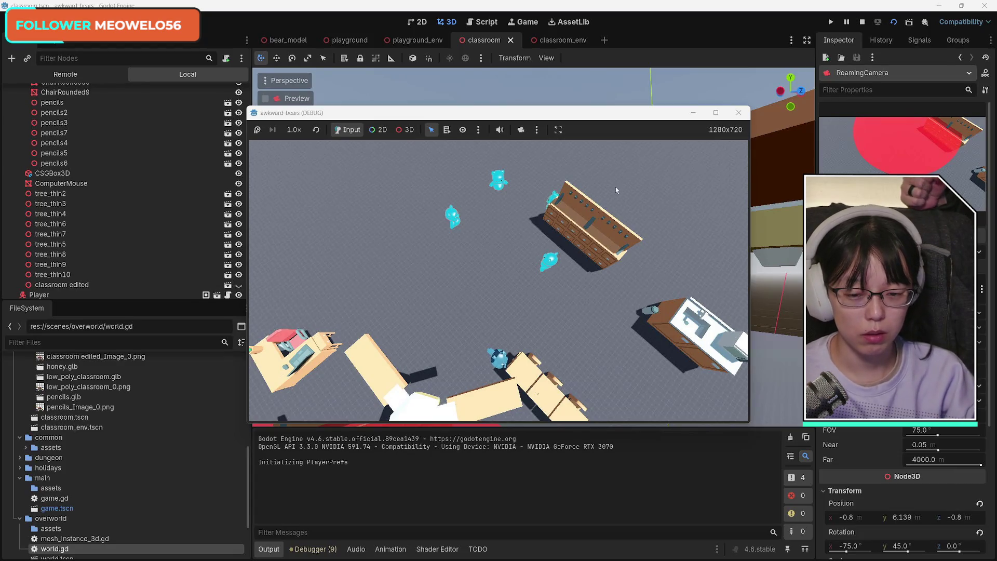
click(737, 113)
click(239, 269)
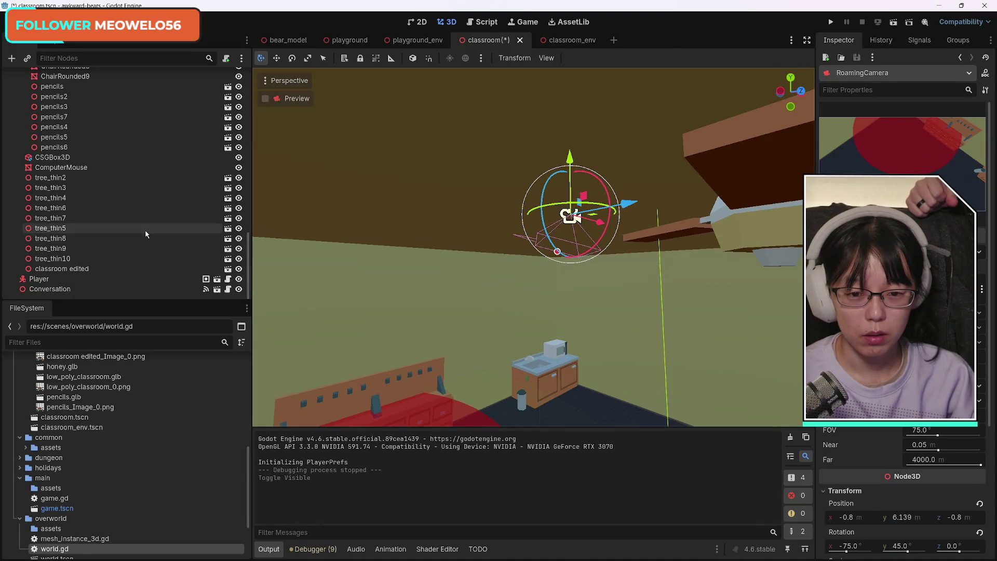
scroll(144, 231, up, 15)
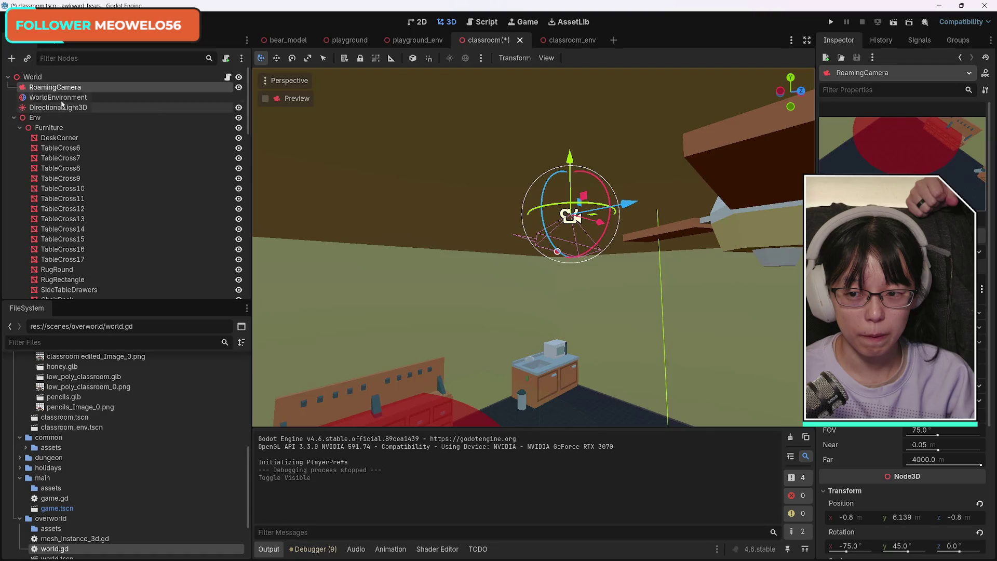
Set the roaming camera's height to 8.0 m
click(33, 76)
click(73, 87)
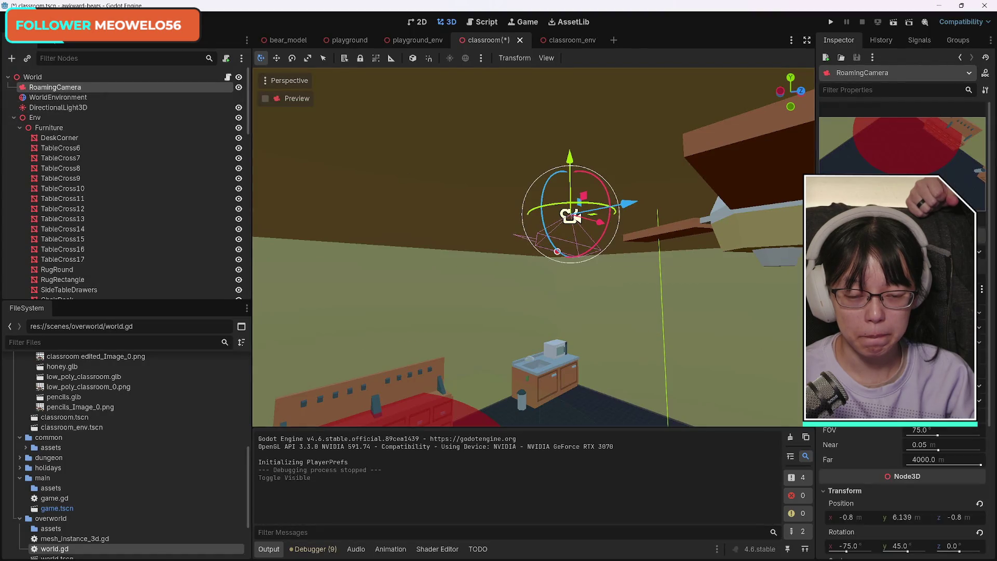
scroll(864, 429, down, 2)
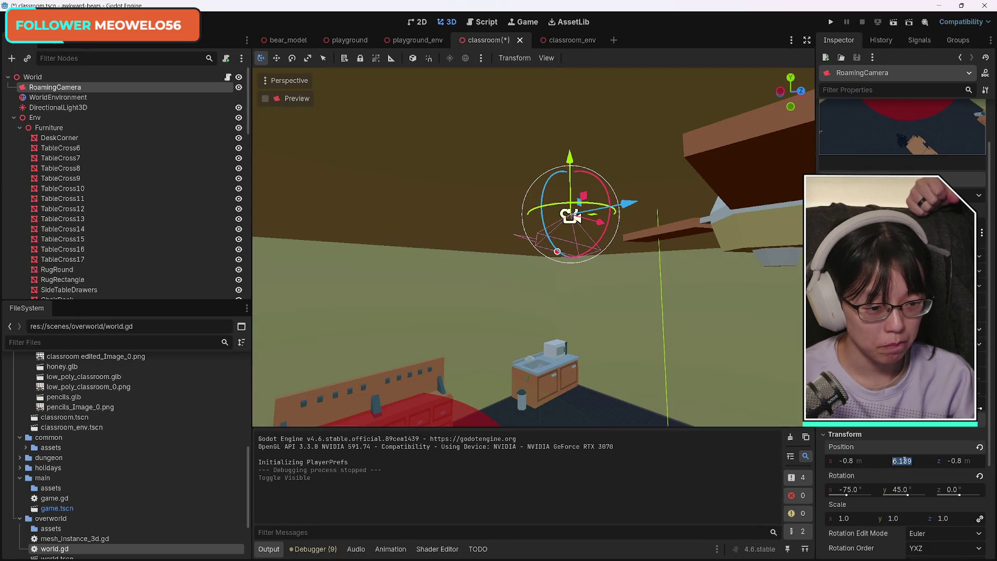
text(8)
key(Return)
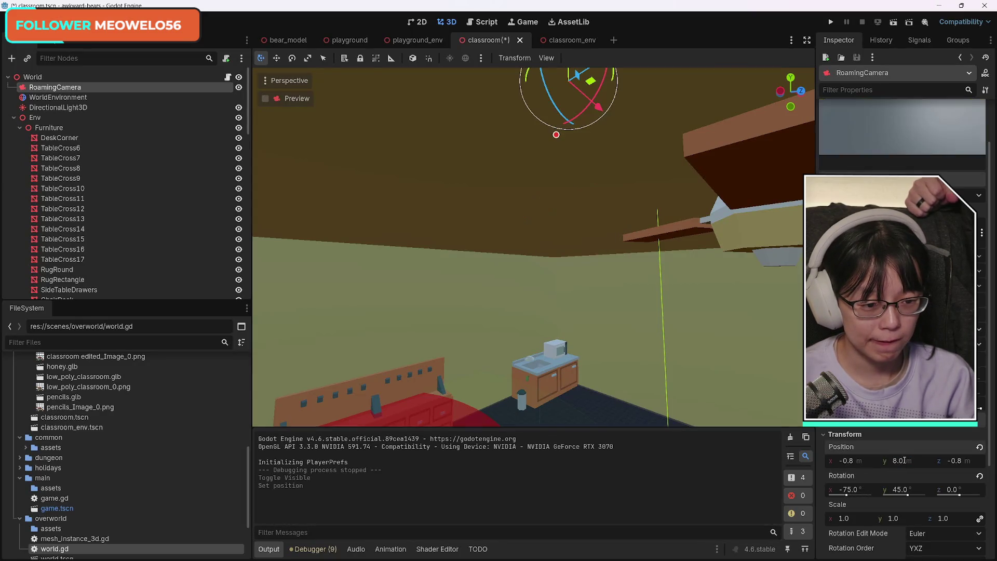
scroll(904, 467, up, 2)
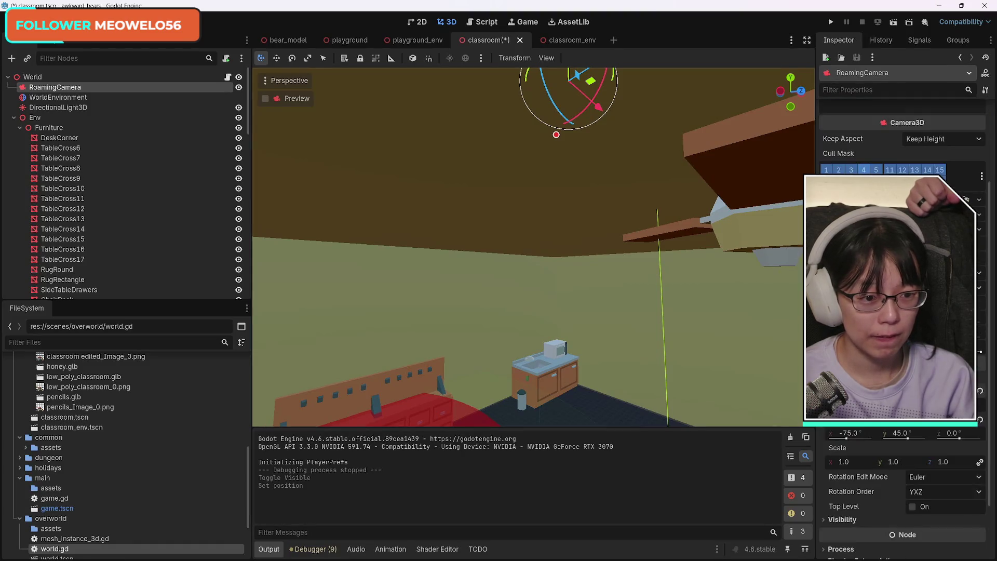
scroll(78, 234, down, 15)
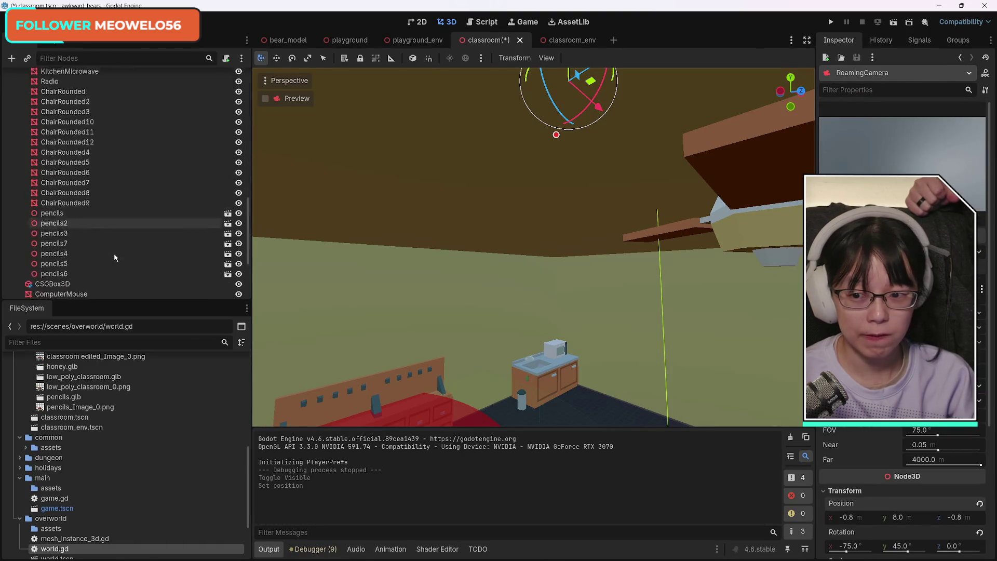
Undo the scale change on classroom edited and frame the model in the viewport
click(77, 270)
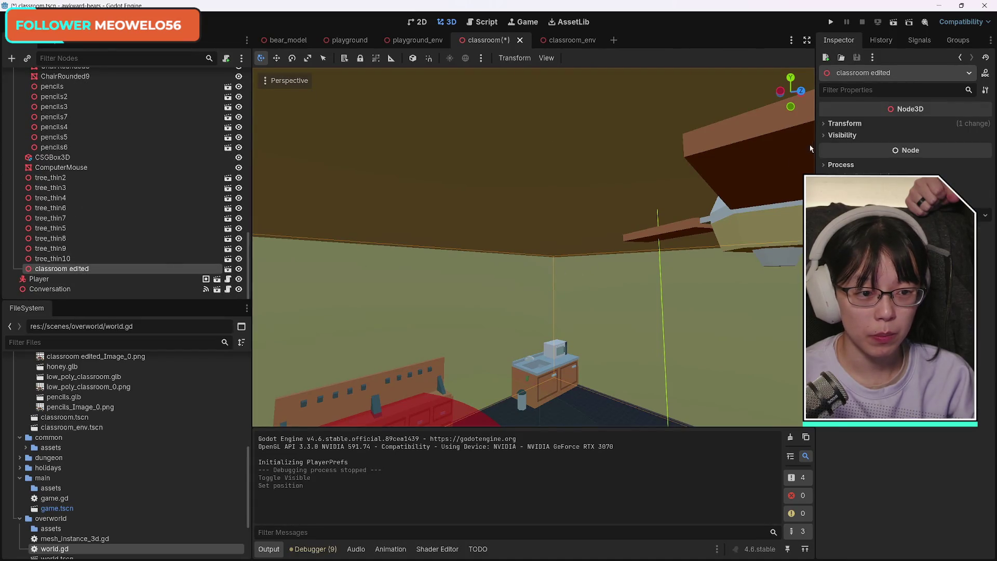
click(829, 124)
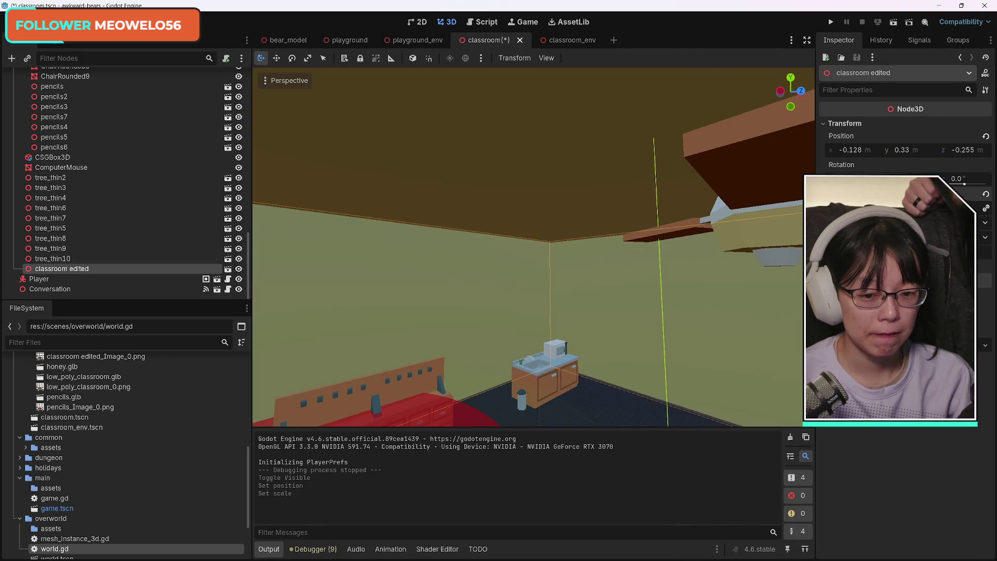
key(ctrl+z)
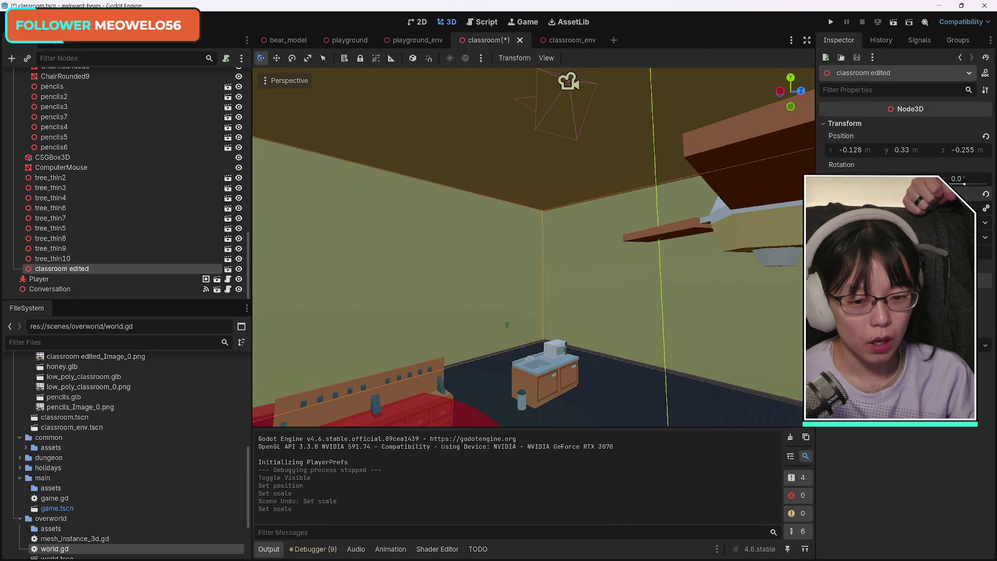
key(f)
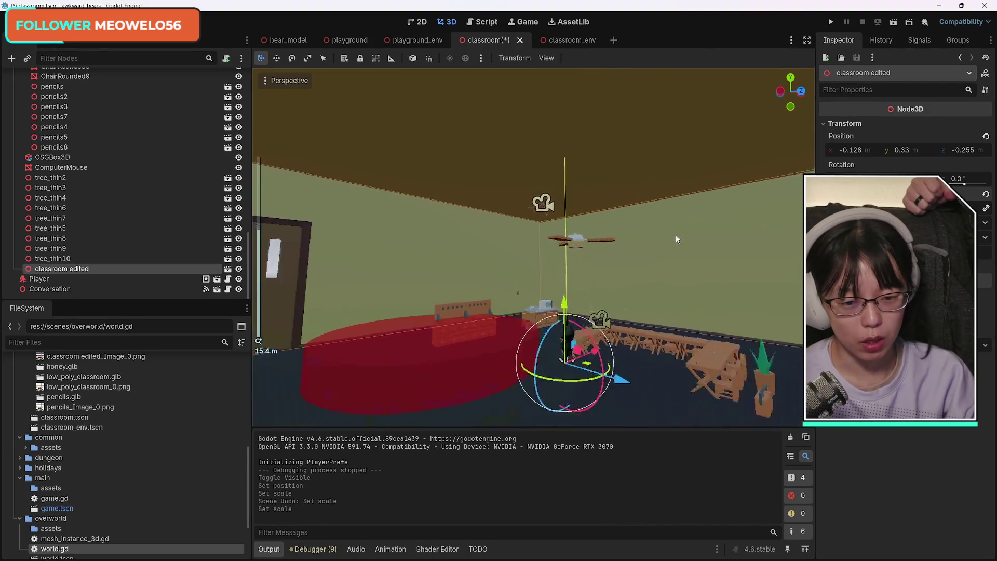
scroll(676, 238, down, 4)
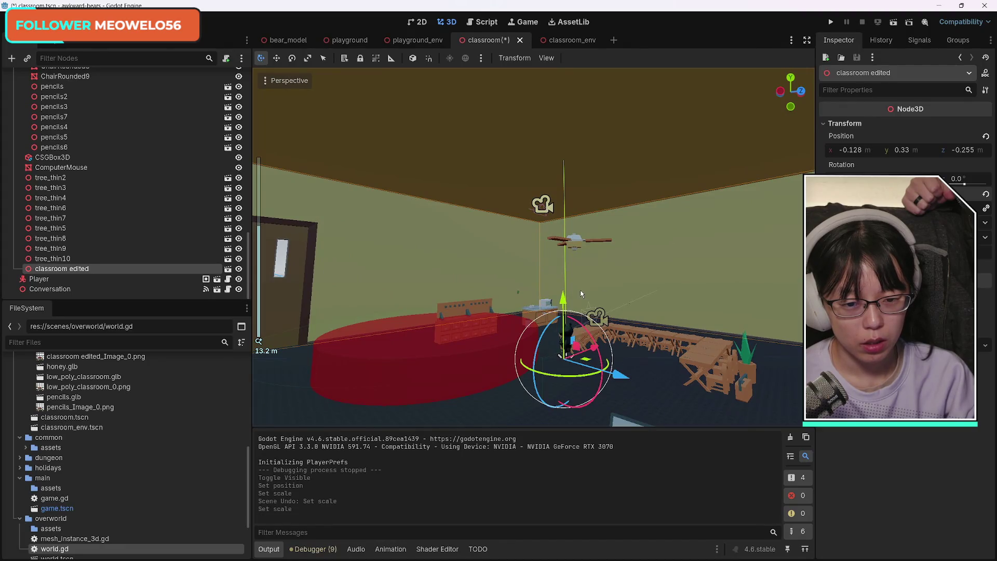
Test-run the classroom scene in the game window, then close it
click(895, 24)
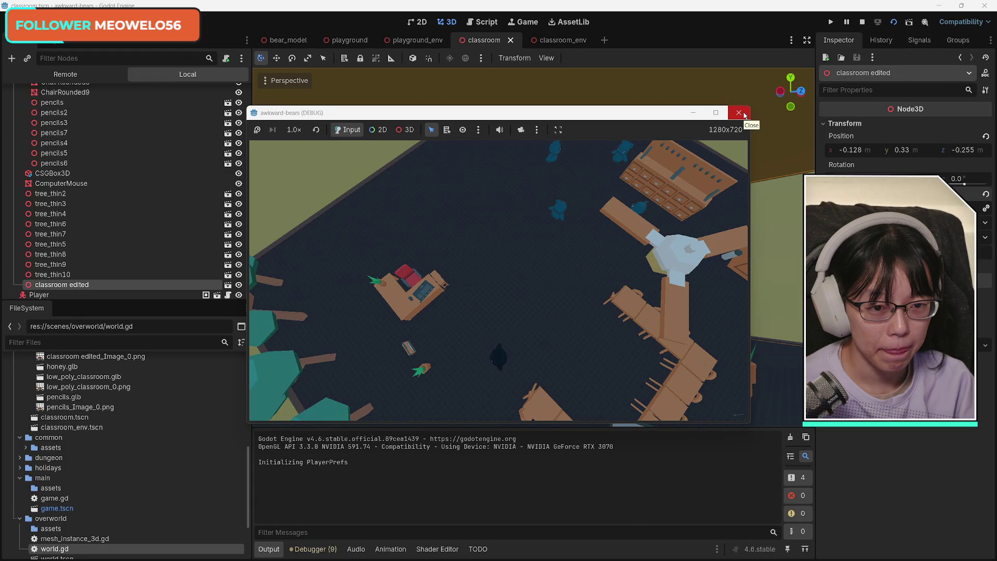
click(740, 112)
Select tree_thin2 through tree_thin10 and move them along Z toward the wall
key(w)
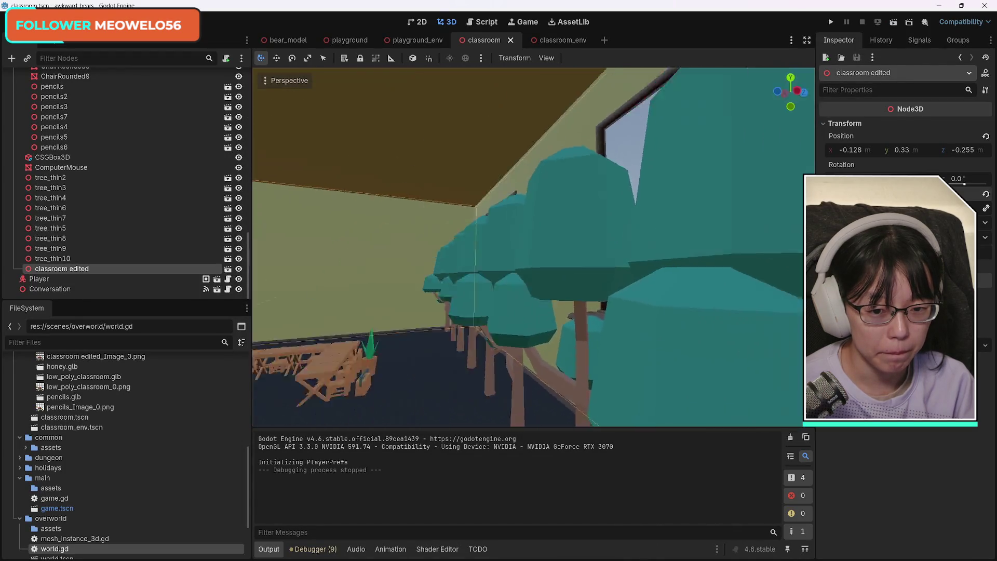
key(w)
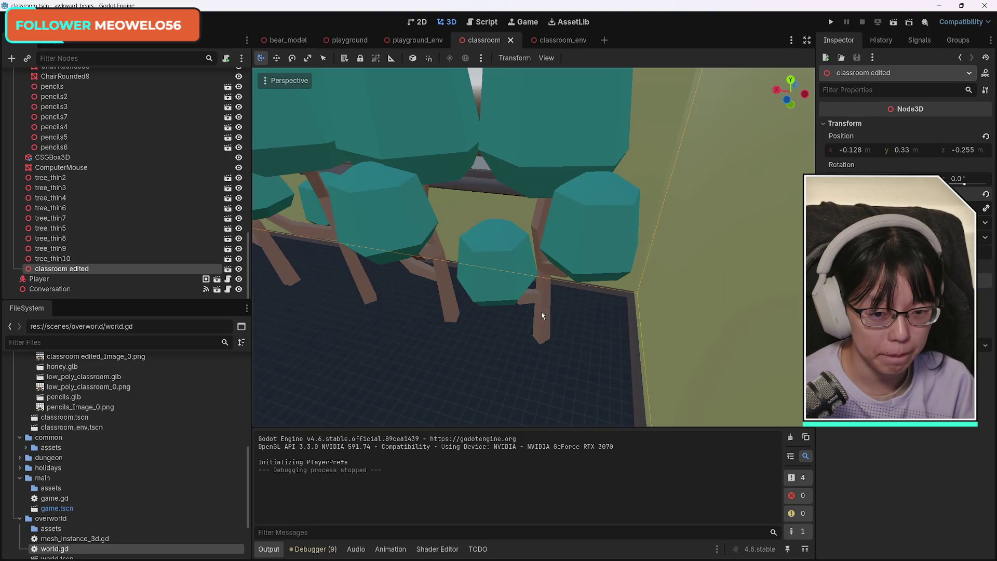
click(541, 315)
click(99, 188)
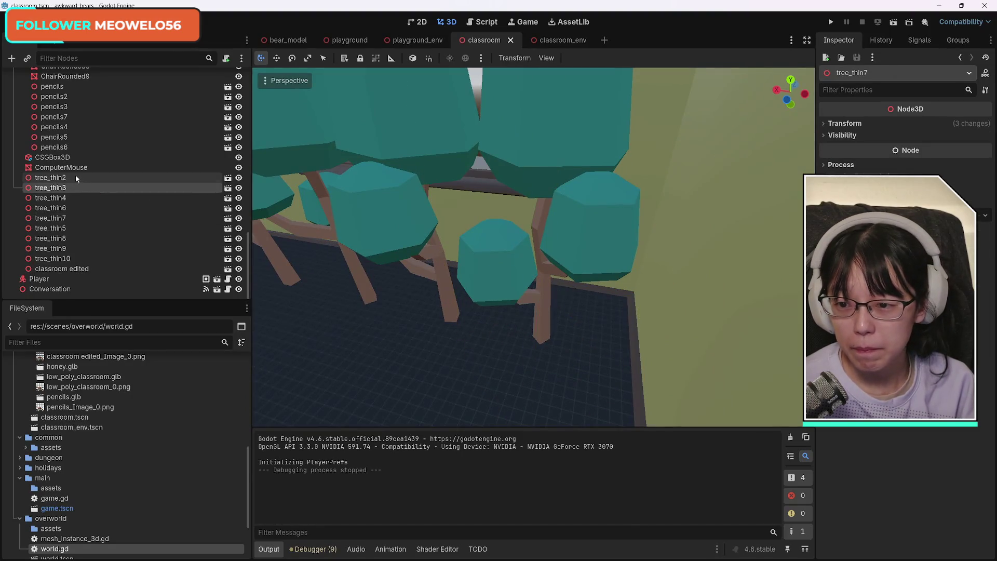
click(78, 177)
shift+click(71, 259)
key(f)
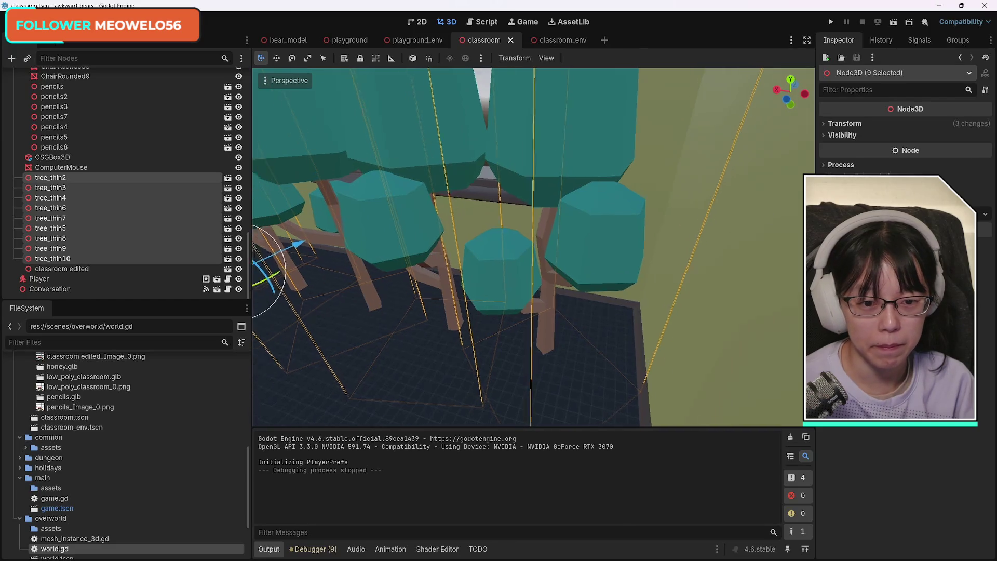
scroll(750, 213, down, 3)
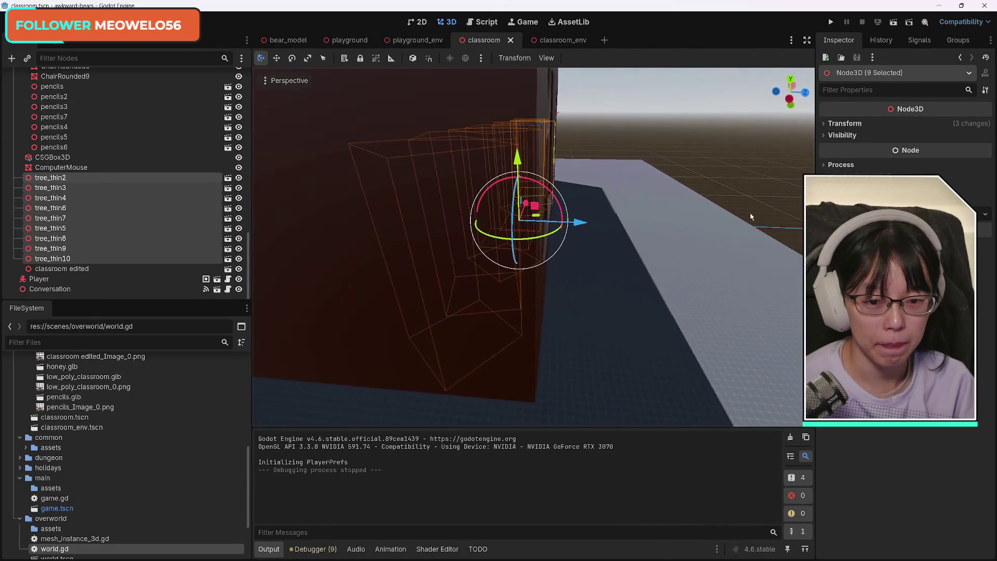
mouse_move(580, 224)
mouse_down()
mouse_move(728, 226)
mouse_move(652, 227)
mouse_move(667, 229)
mouse_up()
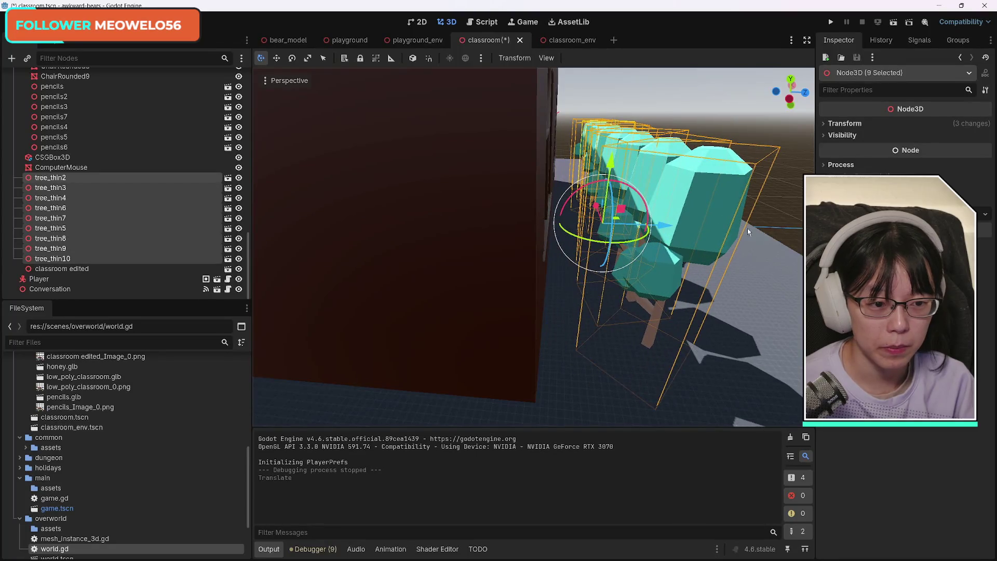
Scale up the nine trees and push them further along Z
click(826, 125)
drag(851, 208, 893, 208)
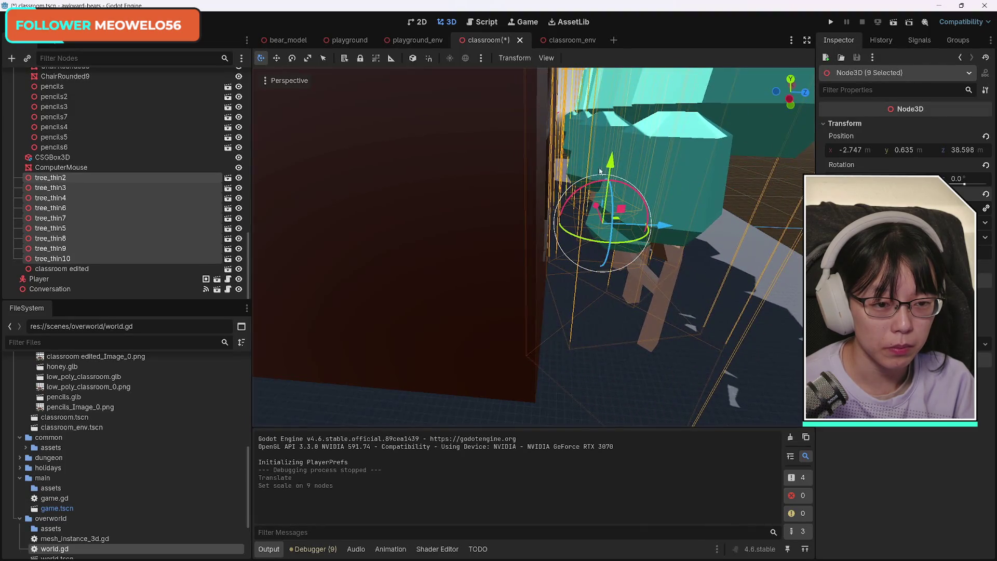
mouse_move(666, 226)
mouse_down()
mouse_move(695, 224)
mouse_move(644, 226)
mouse_up()
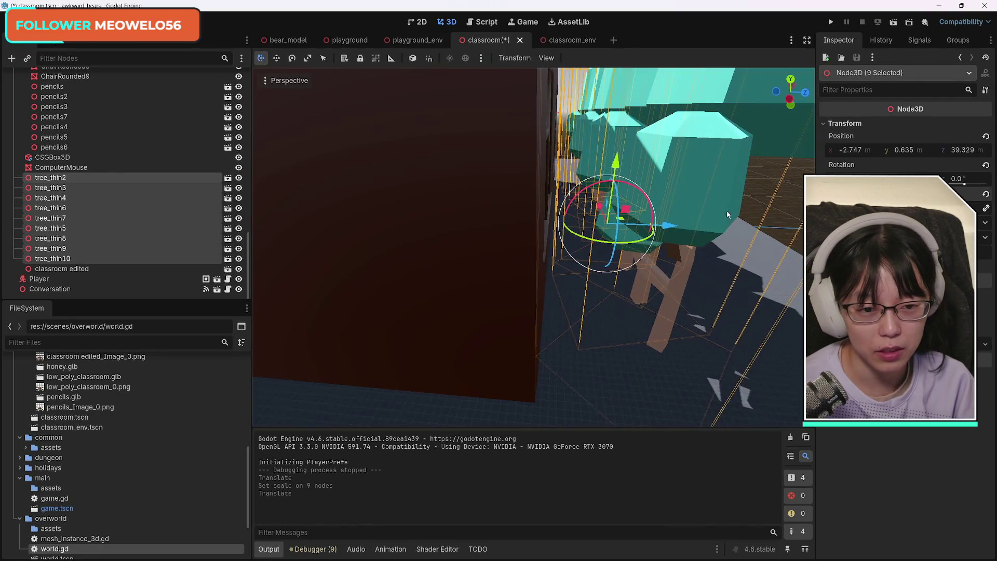
scroll(727, 215, down, 5)
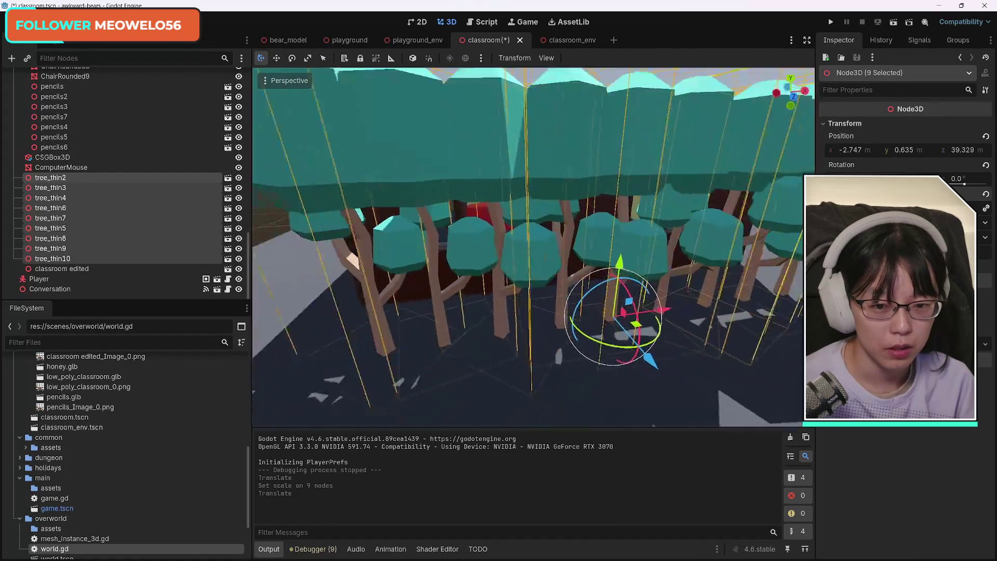
scroll(534, 247, down, 5)
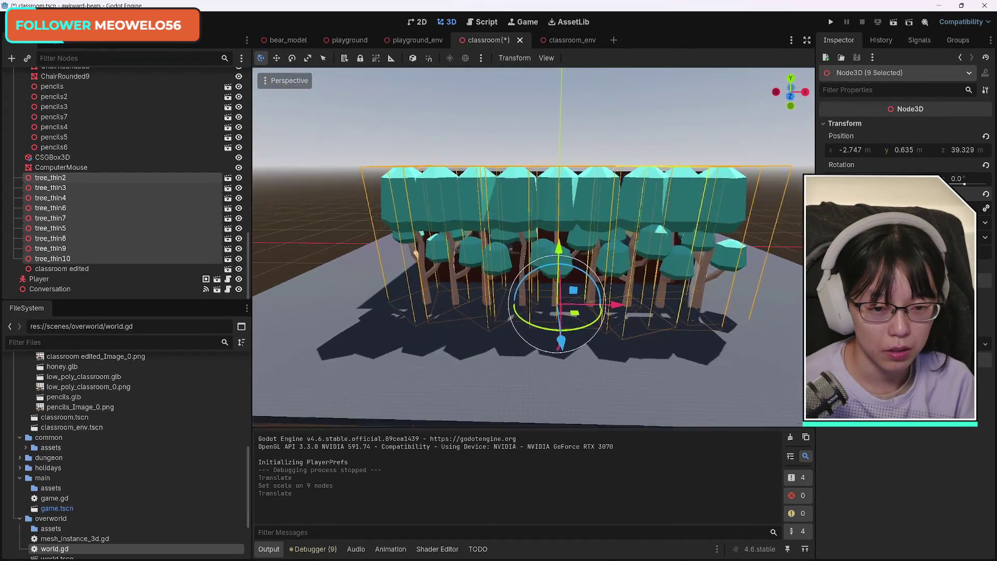
scroll(590, 211, up, 2)
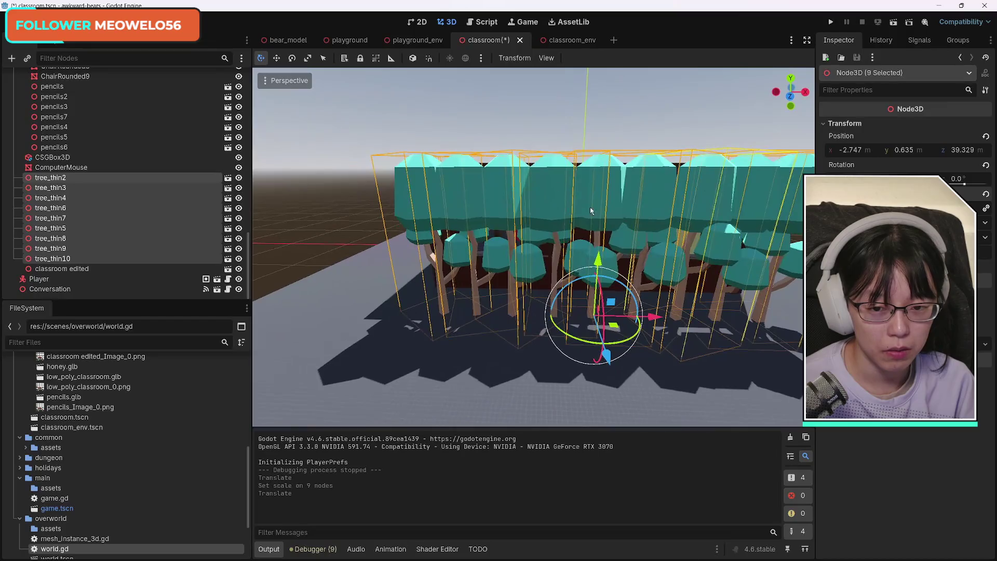
Delete tree_thin7, confirming the deletion
click(350, 214)
click(414, 204)
key(Delete)
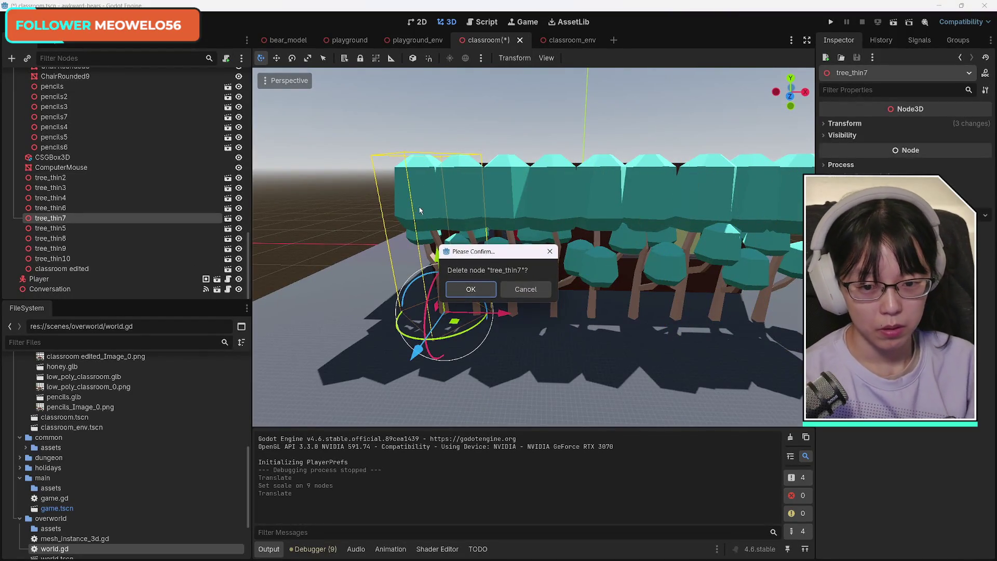
key(Return)
Shift tree_thin4, tree_thin5 and tree_thin2 left along X to even the spacing
drag(464, 198, 404, 198)
key(ctrl+z)
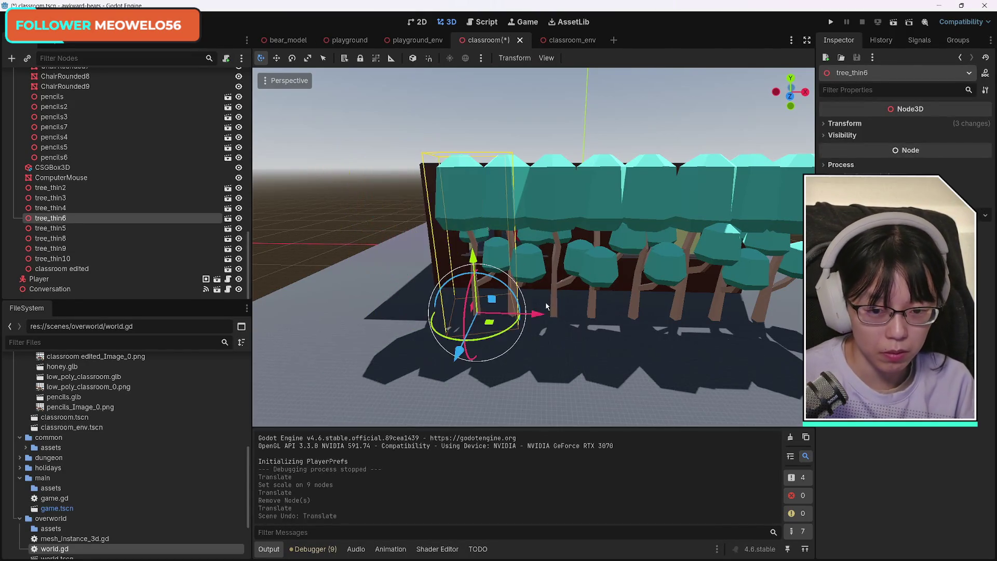
drag(537, 314, 539, 315)
click(561, 199)
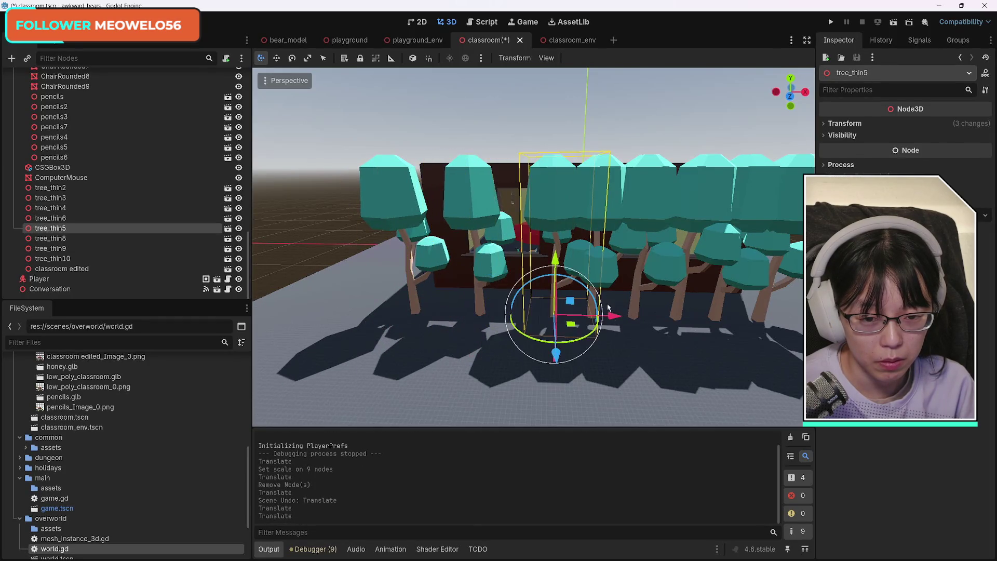
drag(607, 318, 501, 313)
shift+click(463, 200)
shift+click(389, 193)
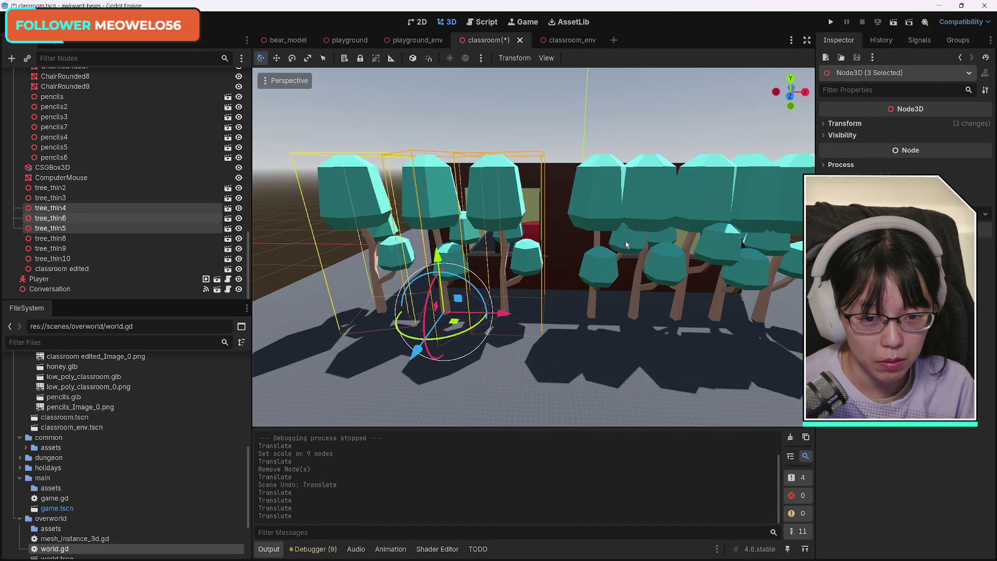
click(603, 208)
drag(649, 316, 625, 316)
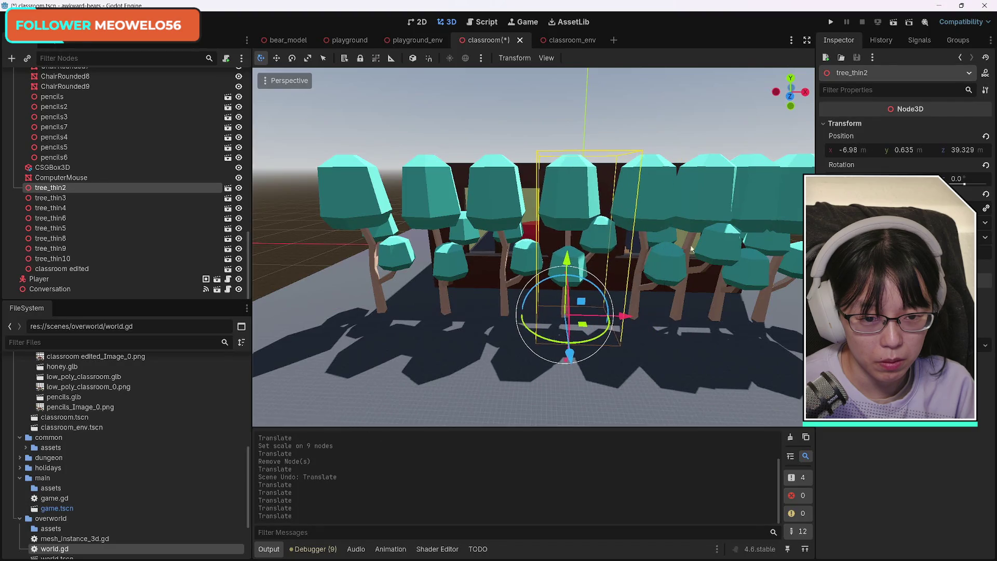
Slide tree_thin8, tree_thin9 and tree_thin10 along X to spread the grove out
click(657, 201)
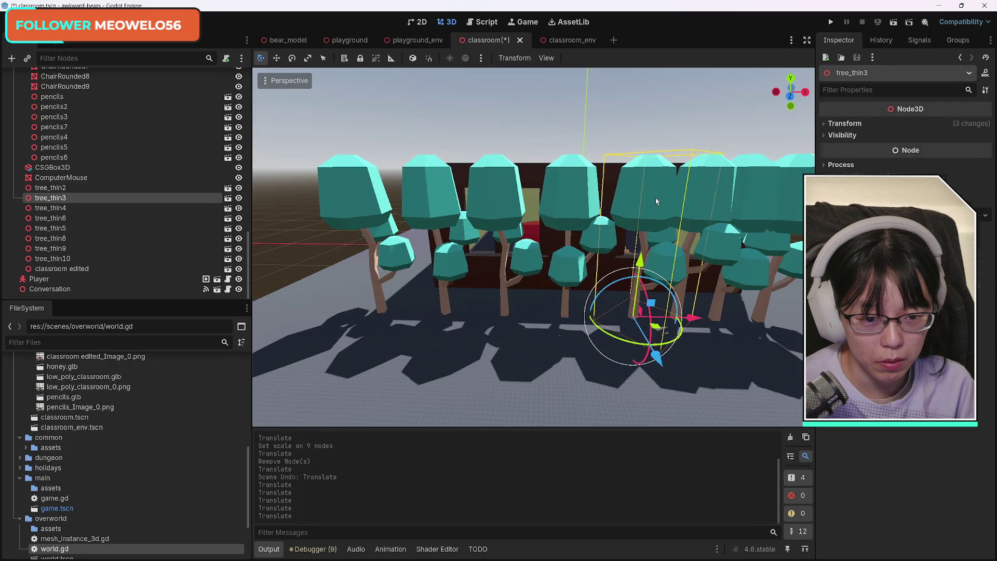
click(709, 204)
mouse_move(768, 316)
mouse_down()
mouse_move(675, 312)
mouse_move(765, 380)
mouse_move(670, 374)
mouse_up()
shift+click(660, 249)
shift+click(746, 257)
drag(527, 387, 574, 351)
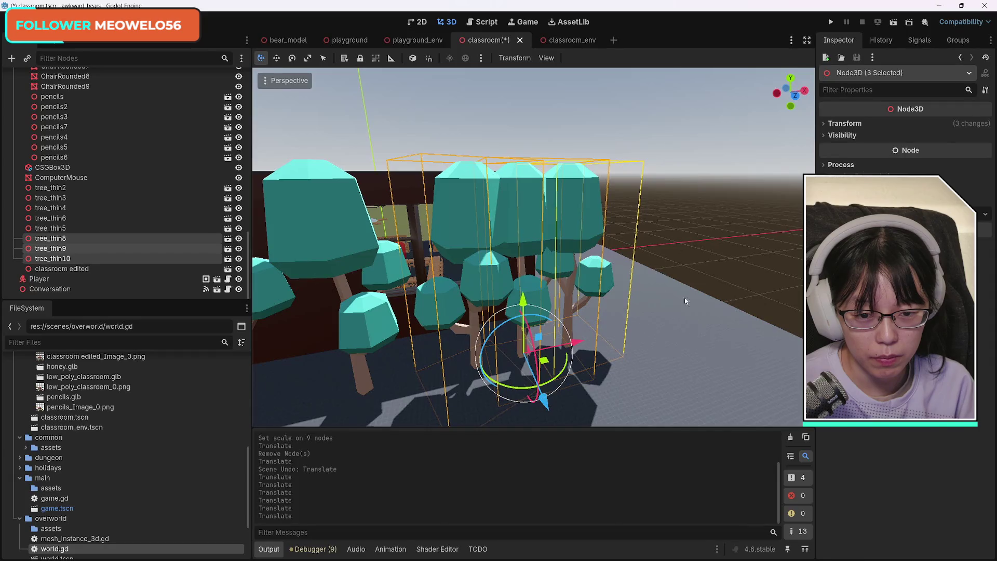
click(585, 211)
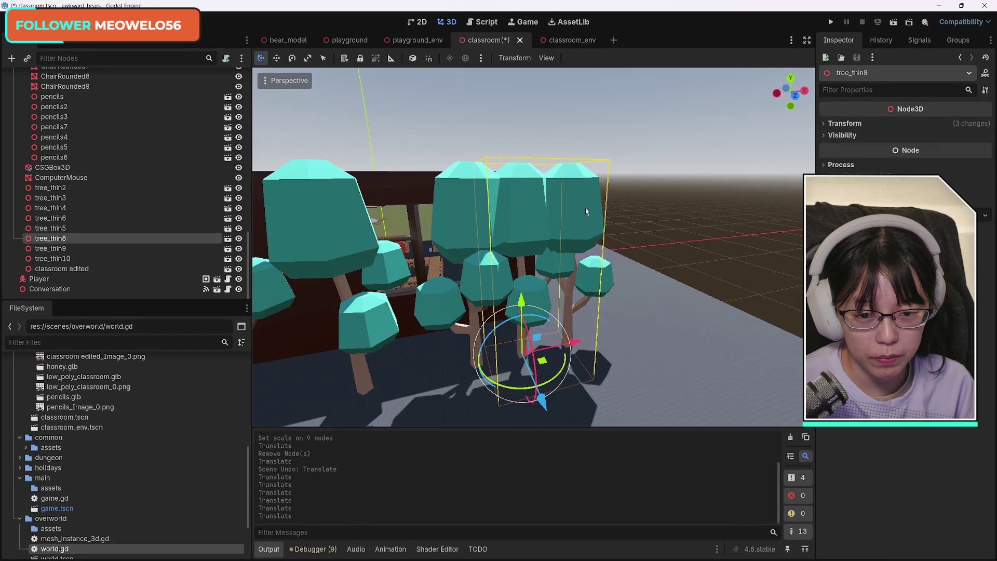
shift+click(606, 286)
drag(597, 338, 665, 325)
click(702, 281)
click(616, 224)
click(752, 292)
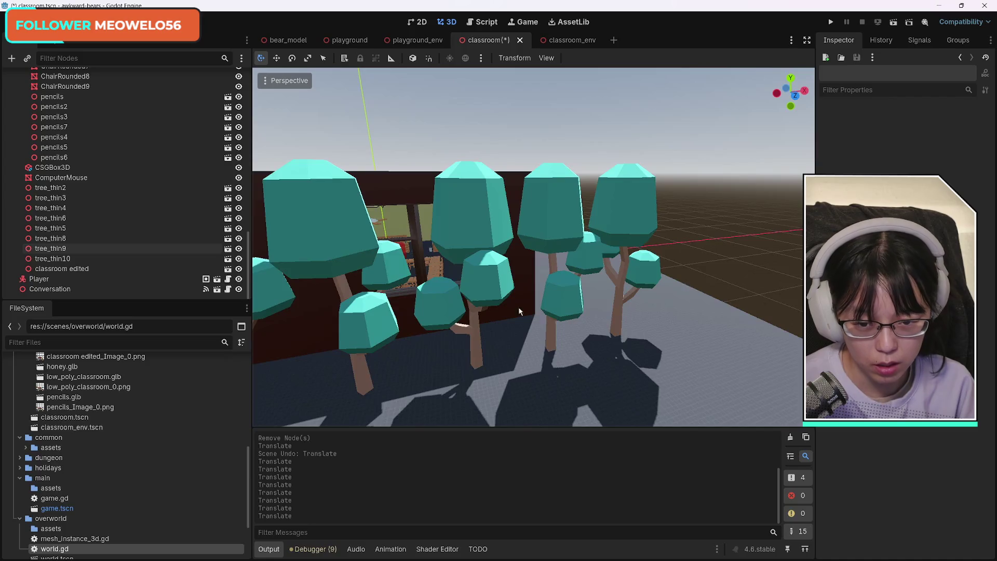
key(s)
key(w)
key(w)
key(w)
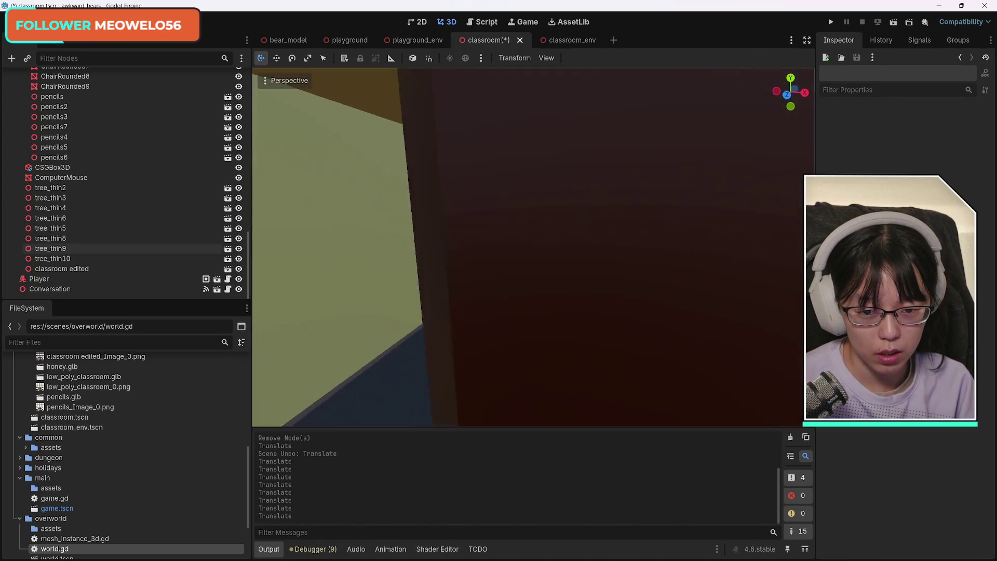
key(s)
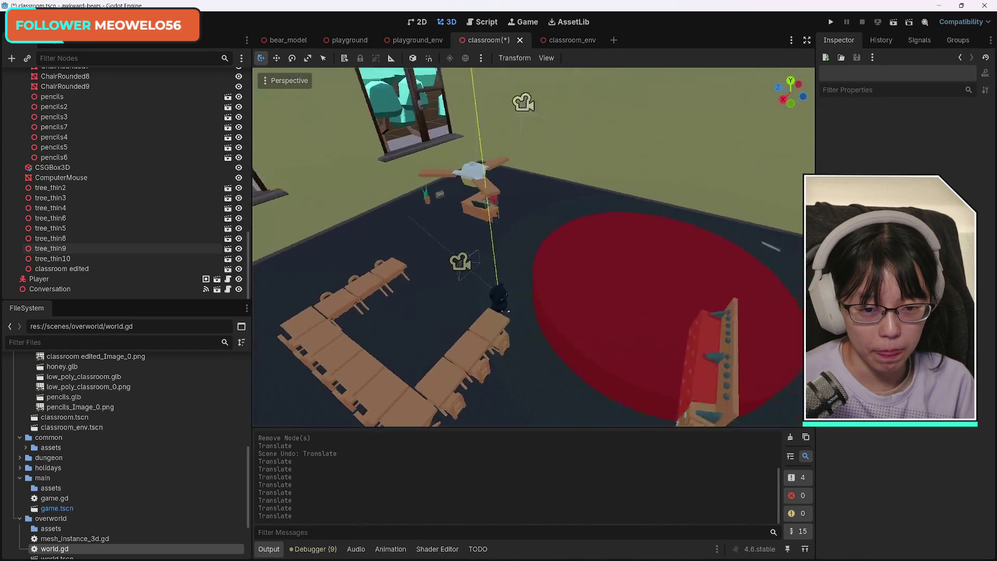
key(s)
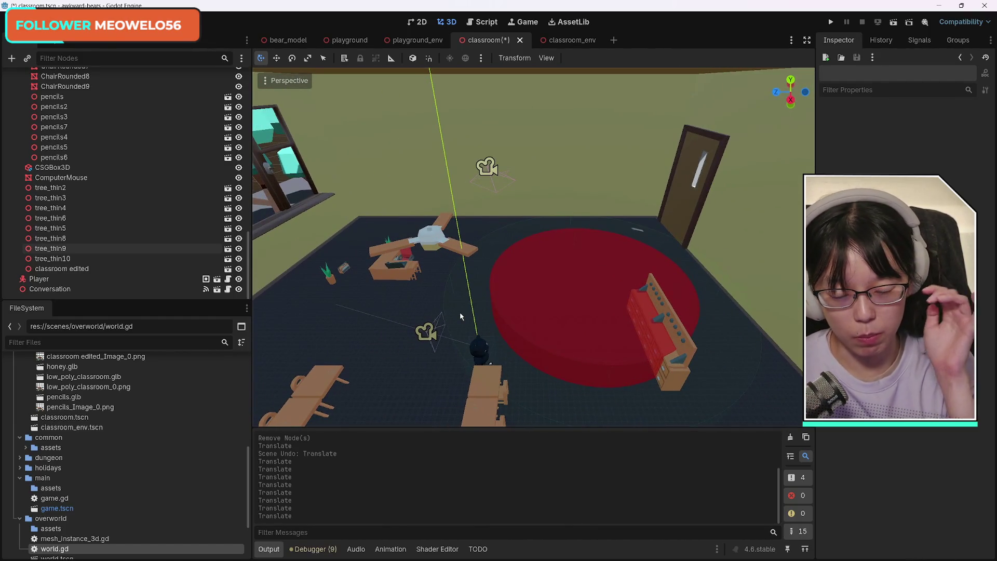
key(d)
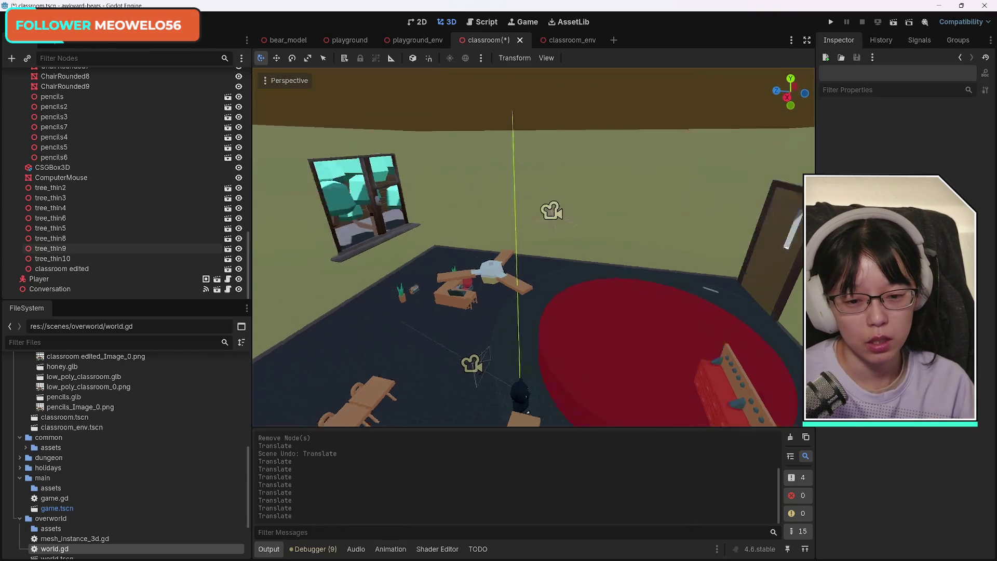
key(s)
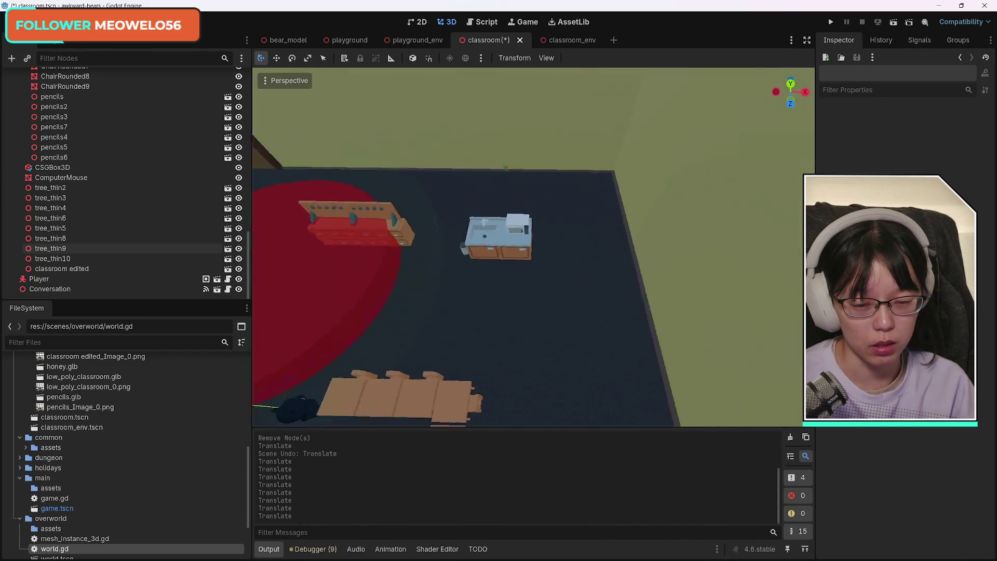
key(w)
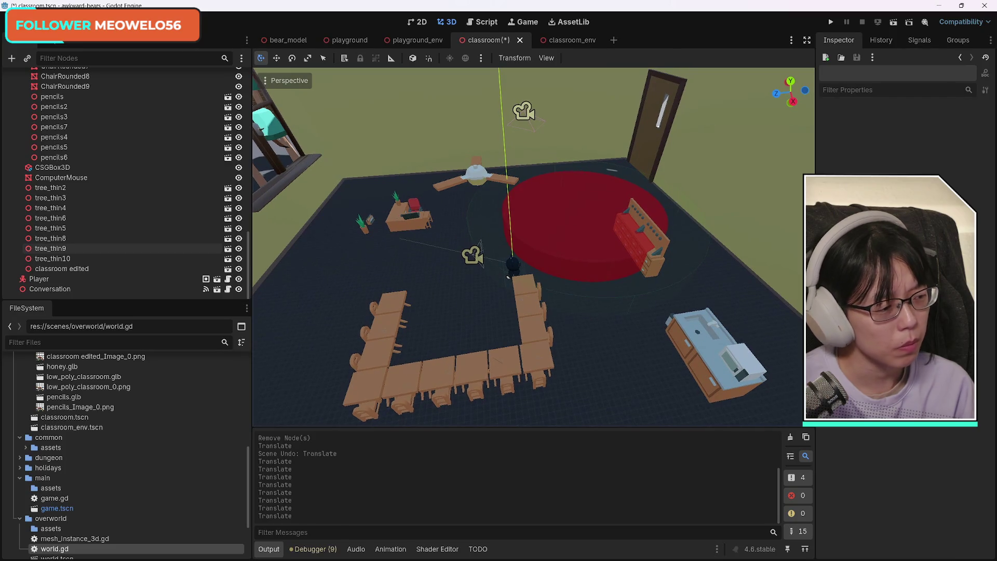
key(w)
key(s)
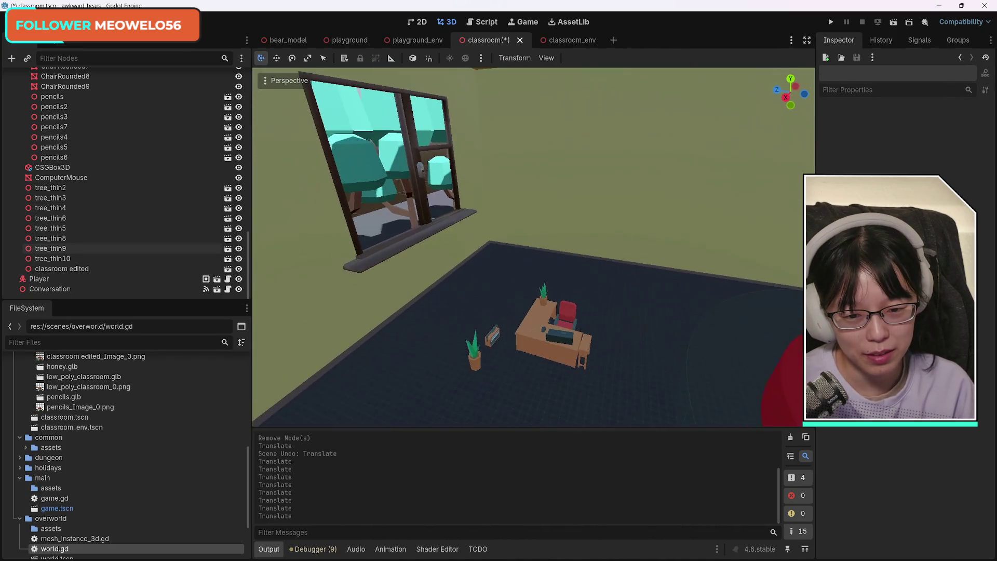
key(s)
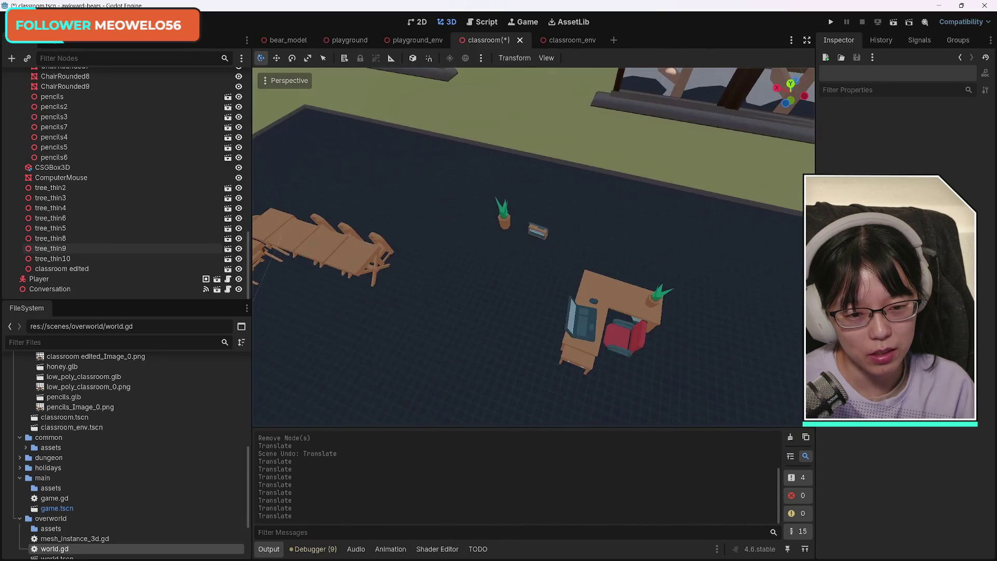
key(w)
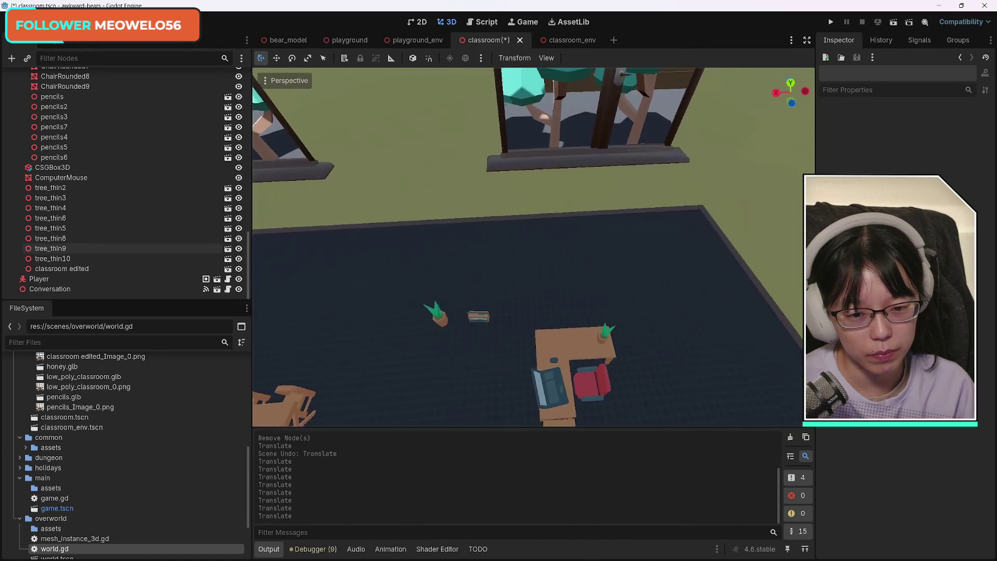
click(527, 297)
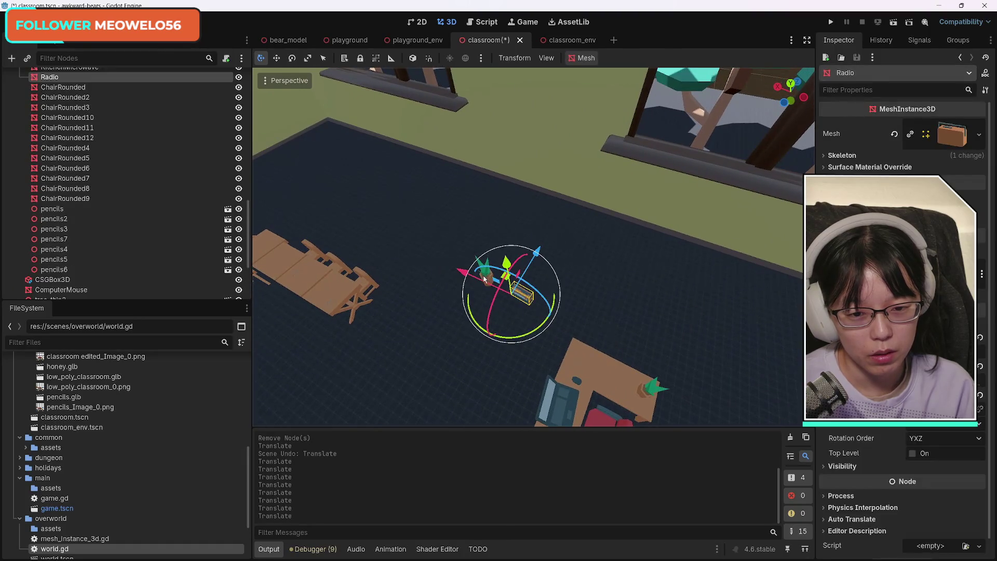
Move the radio and potted plant along Z toward the window, then lift and nudge them onto the sill
shift+click(487, 265)
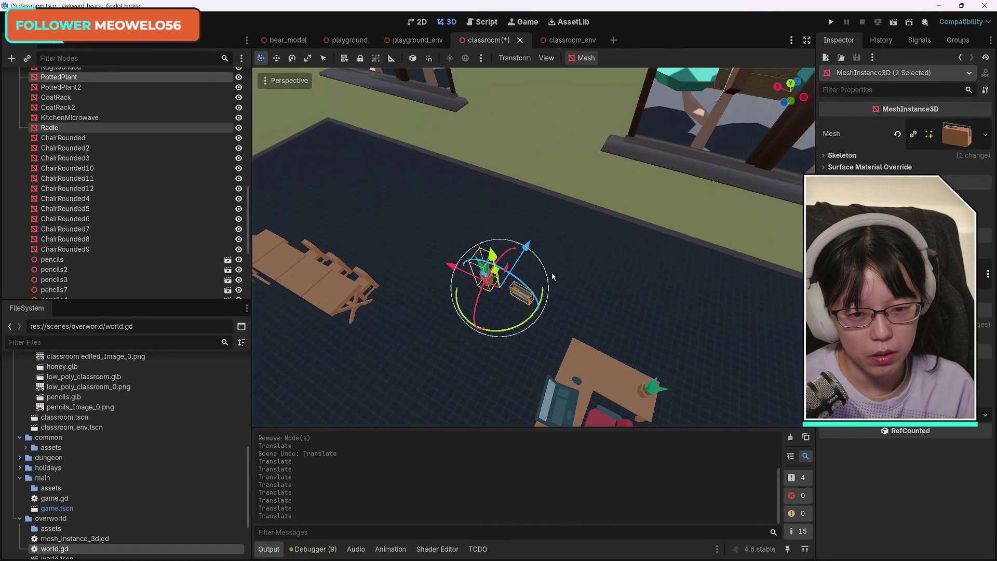
key(g)
key(z)
click(653, 187)
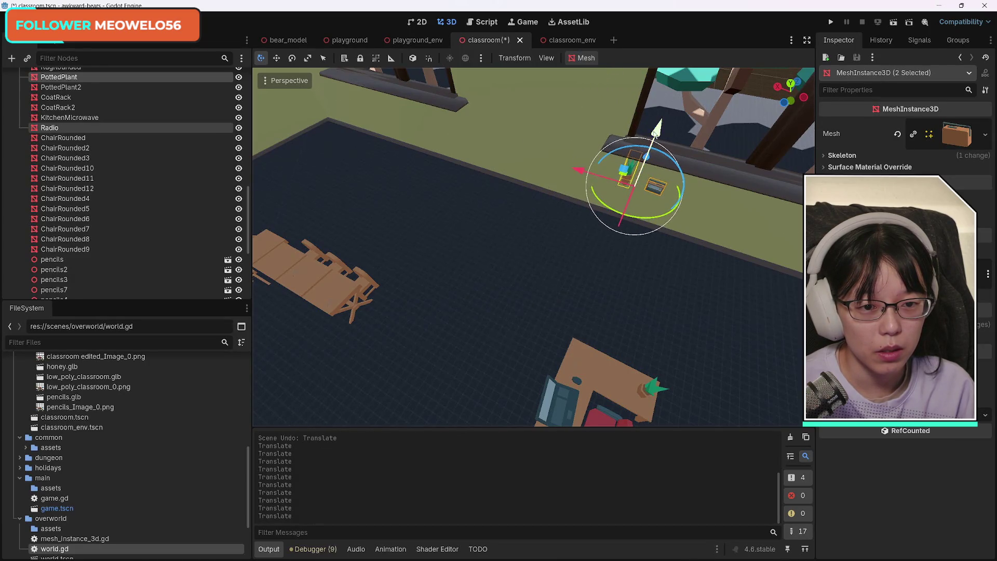
mouse_move(674, 92)
mouse_down()
mouse_move(649, 104)
mouse_move(623, 156)
mouse_move(582, 130)
mouse_up()
drag(571, 233, 623, 229)
drag(574, 254, 582, 247)
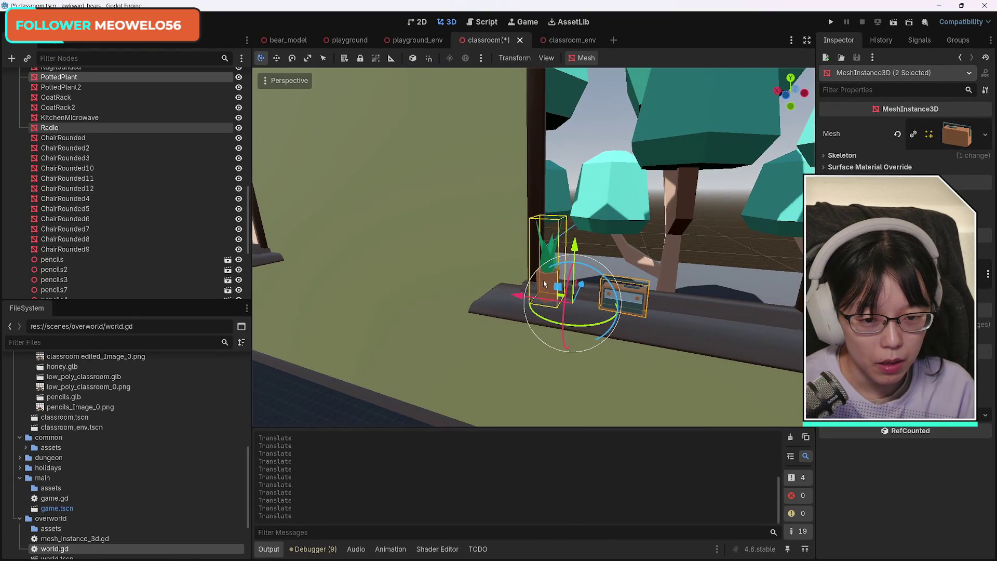
drag(520, 297, 523, 297)
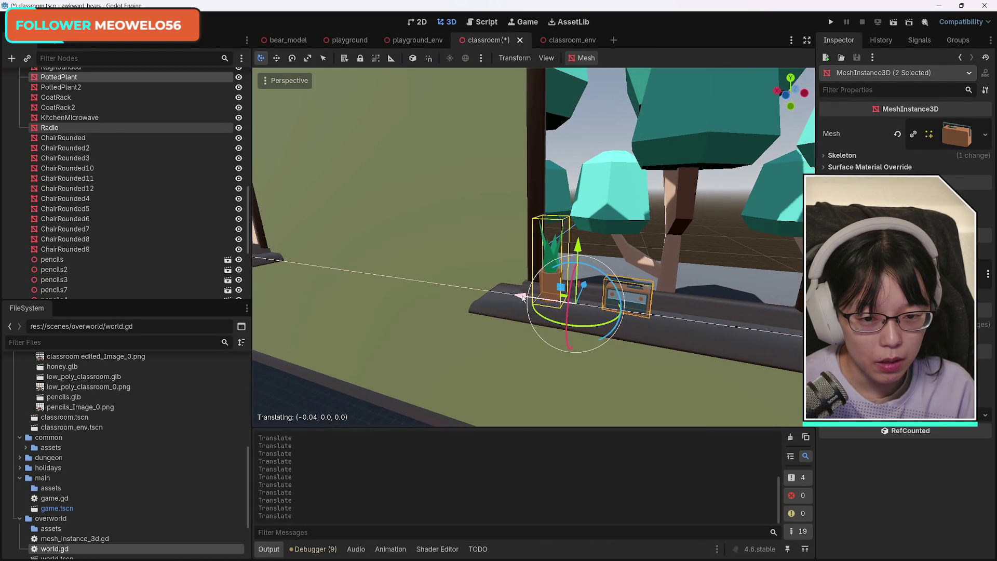
click(397, 360)
mouse_move(501, 356)
mouse_down()
mouse_move(561, 301)
mouse_move(520, 207)
mouse_move(446, 223)
mouse_move(395, 292)
mouse_up()
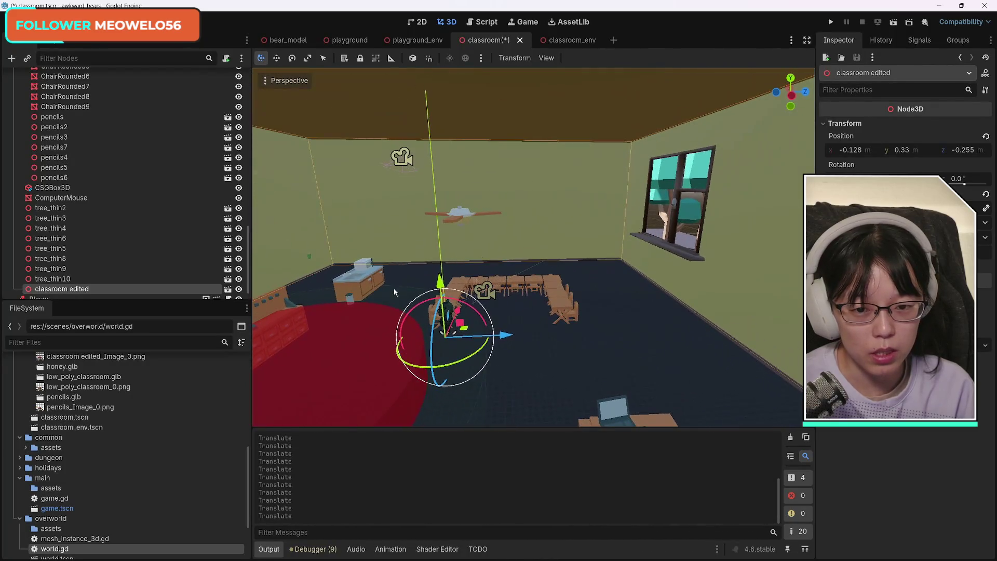
Raise the ceiling fan upward along Y
click(457, 214)
drag(456, 140, 453, 2)
mouse_move(482, 139)
mouse_down()
mouse_move(256, 382)
mouse_move(263, 231)
mouse_up()
key(f)
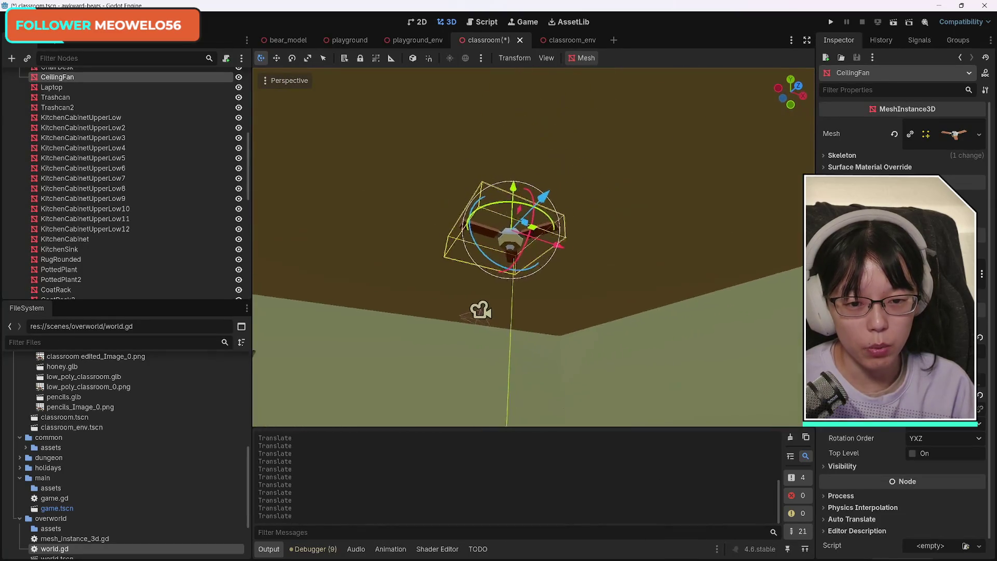
drag(528, 248, 528, 248)
drag(592, 271, 598, 247)
Lower the ceiling fan about 2 units so it hangs just above the desks
key(f)
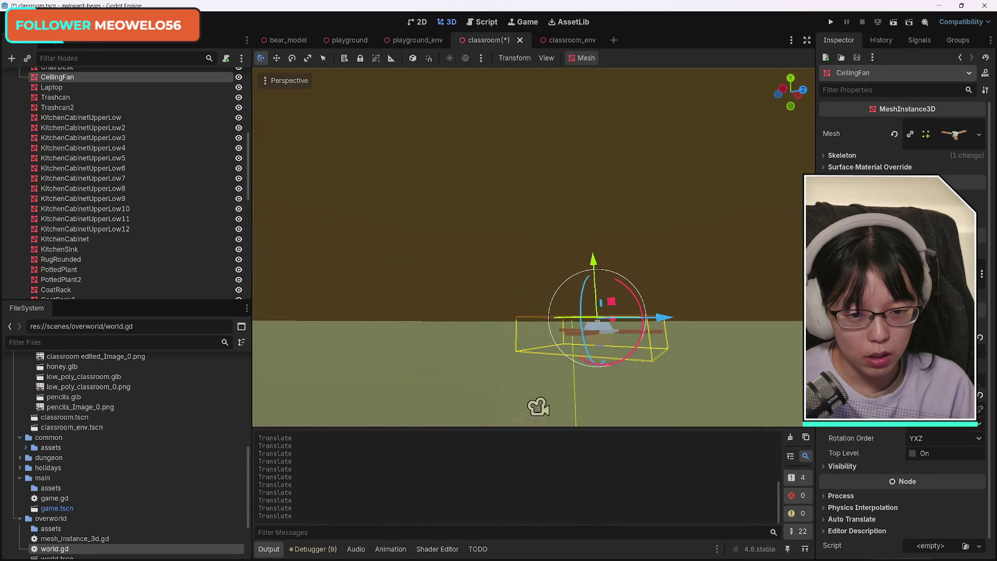
mouse_move(479, 307)
mouse_down()
mouse_move(374, 159)
mouse_move(590, 333)
mouse_up()
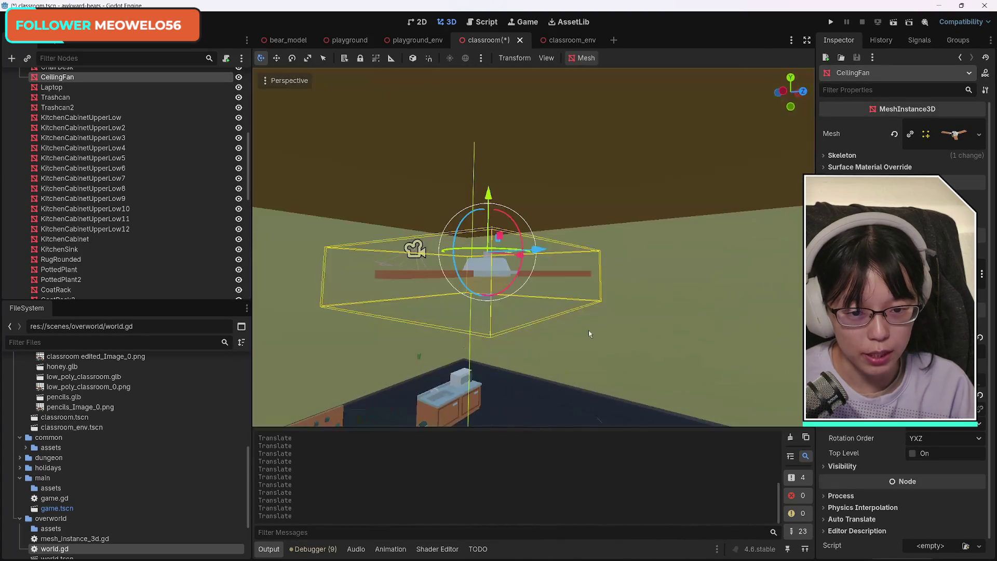
mouse_move(492, 210)
mouse_down()
mouse_move(436, 135)
mouse_move(441, 151)
mouse_move(457, 93)
mouse_move(478, 187)
mouse_move(625, 318)
mouse_up()
mouse_move(634, 179)
mouse_down()
mouse_move(634, 267)
mouse_move(636, 249)
mouse_up()
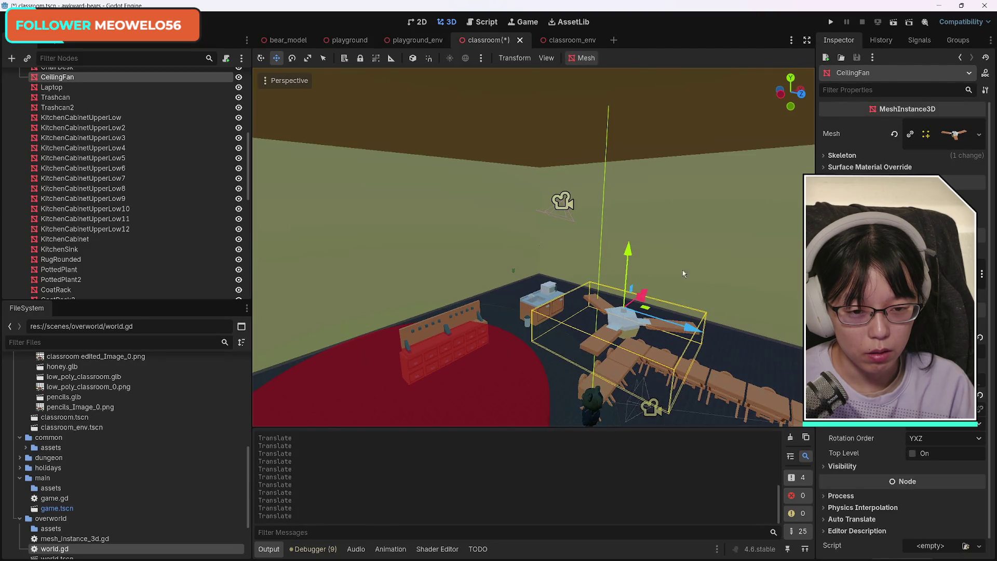
click(566, 204)
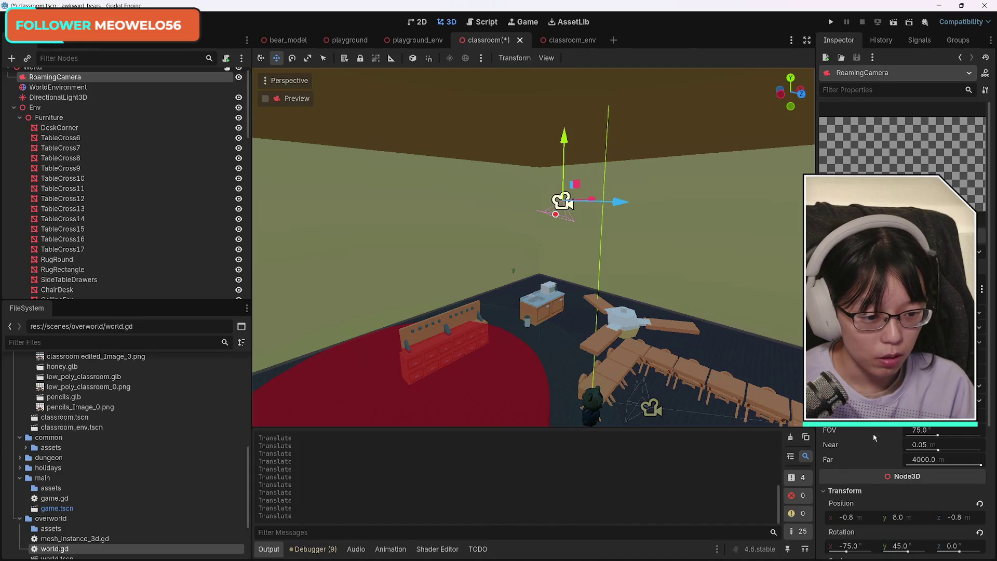
Raise the roaming camera's Position Y toward the ceiling, then reselect the ceiling fan
scroll(874, 433, down, 5)
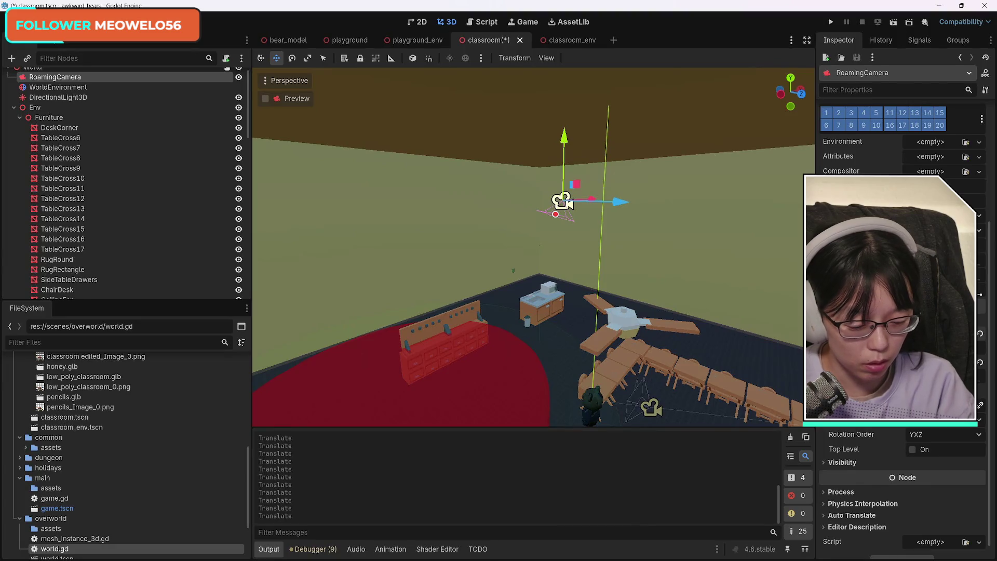
click(632, 317)
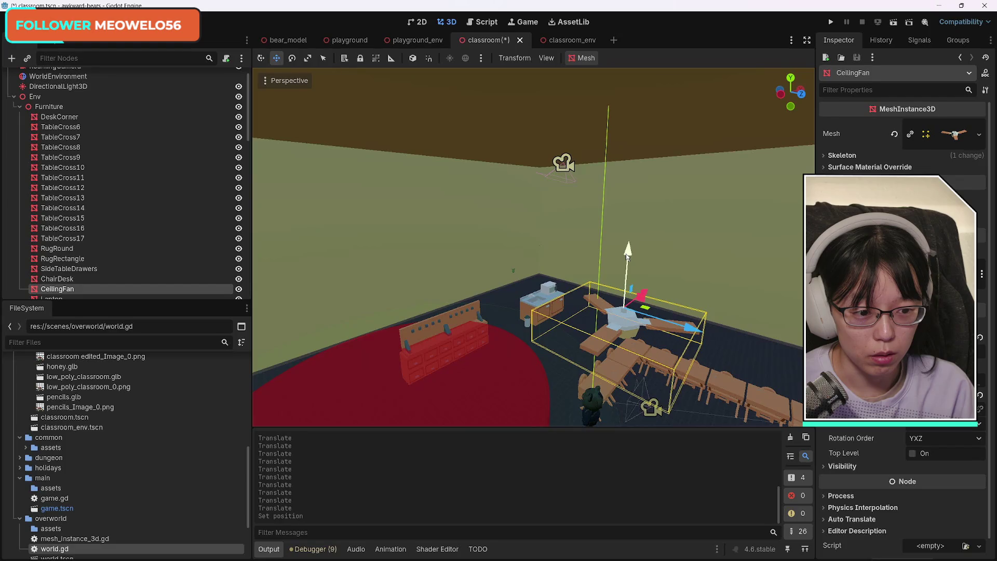
Move the ceiling fan up and down until it hangs just above the centre desks, and reparent CeilingFan to the scene root
drag(628, 256, 627, 139)
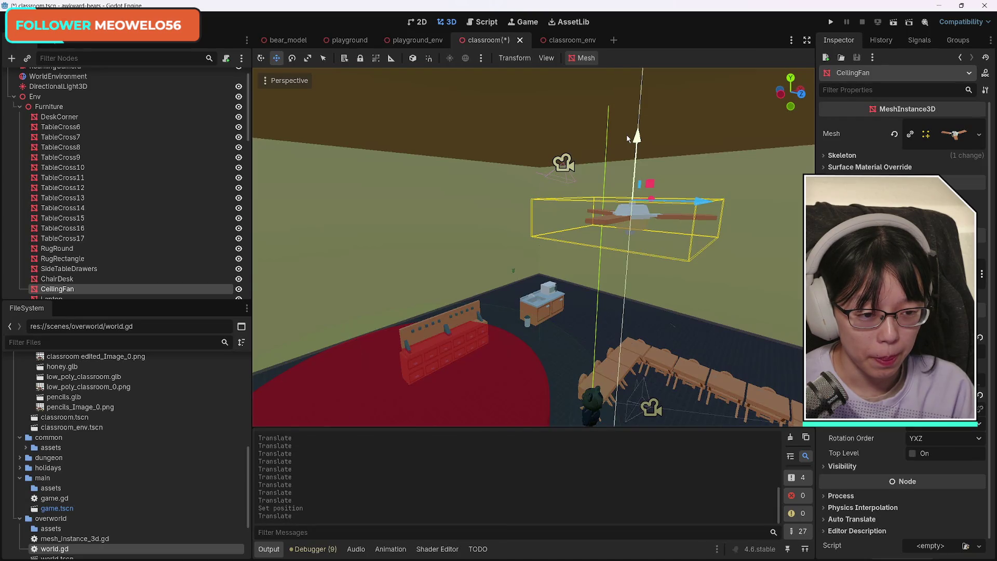
drag(628, 139, 628, 139)
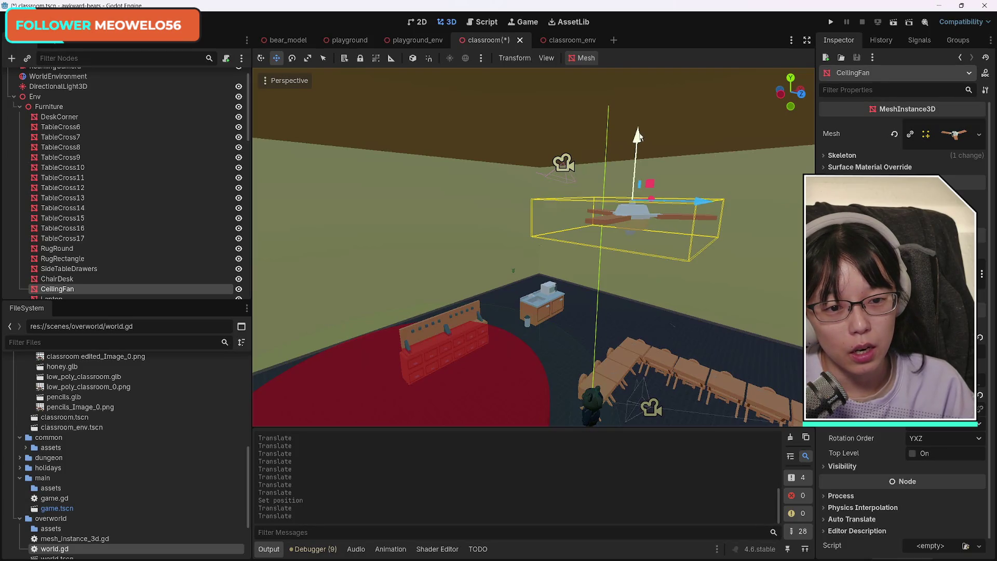
drag(639, 136, 636, 281)
scroll(684, 305, up, 5)
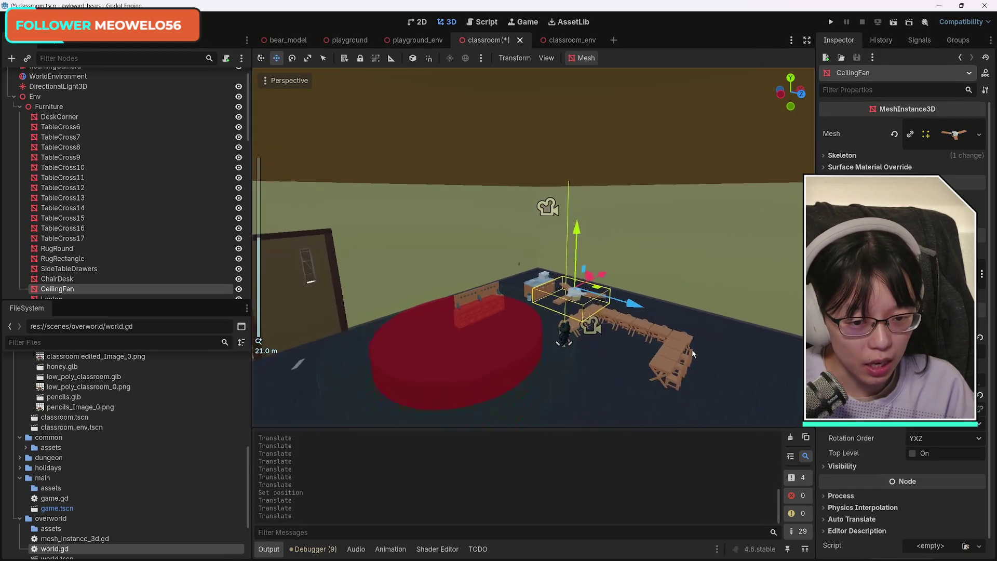
drag(700, 338, 700, 337)
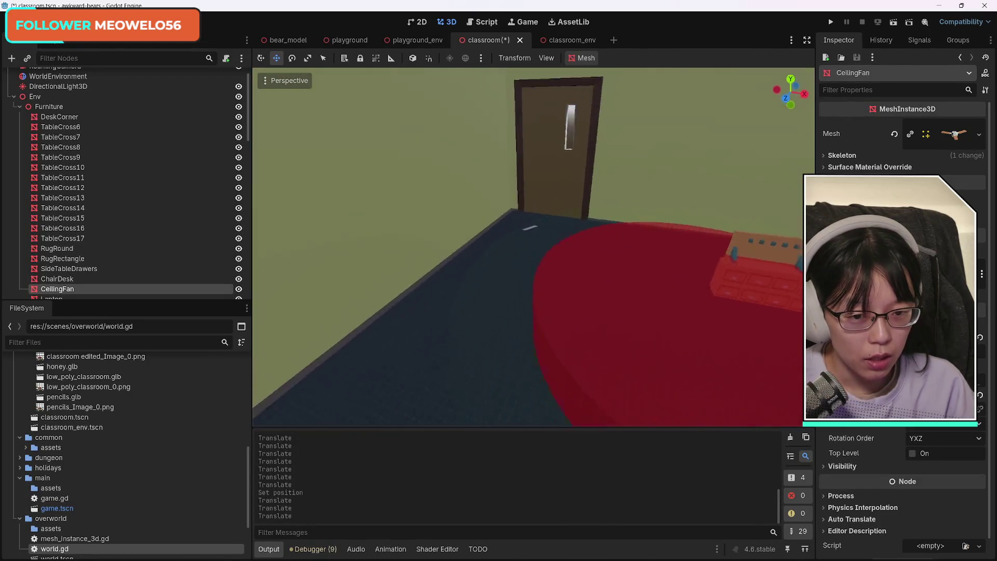
mouse_move(560, 236)
mouse_down()
mouse_move(544, 250)
mouse_move(546, 311)
mouse_move(542, 270)
mouse_move(541, 297)
mouse_up()
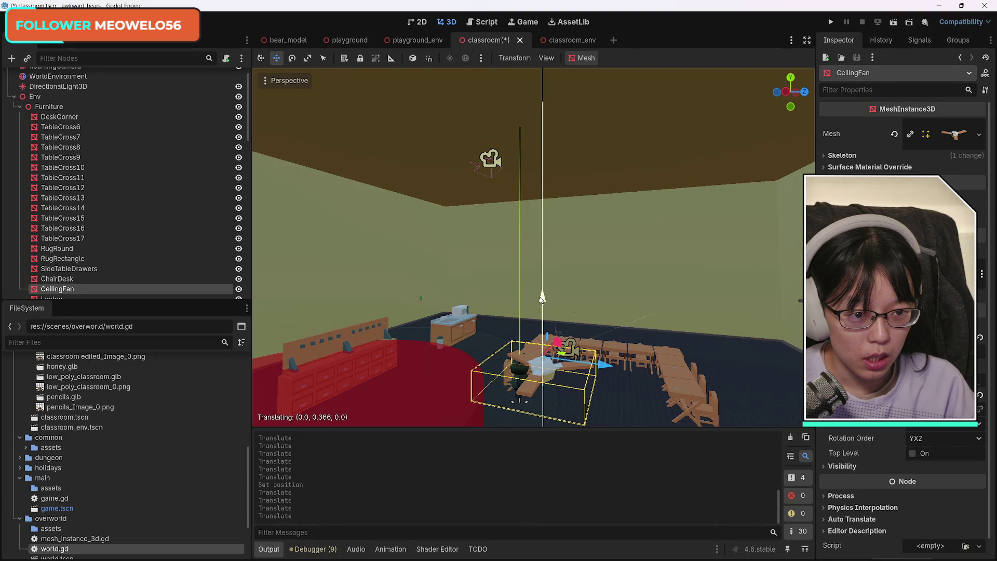
drag(542, 297, 542, 297)
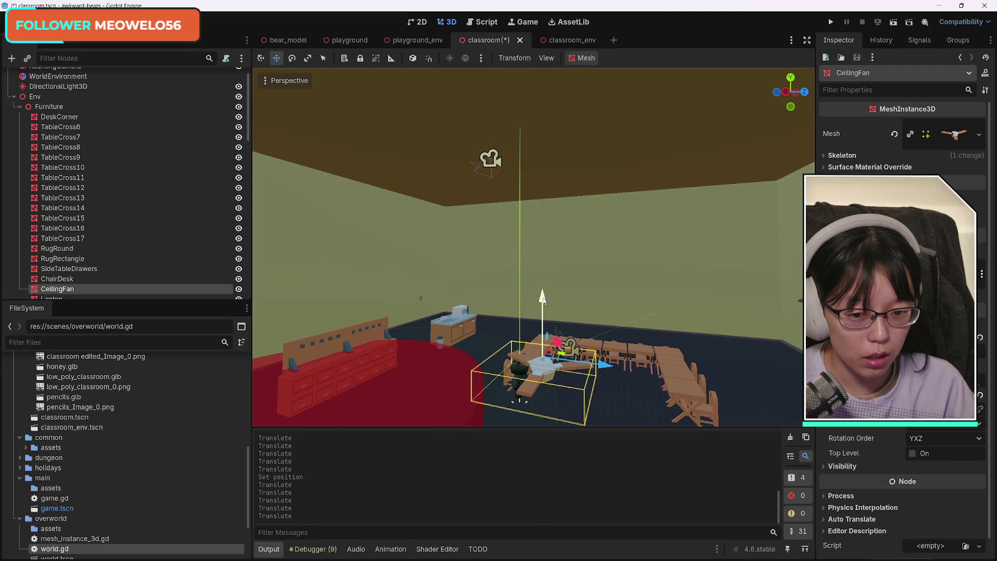
drag(544, 299, 543, 275)
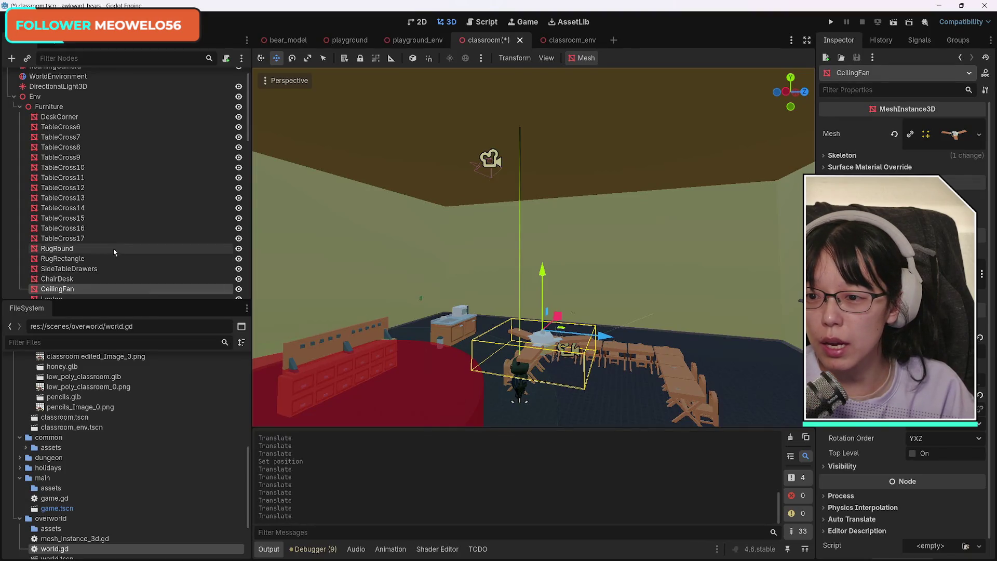
mouse_move(105, 282)
mouse_down()
mouse_move(90, 113)
mouse_move(78, 93)
mouse_move(151, 97)
mouse_up()
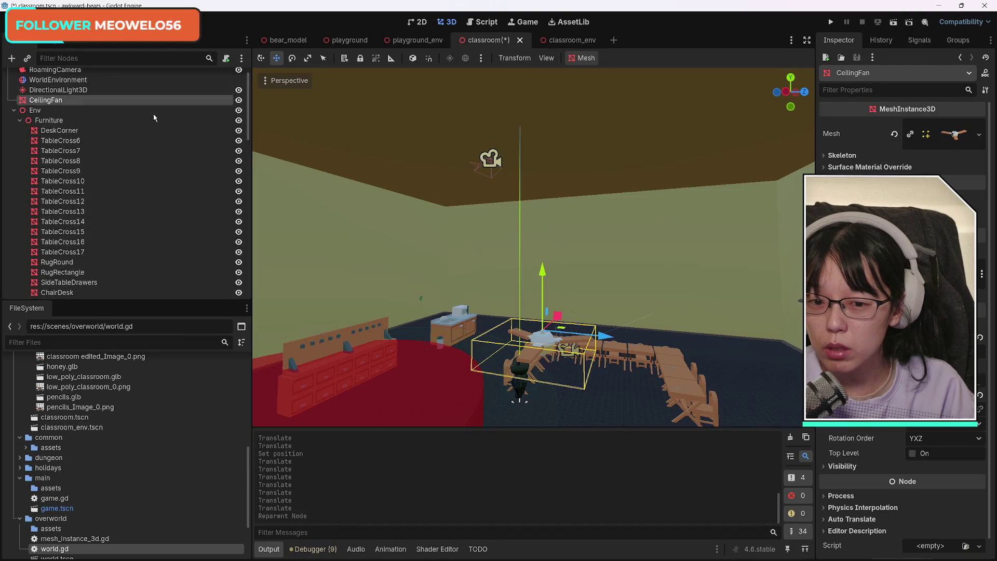
Raise the ceiling fan back to the ceiling and move CeilingFan into the Furniture group
drag(548, 282, 544, 119)
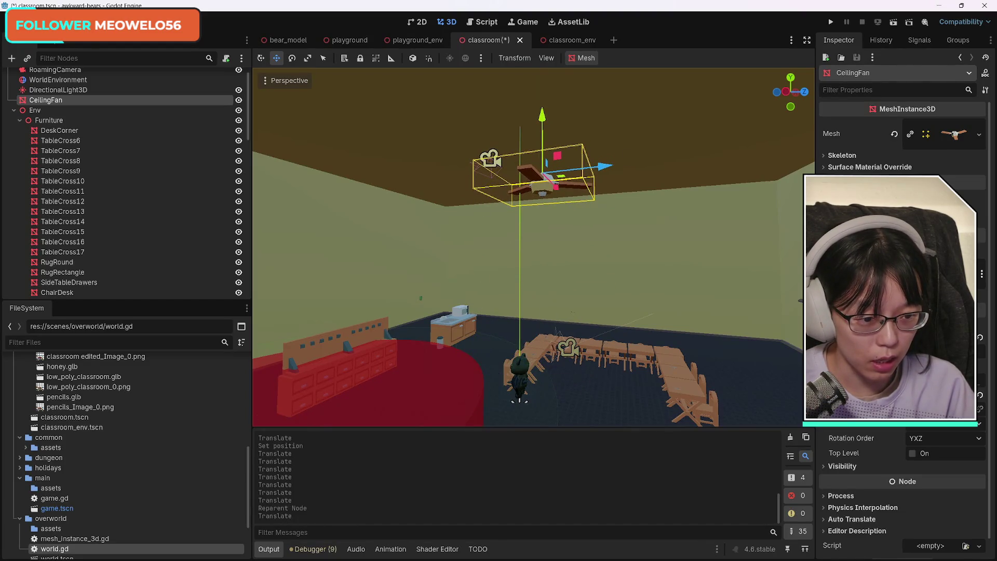
key(Return)
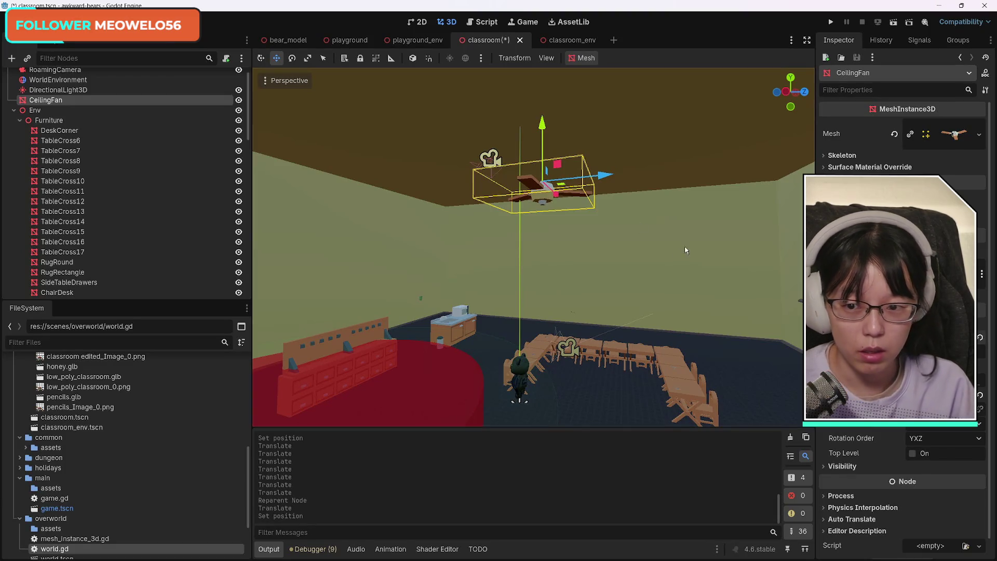
mouse_move(59, 103)
mouse_down()
mouse_move(76, 223)
mouse_move(73, 130)
mouse_up()
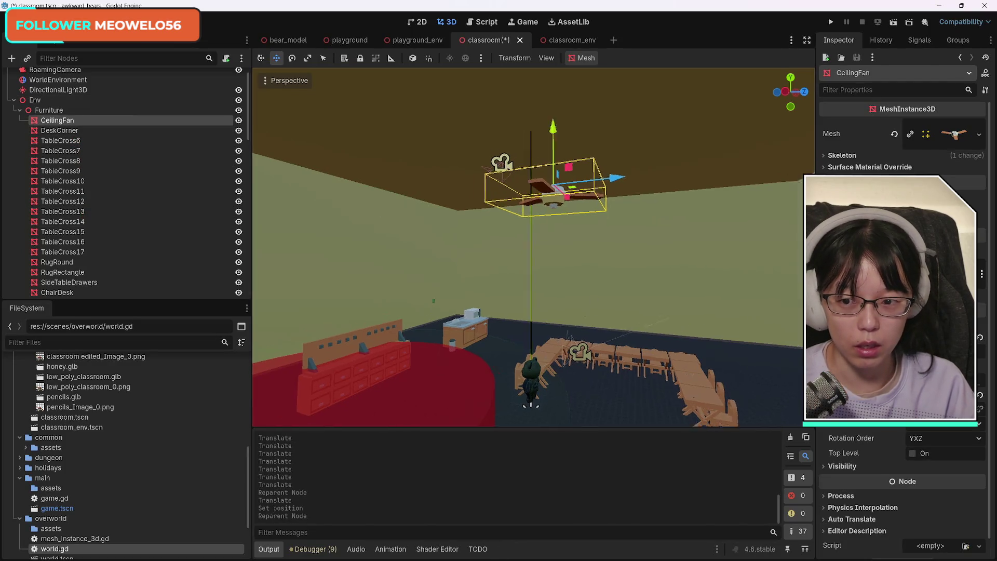
Fly the camera past the window wall and over to the corner desk with its laptop and red chair
key(w)
key(s)
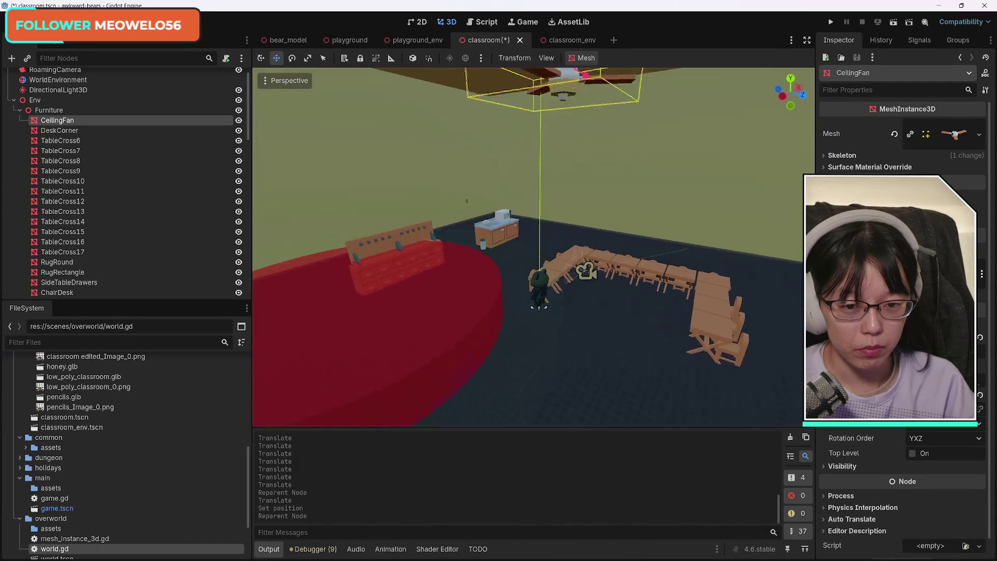
key(d)
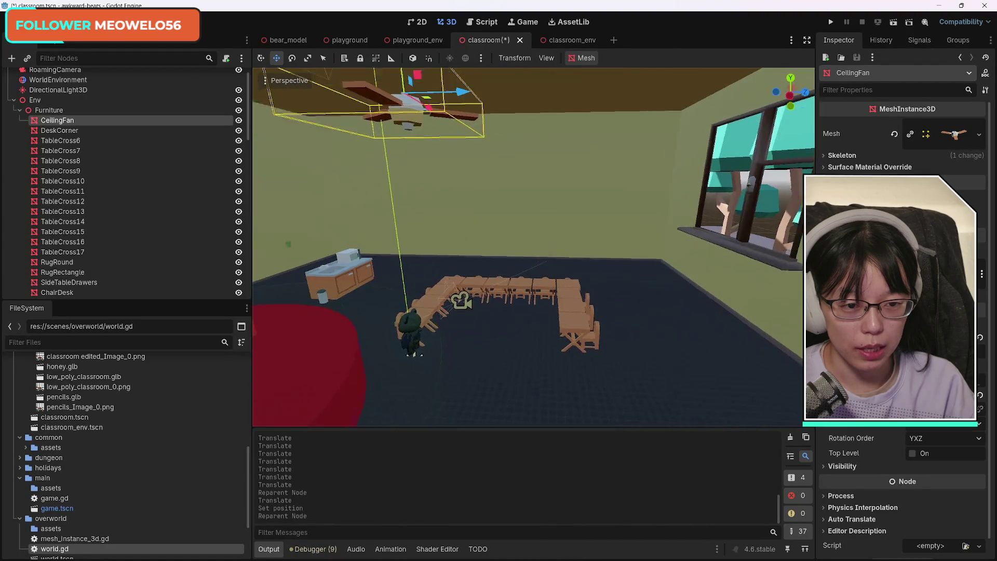
key(d)
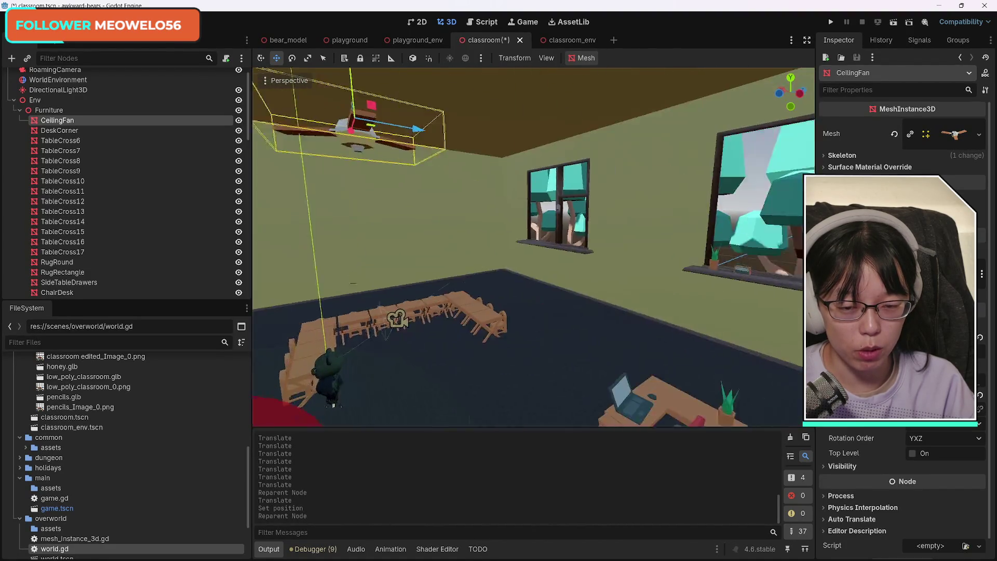
key(w)
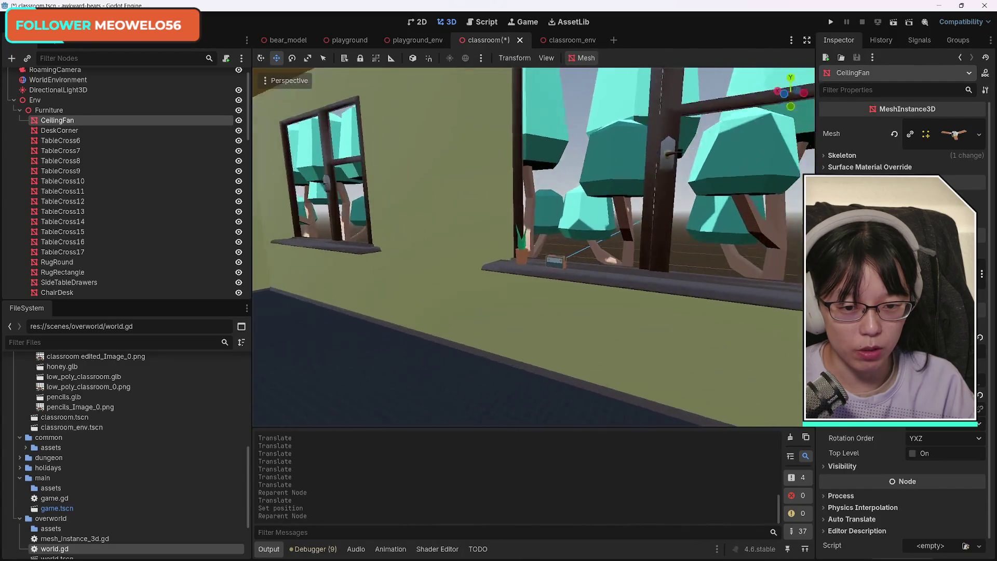
key(w)
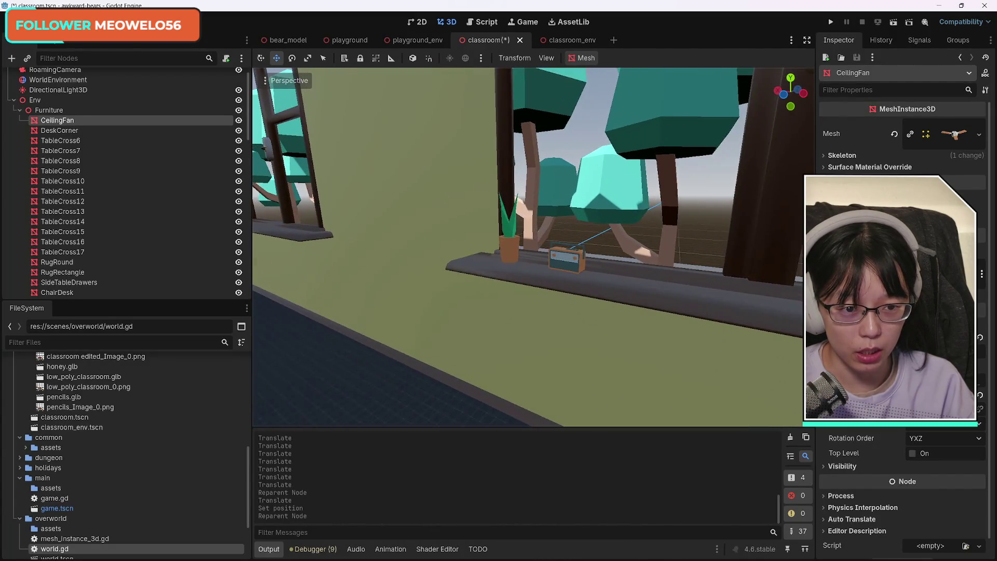
key(w)
key(s)
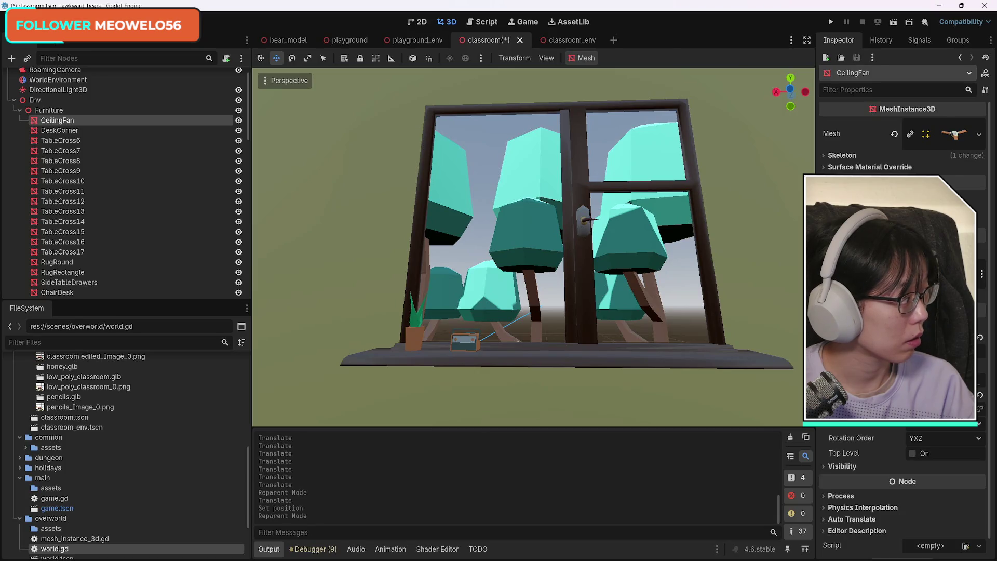
key(s)
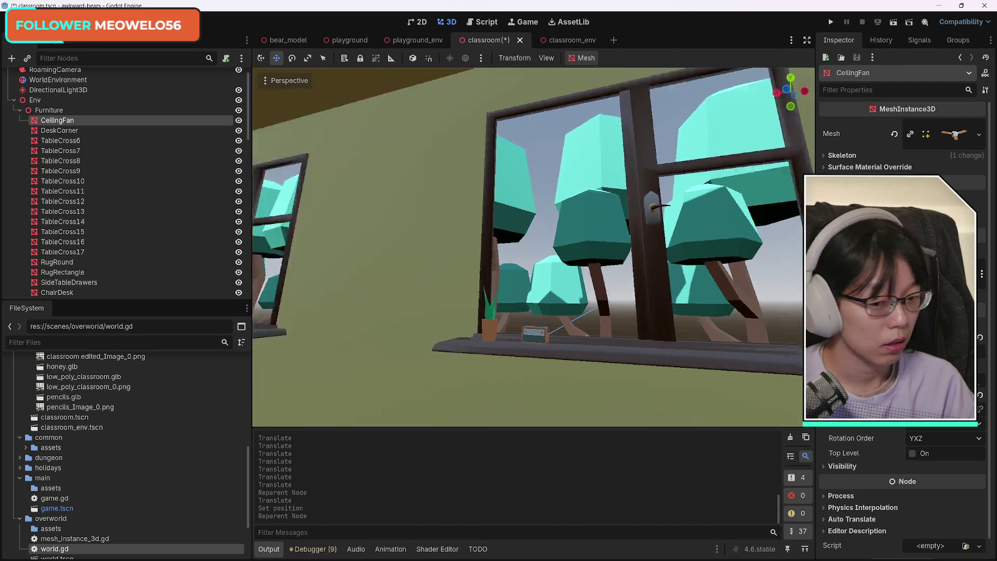
key(w)
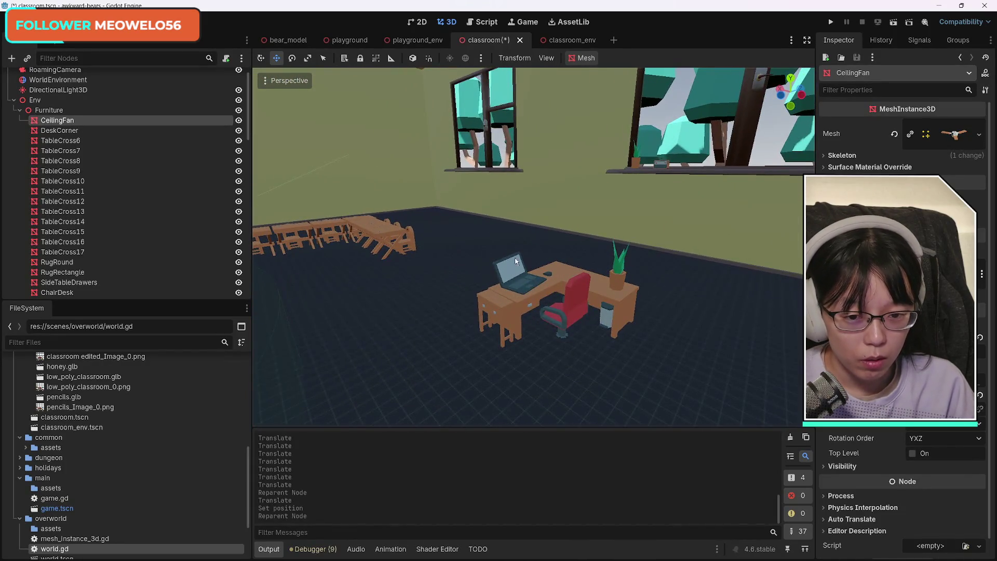
Select the corner desk's laptop, desk, drawers, red chair, mouse, plant and pencils, and focus on them
click(517, 275)
shift+click(498, 304)
shift+click(532, 305)
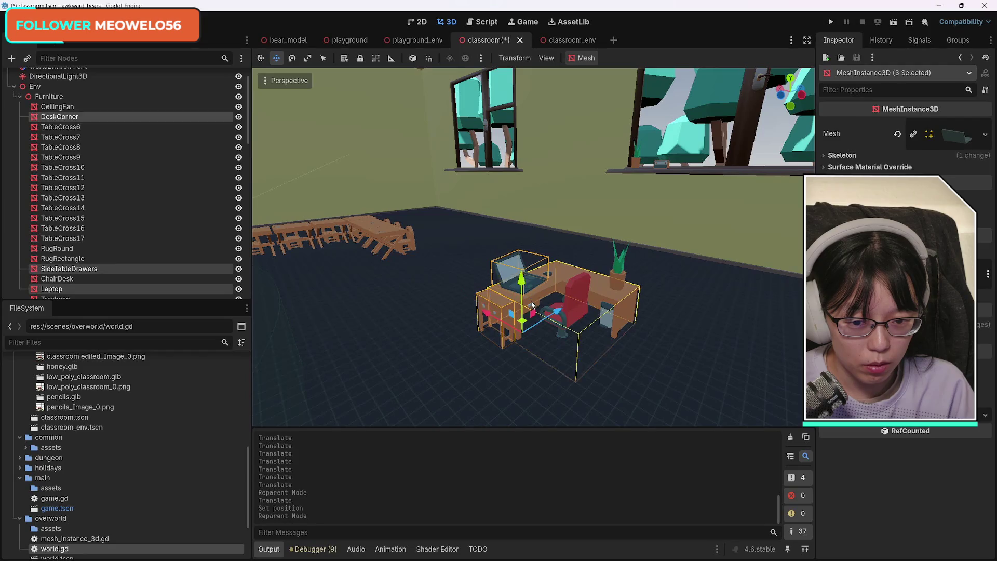
shift+click(575, 306)
shift+click(549, 276)
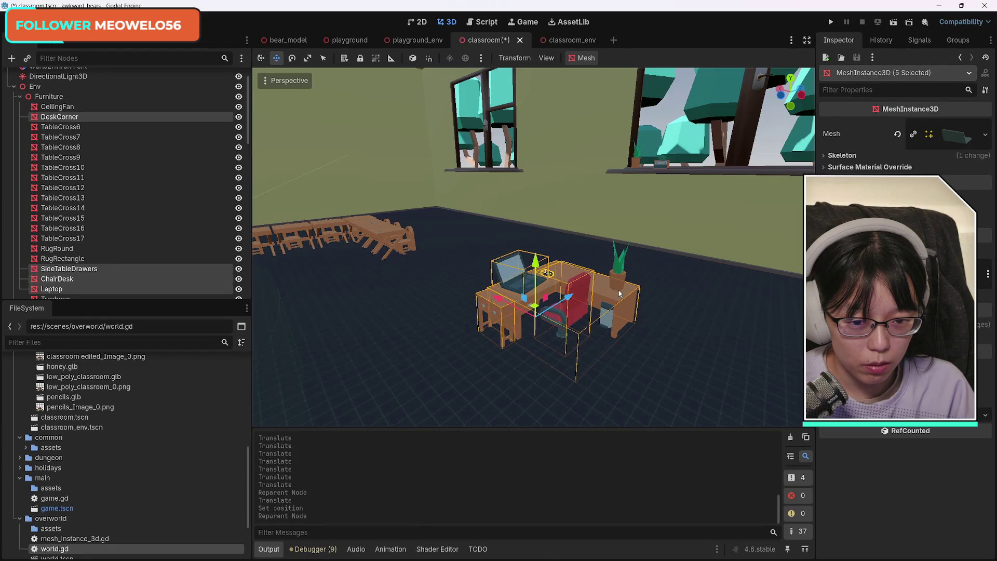
shift+click(620, 275)
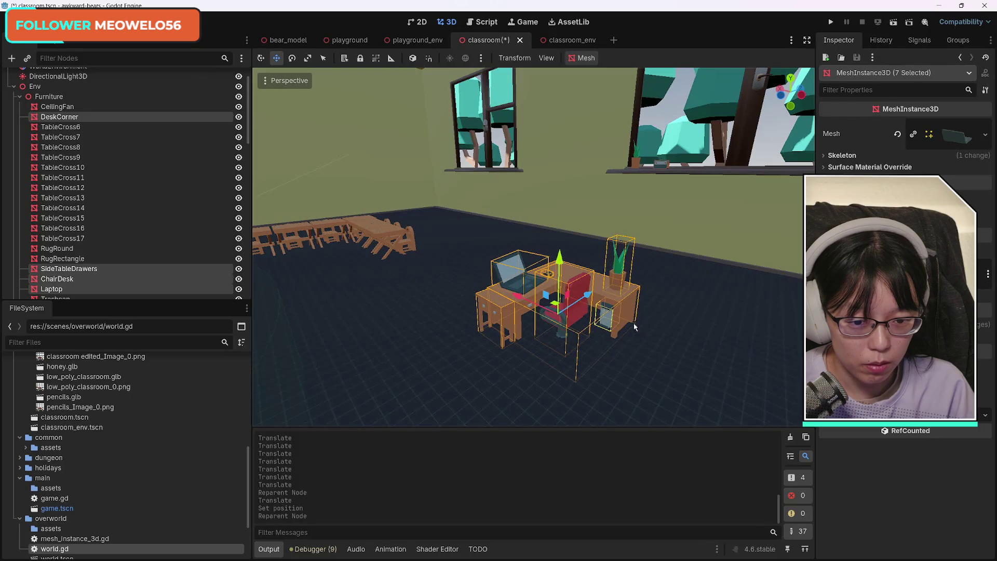
shift+click(607, 318)
key(f)
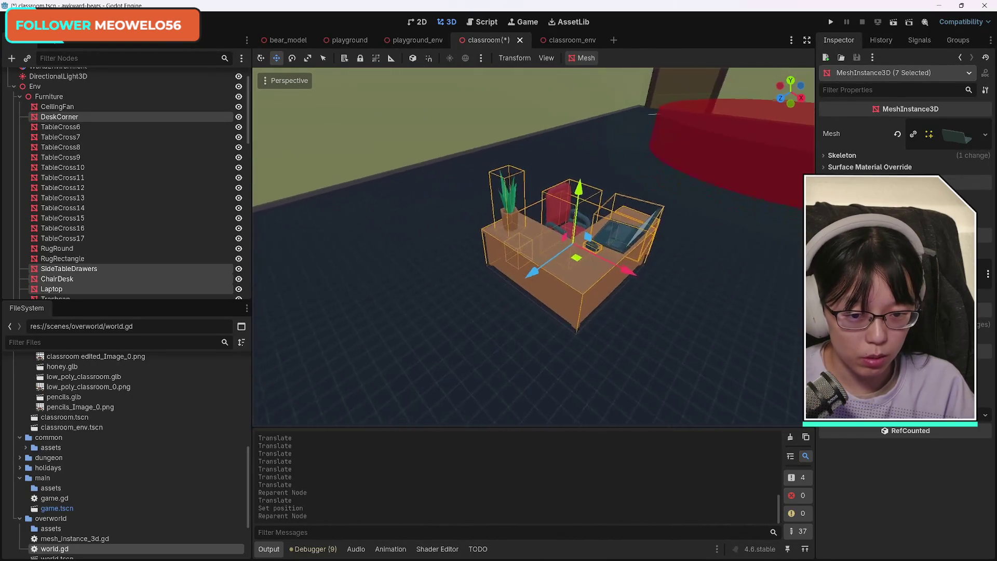
scroll(600, 263, up, 6)
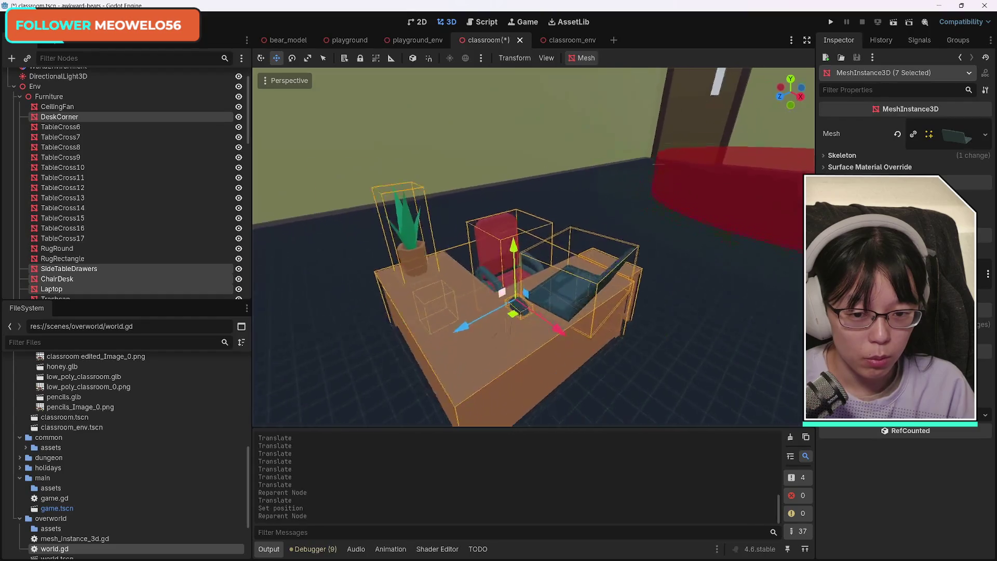
scroll(537, 272, up, 3)
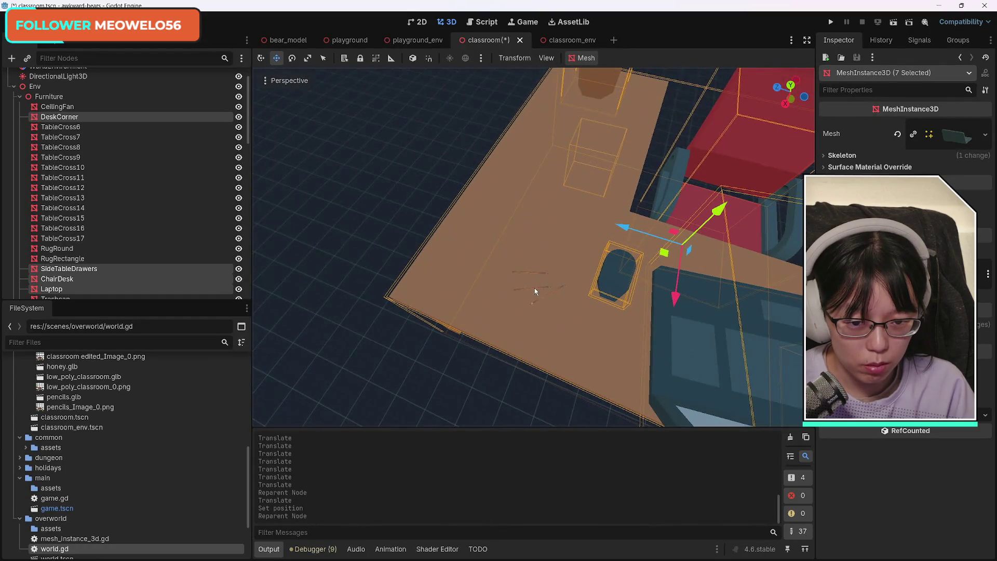
shift+click(534, 288)
In side view, slide the selected desk group about 4.9 units along Z toward the window wall
key(KP_3)
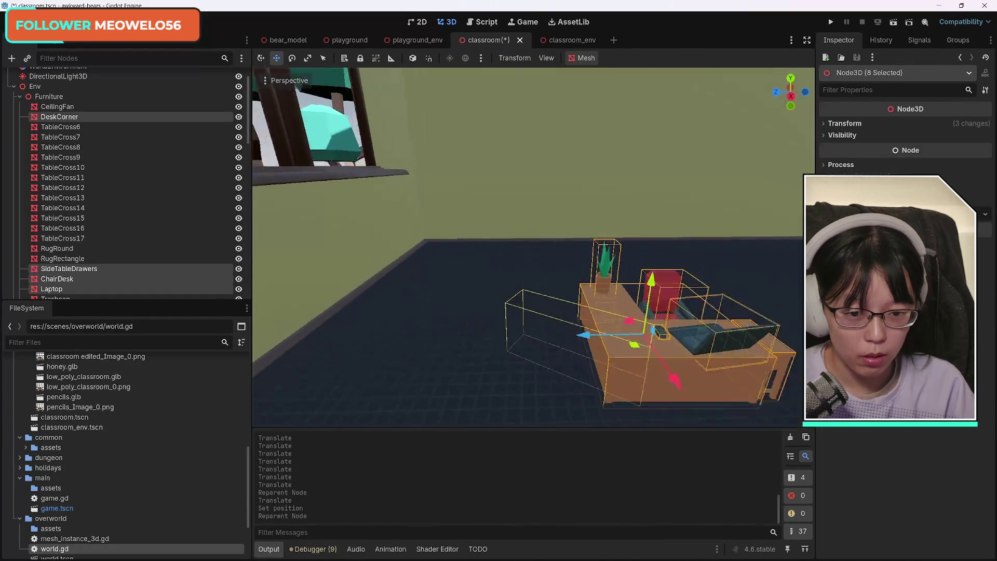
scroll(641, 306, down, 2)
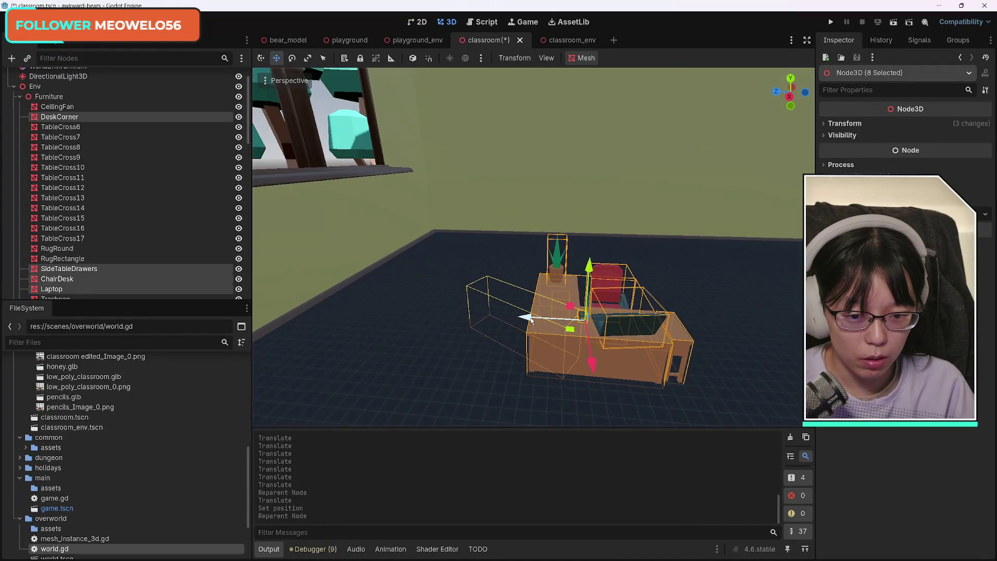
drag(531, 321, 385, 314)
scroll(385, 315, down, 3)
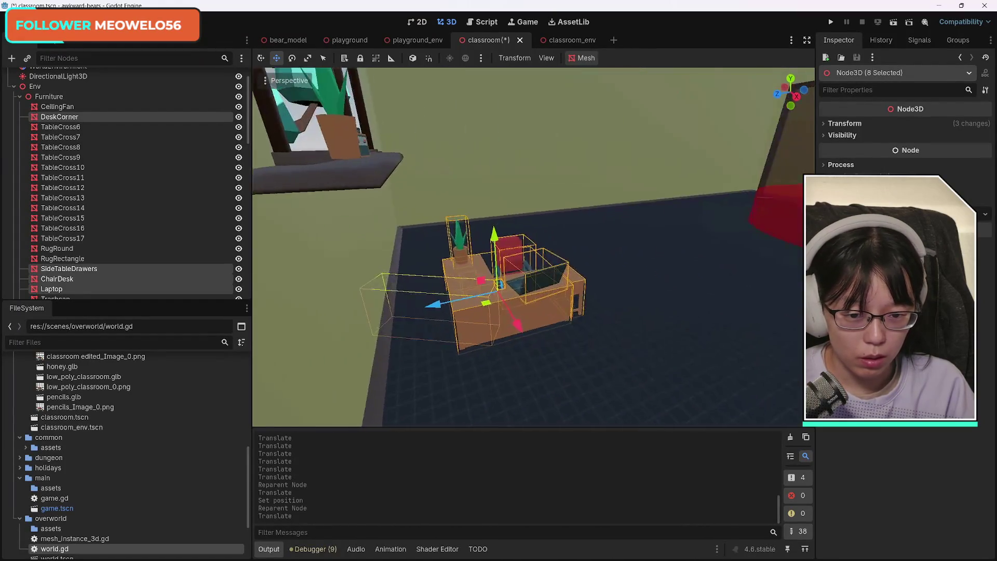
scroll(536, 357, up, 3)
drag(507, 305, 452, 303)
drag(522, 338, 540, 267)
scroll(589, 274, up, 3)
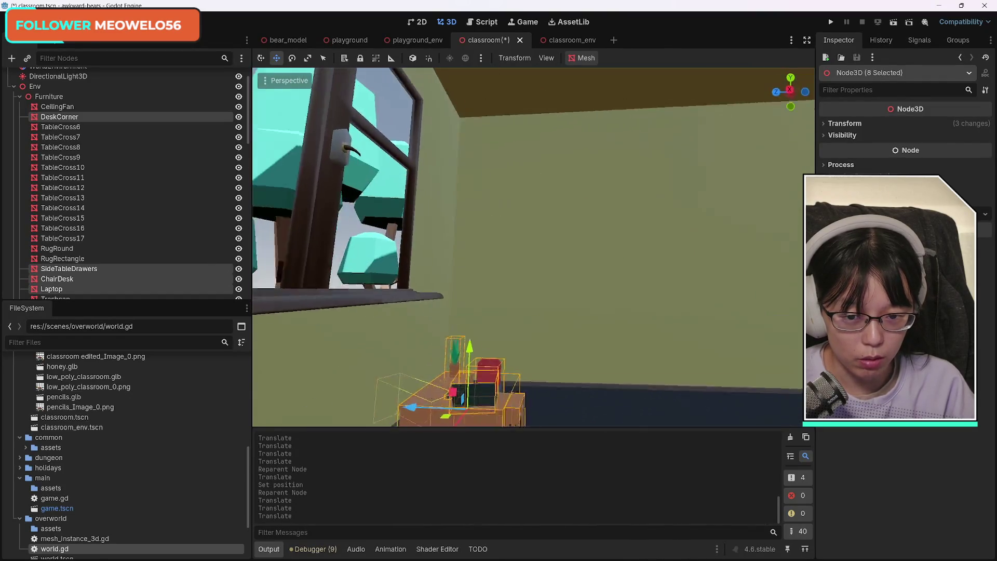
scroll(519, 247, up, 3)
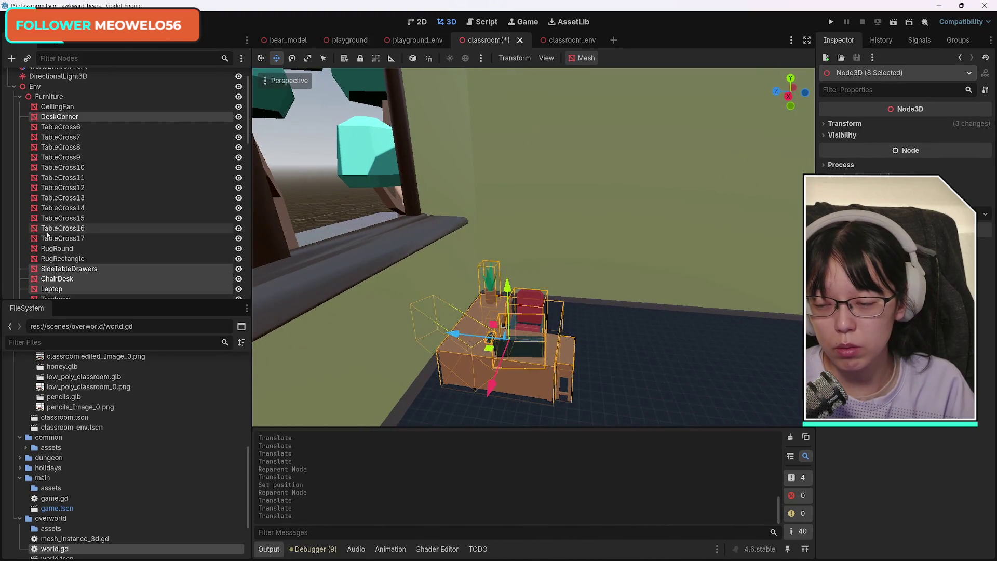
scroll(141, 236, up, 2)
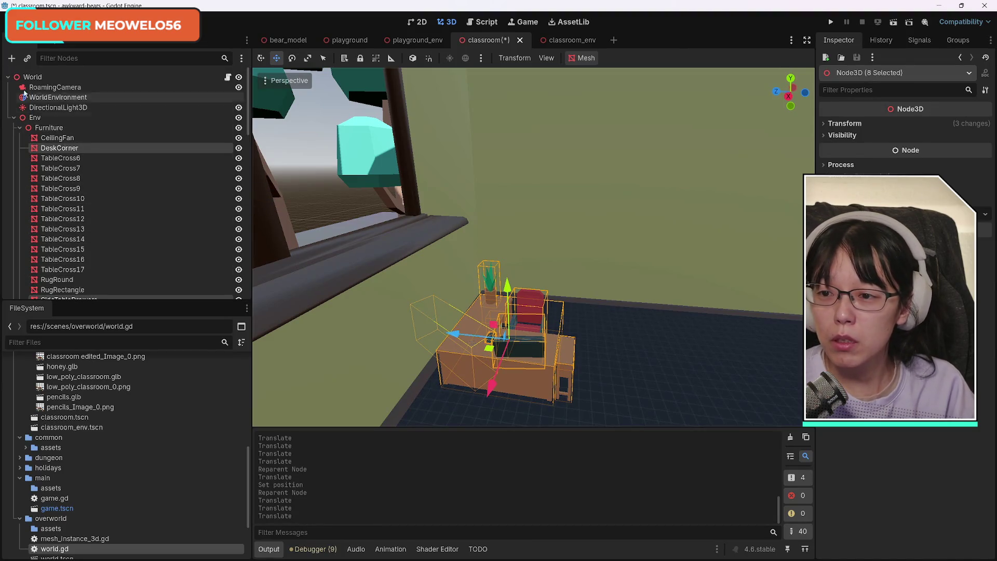
Add a Node3D above CeilingFan in the Furniture group and name it TeacherDesk
click(12, 57)
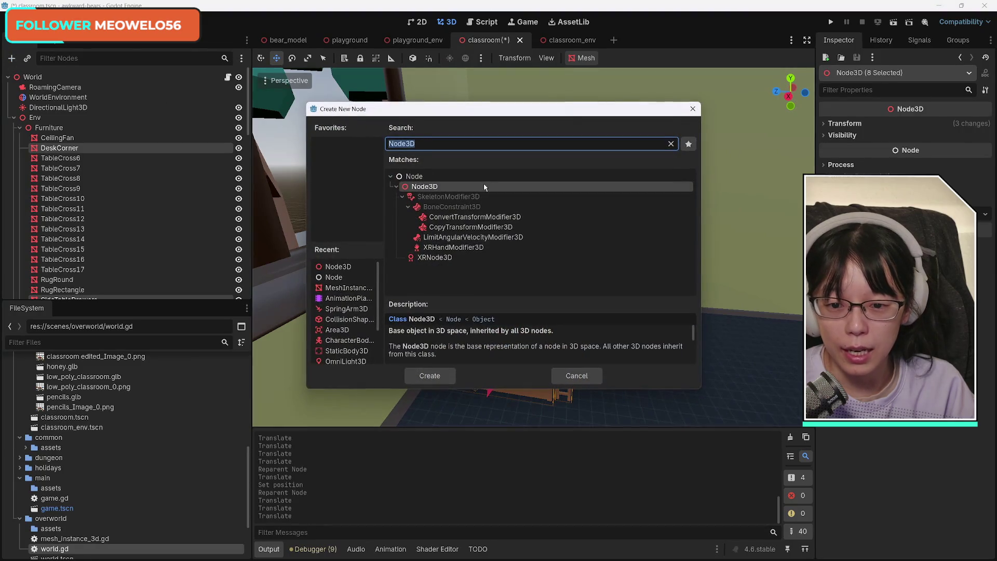
click(341, 268)
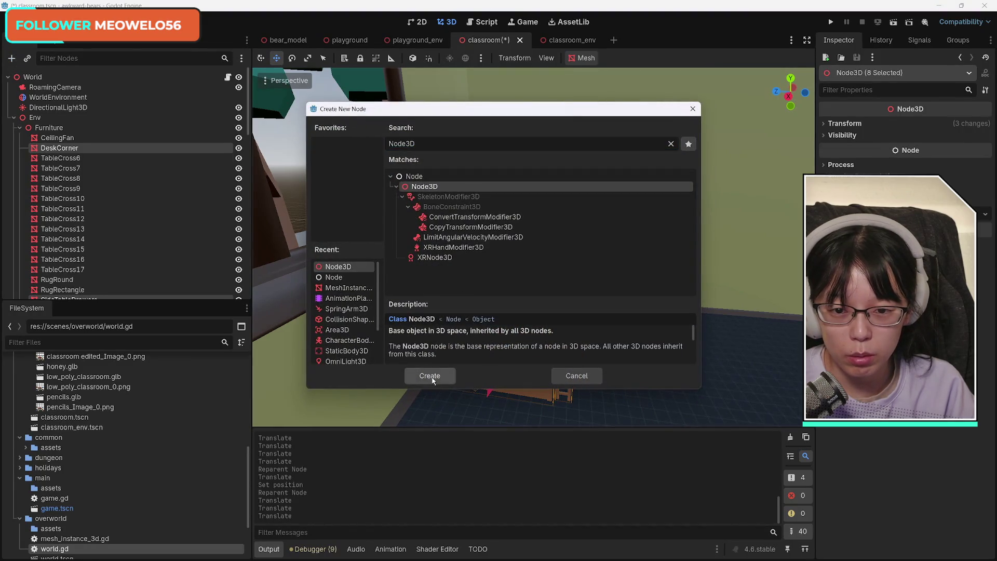
click(430, 377)
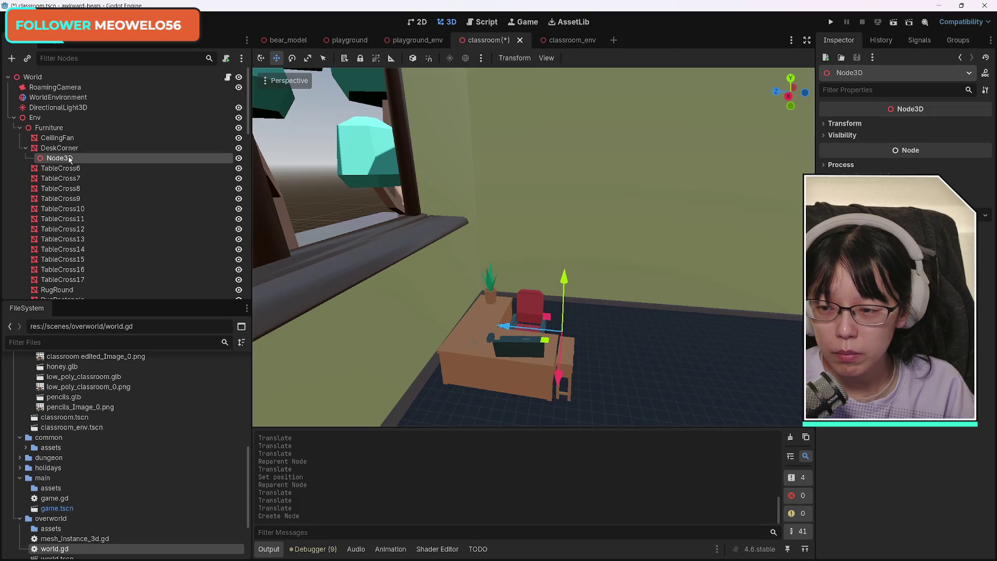
drag(71, 160, 71, 135)
double_click(53, 138)
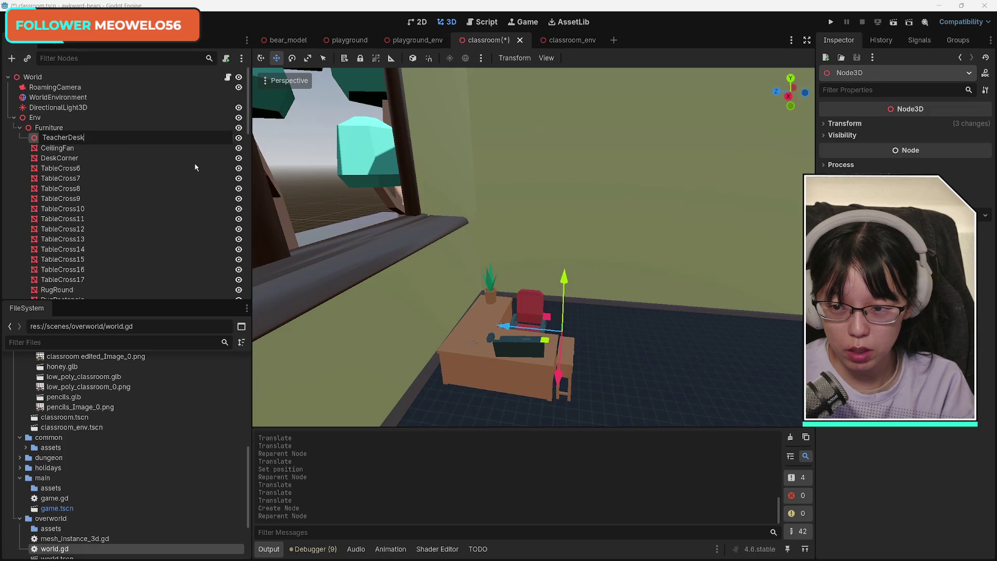
key(Return)
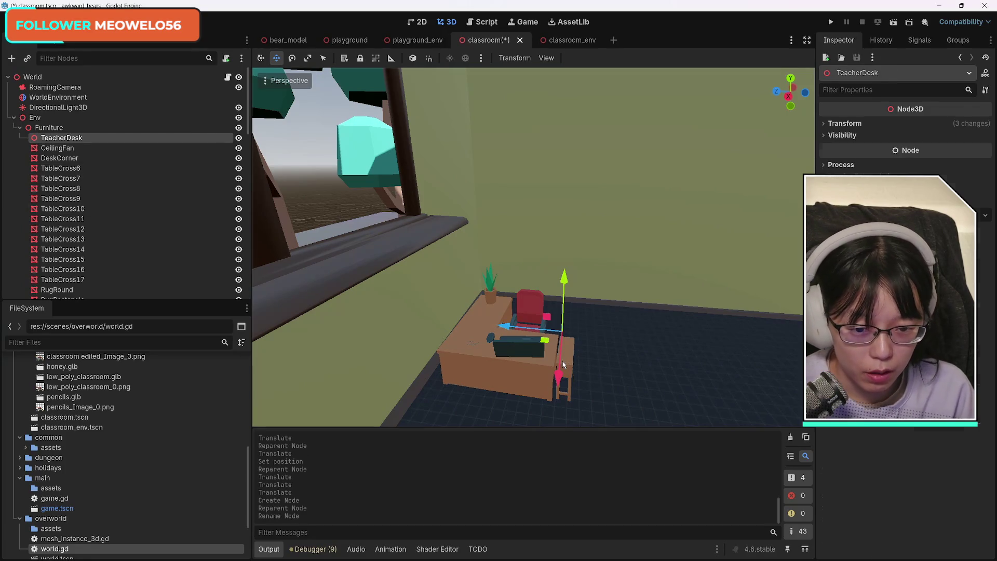
Select the corner desk, drawers, chairs, plant and desk items in the viewport
click(564, 365)
shift+click(468, 359)
shift+click(493, 340)
shift+click(527, 306)
shift+click(491, 291)
shift+click(540, 304)
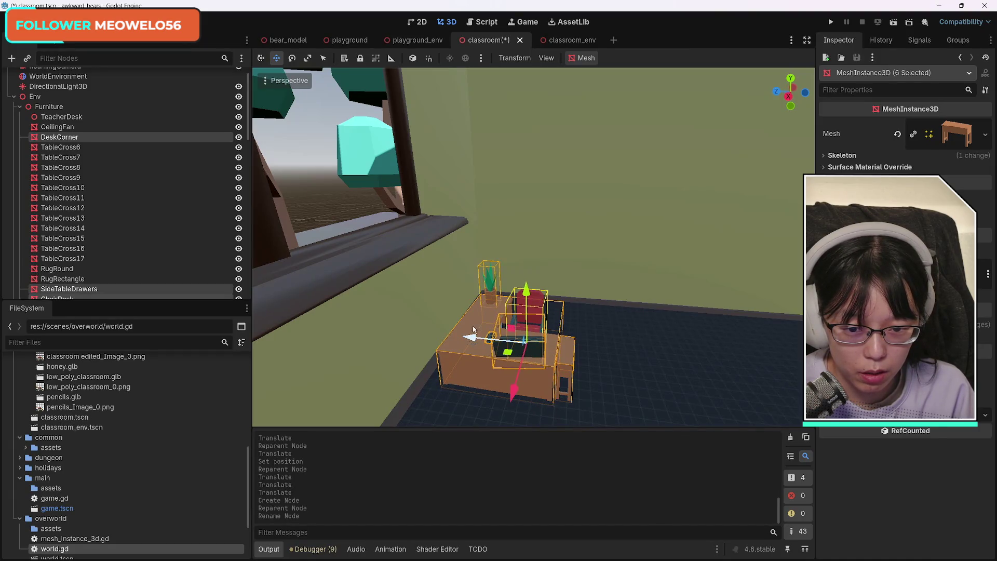
Add the pencils to the selection and reparent all the desk pieces under TeacherDesk
scroll(474, 344, up, 6)
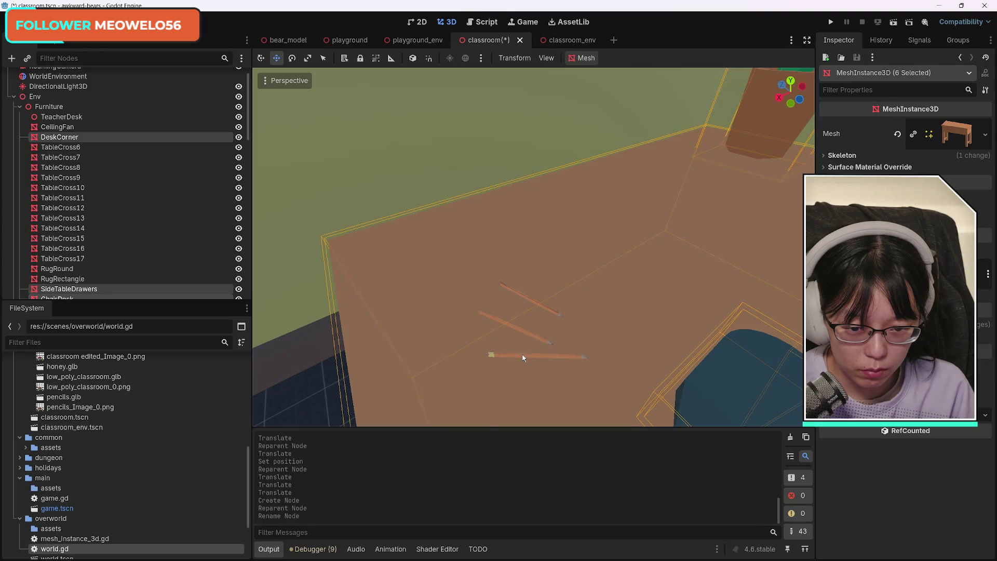
shift+click(523, 358)
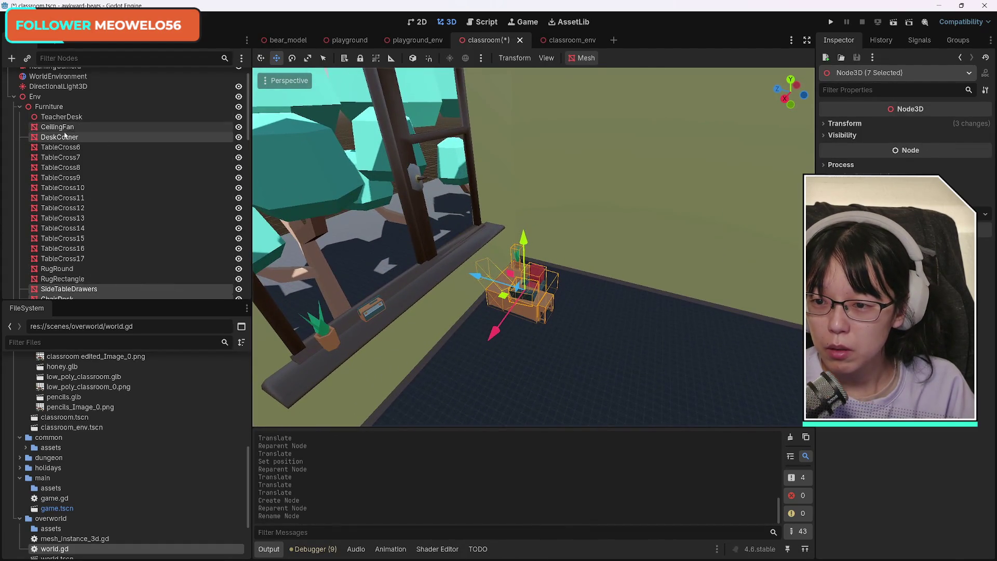
drag(64, 140, 67, 117)
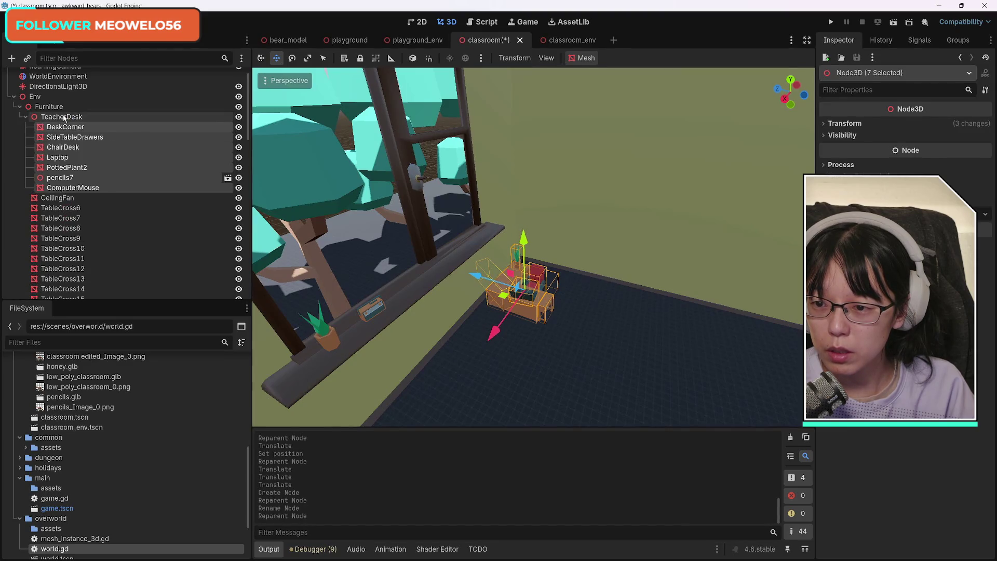
Select TeacherDesk, expand its Transform, try scaling it up, then undo the scale
click(84, 120)
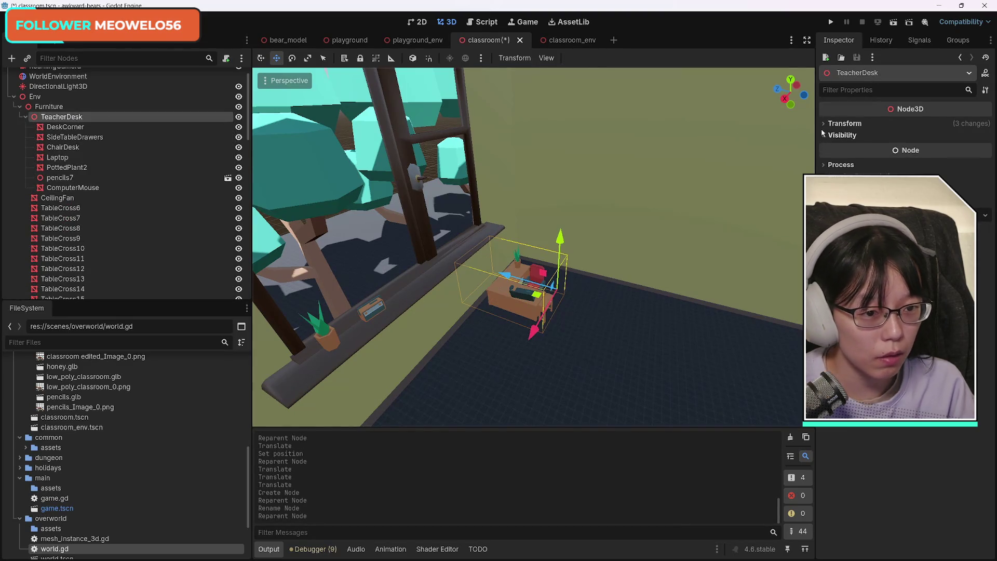
click(836, 123)
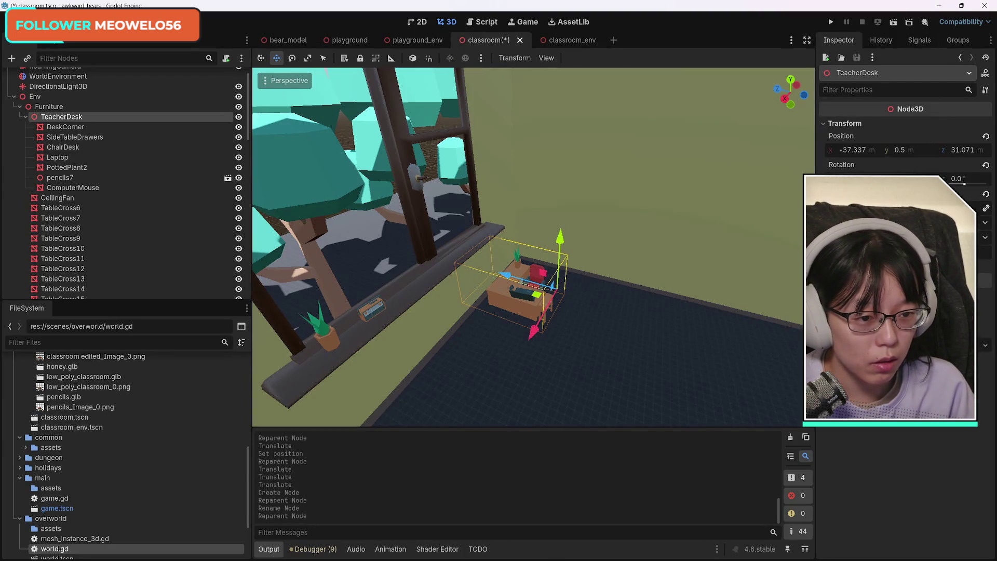
mouse_move(863, 208)
mouse_down()
mouse_move(891, 207)
mouse_move(872, 208)
mouse_up()
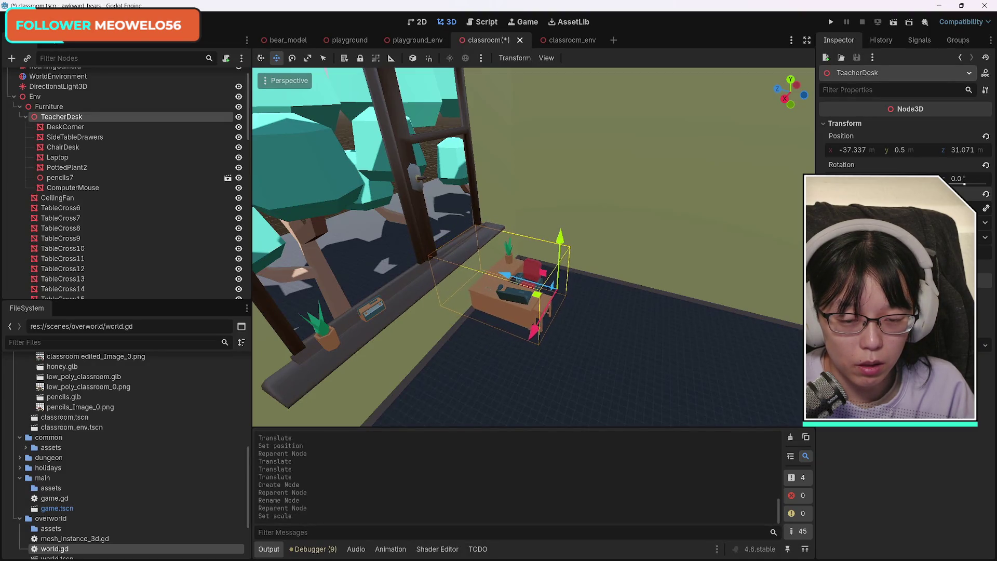
key(ctrl+z)
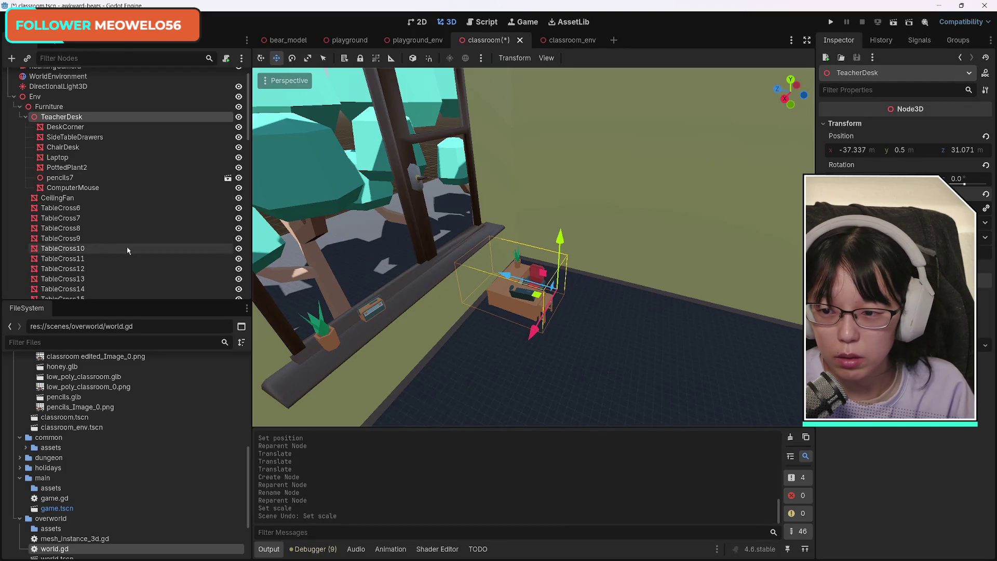
Identify Trashcan2 by toggling visibility and move it into TeacherDesk below pencils7
scroll(129, 252, down, 5)
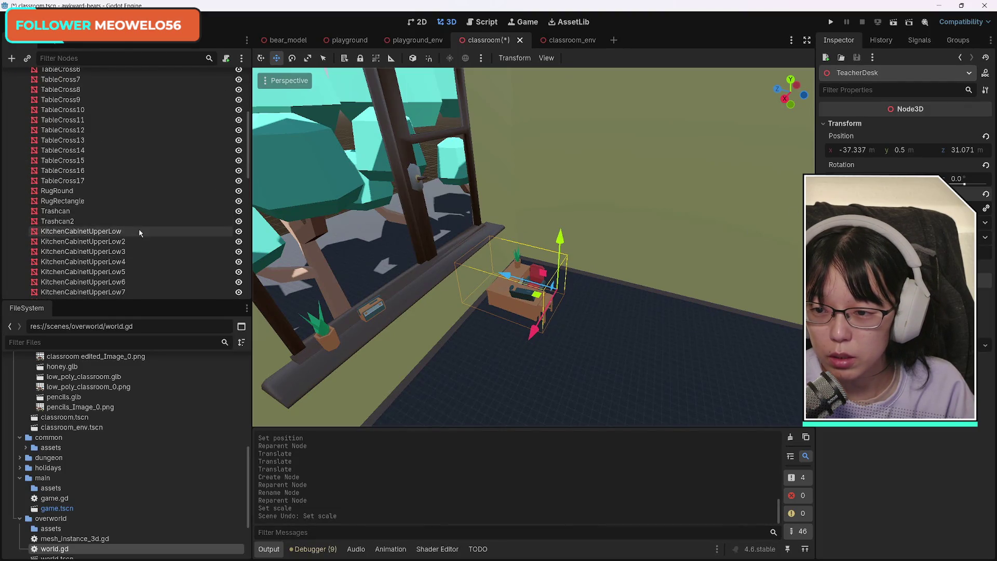
scroll(145, 229, up, 3)
scroll(101, 255, down, 1)
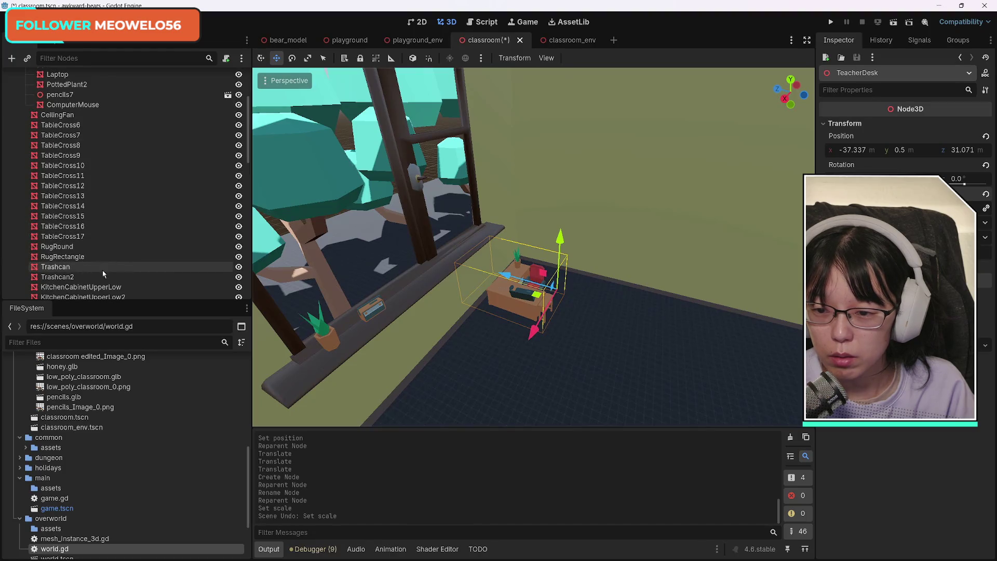
click(239, 269)
click(240, 269)
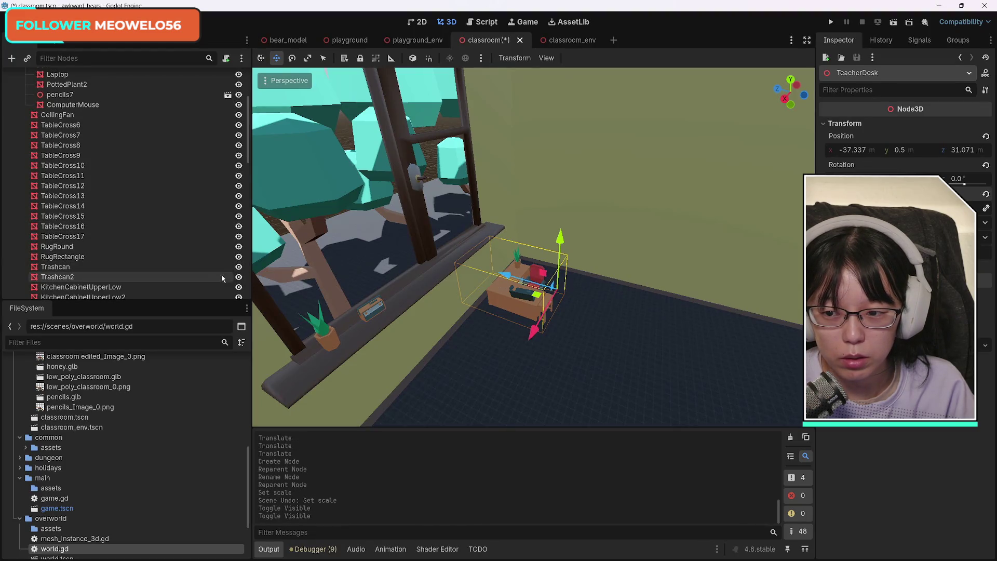
click(239, 277)
click(239, 277)
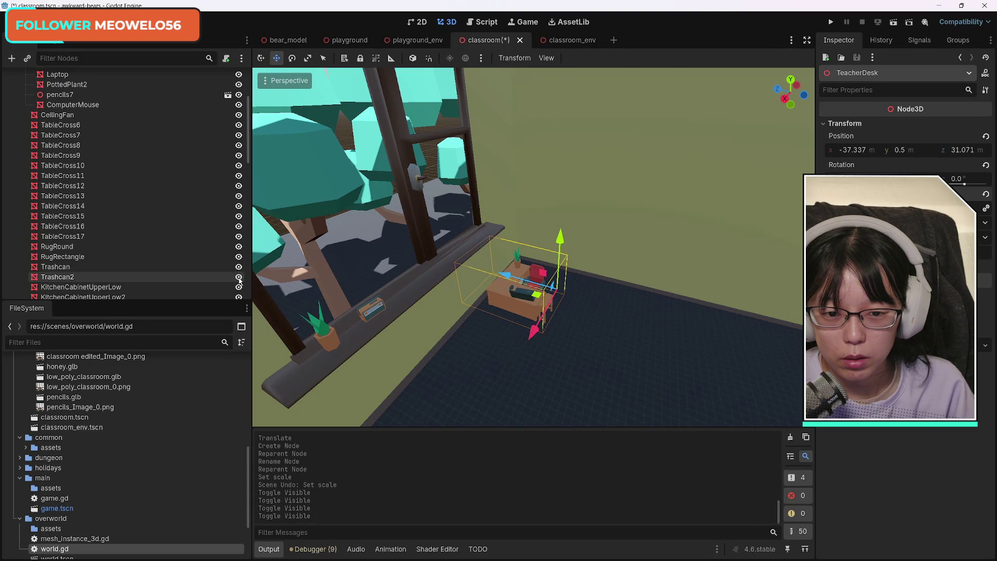
drag(95, 280, 93, 102)
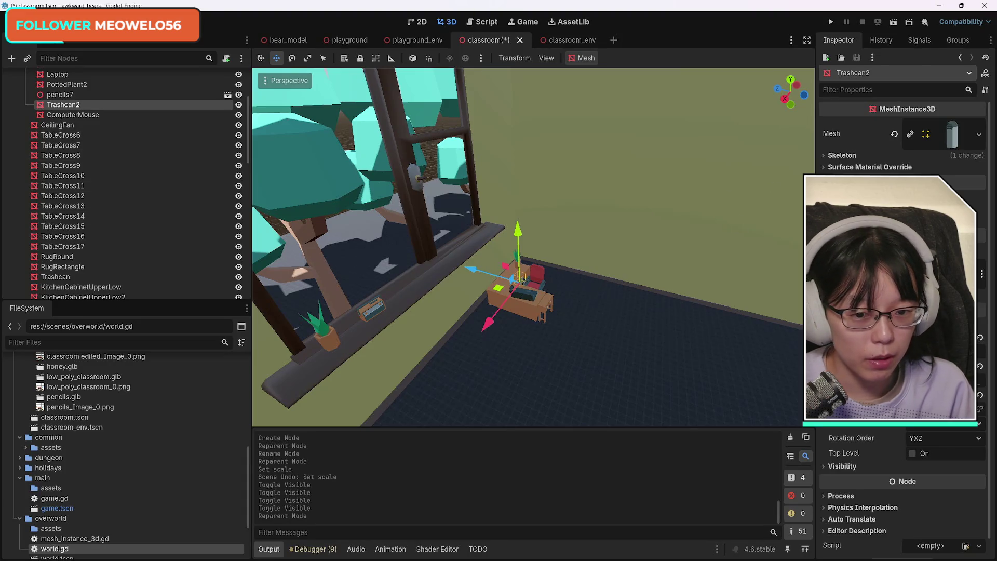
Select the TeacherDesk node in the Scene tree
click(576, 310)
scroll(130, 166, up, 15)
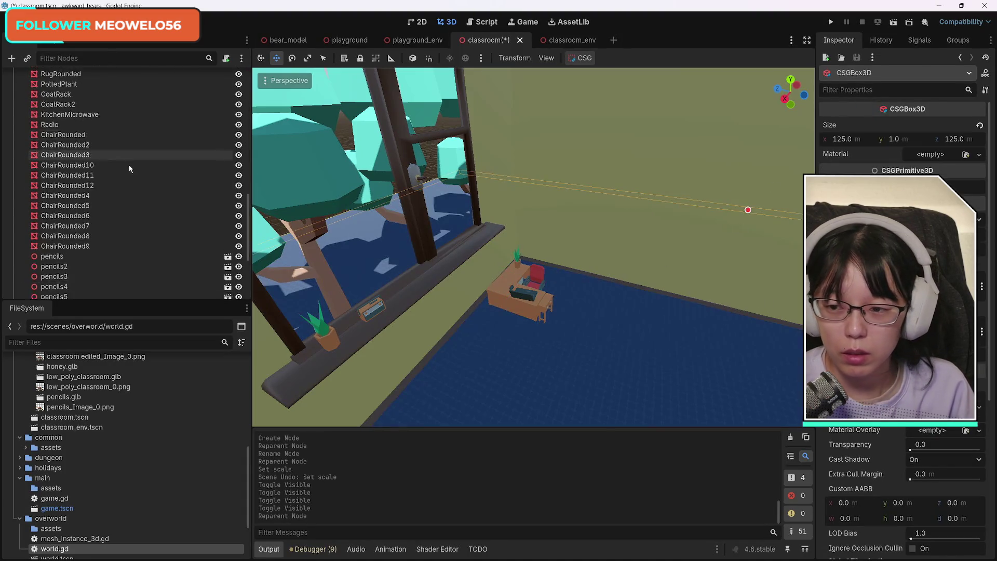
click(130, 138)
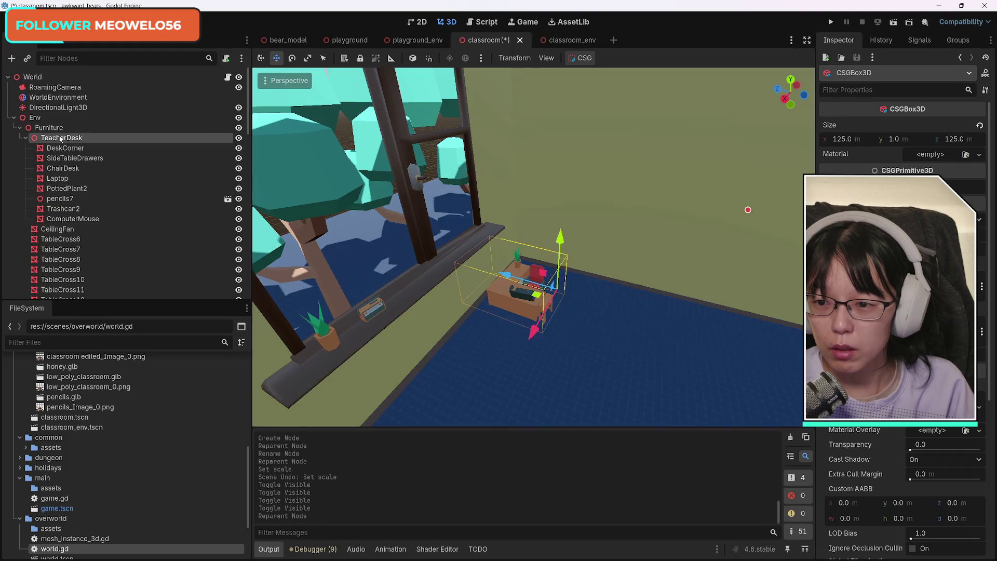
Scale up the teacher's desk and shift it along Z and X by the window wall
mouse_move(852, 208)
mouse_down()
mouse_move(914, 208)
mouse_move(877, 207)
mouse_up()
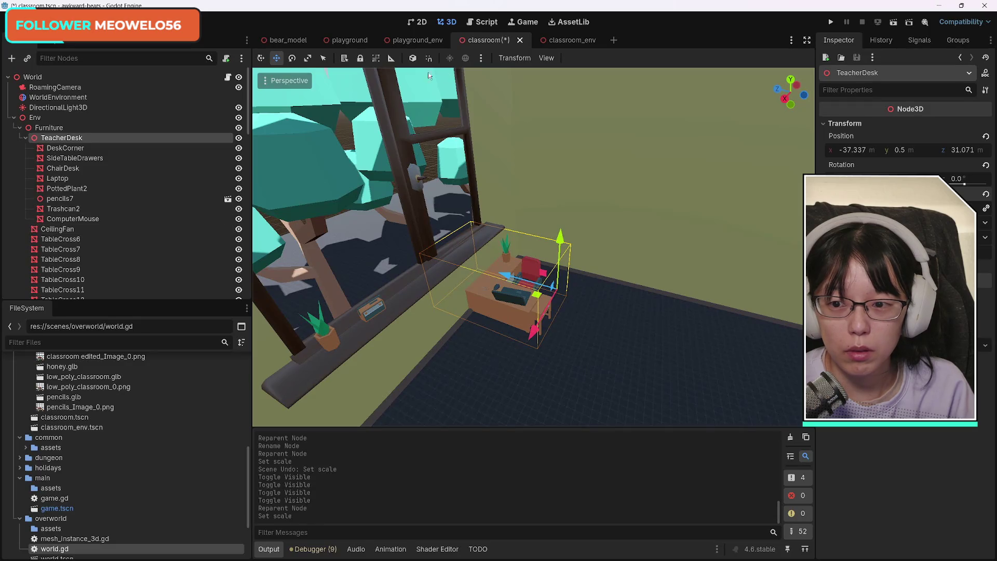
mouse_move(514, 278)
mouse_down()
mouse_move(529, 283)
mouse_move(520, 283)
mouse_up()
mouse_move(547, 332)
mouse_down()
mouse_move(576, 314)
mouse_move(570, 322)
mouse_up()
Select the 'classroom edited' model and frame the view around it
click(632, 321)
click(696, 242)
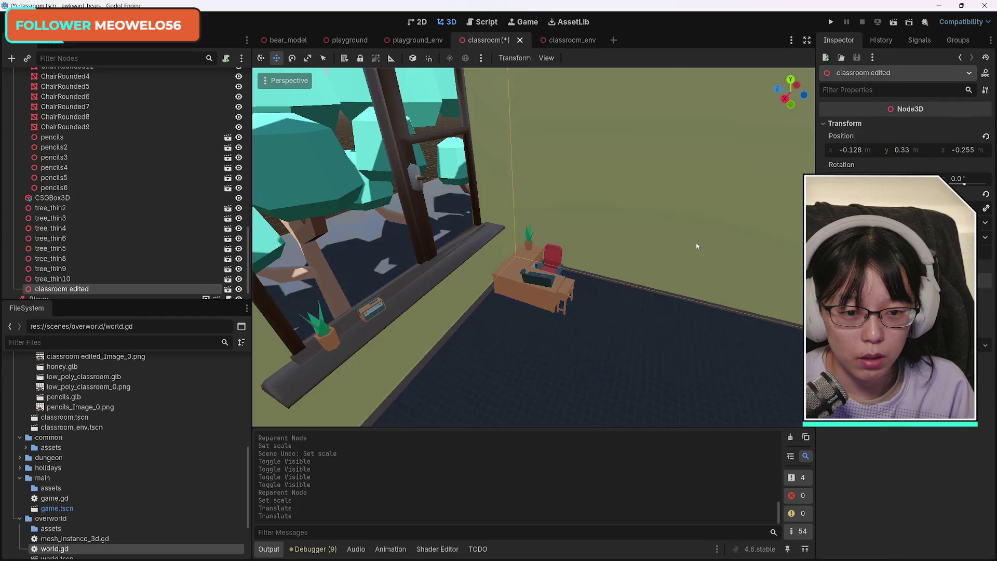
key(f)
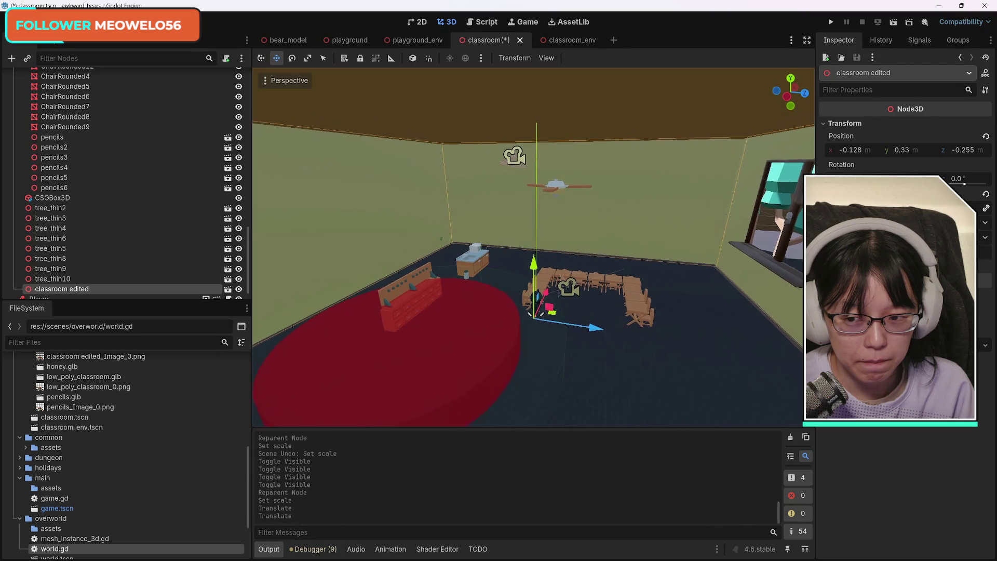
Collapse TeacherDesk and select the tables TableCross6 through TableCross17
scroll(156, 218, up, 5)
scroll(156, 218, up, 5)
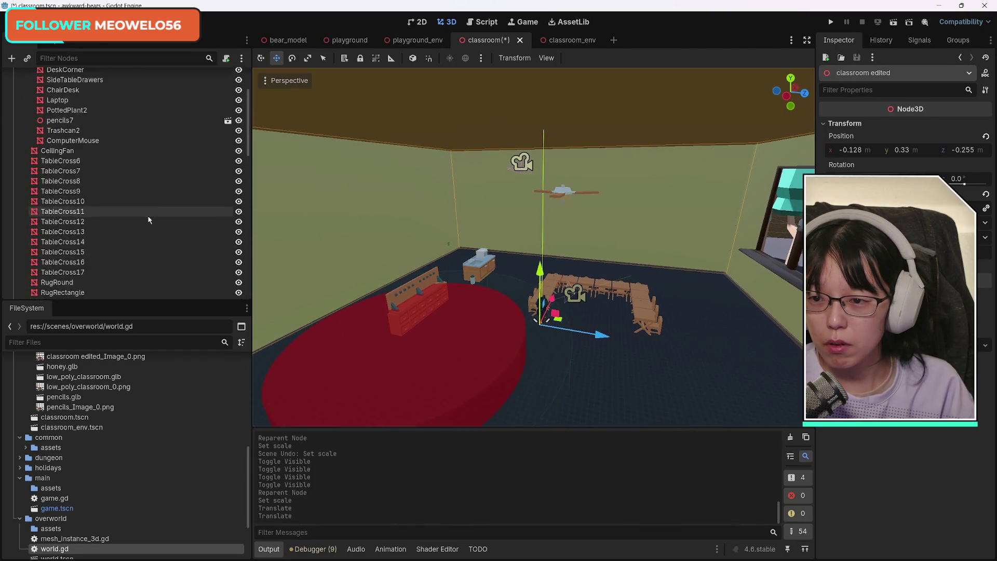
click(26, 139)
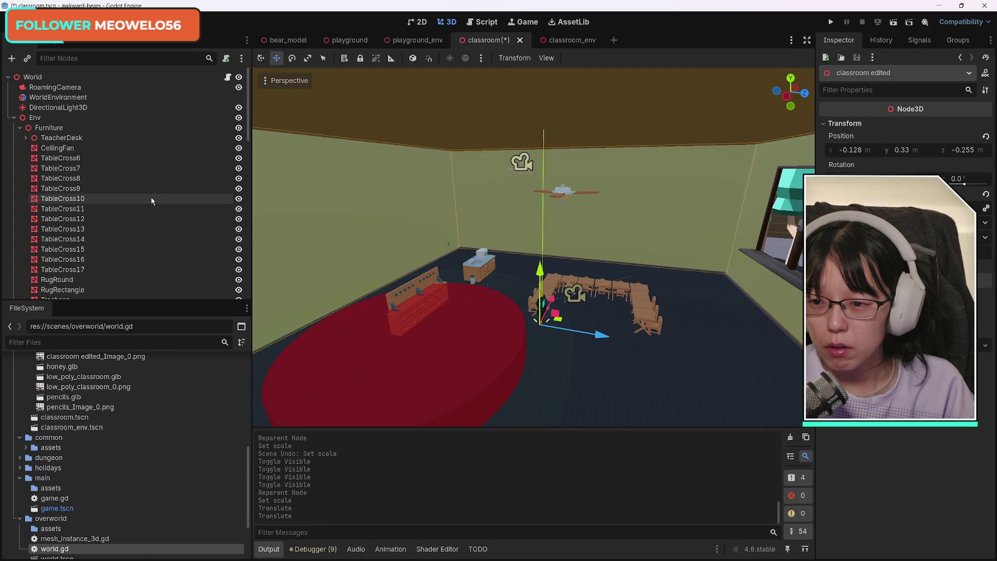
click(104, 155)
scroll(131, 216, down, 3)
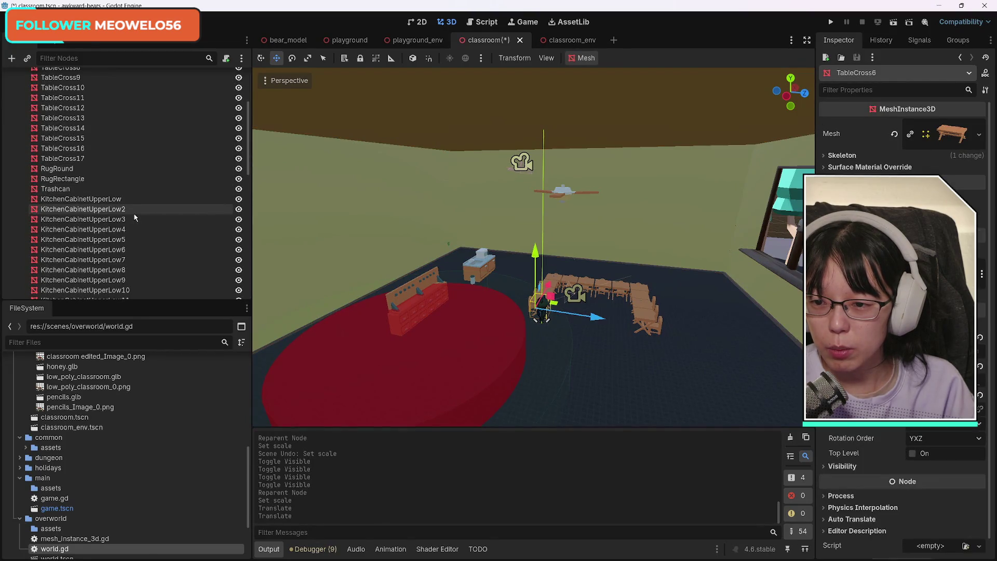
shift+click(106, 159)
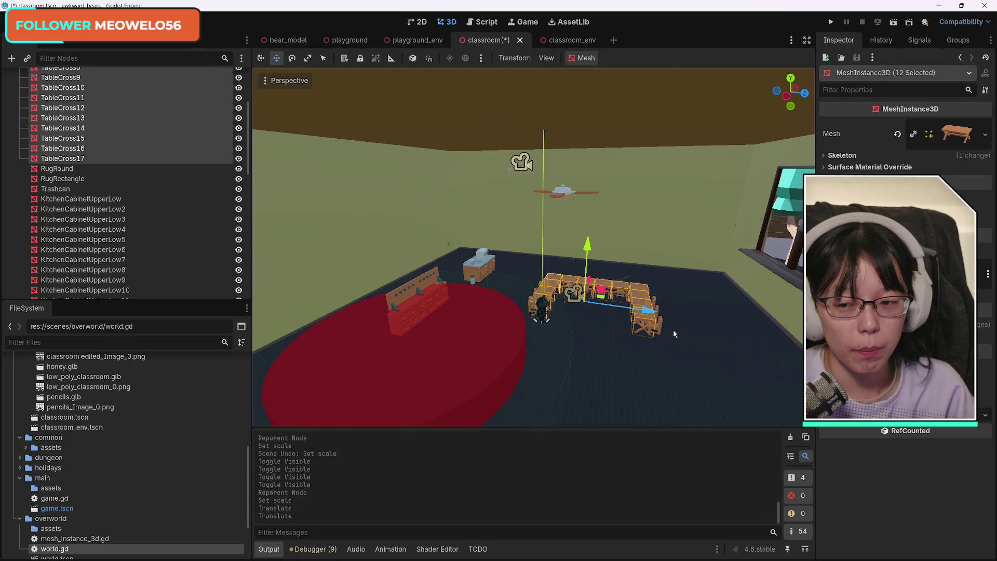
Add ChairRounded through ChairRounded12, all twelve chairs, to the table selection
scroll(172, 270, down, 10)
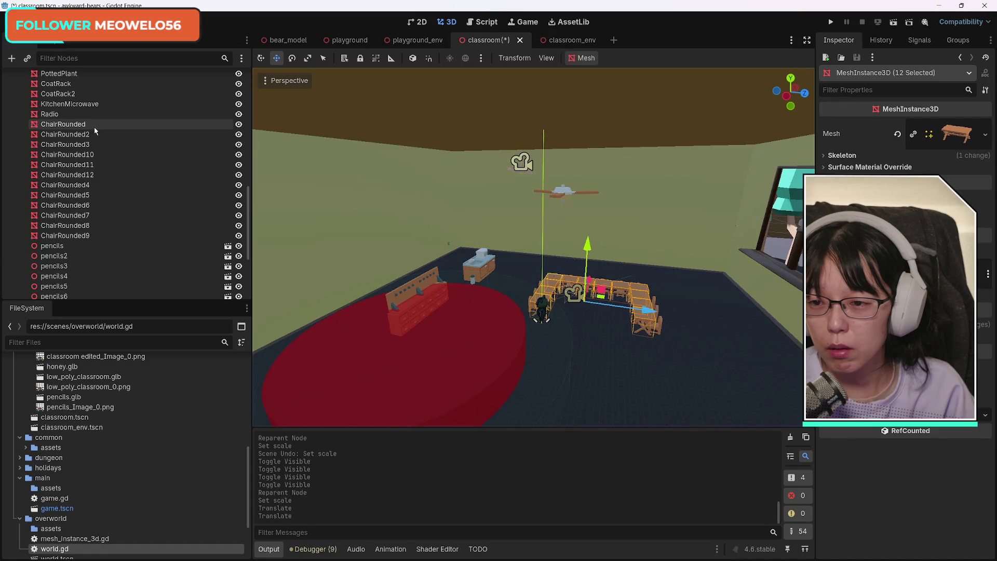
ctrl+click(95, 124)
ctrl+click(95, 134)
ctrl+click(94, 145)
ctrl+click(94, 154)
ctrl+click(94, 165)
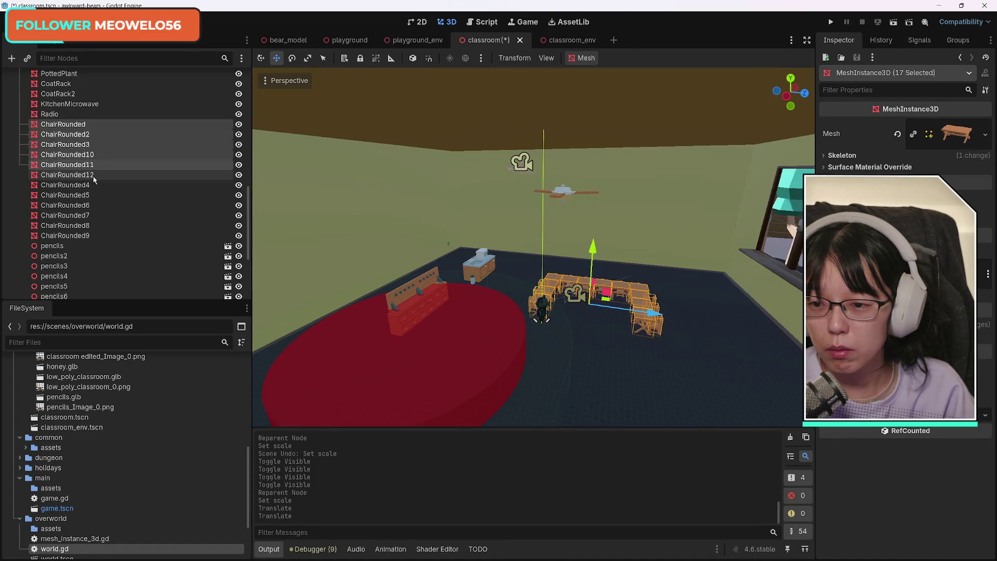
ctrl+click(94, 174)
ctrl+click(94, 185)
ctrl+click(94, 195)
ctrl+click(93, 205)
ctrl+click(93, 215)
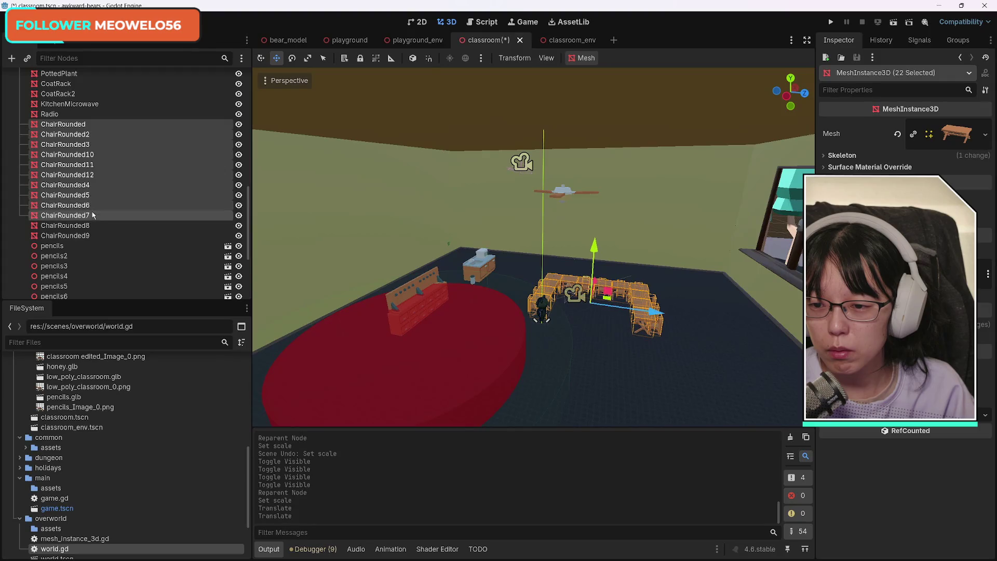
ctrl+click(93, 225)
ctrl+click(94, 235)
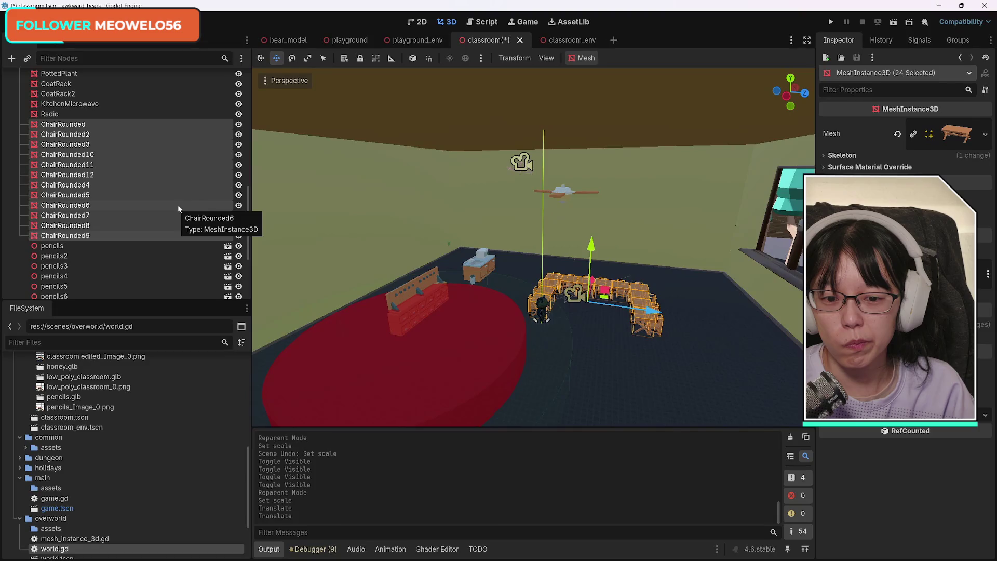
scroll(167, 223, up, 10)
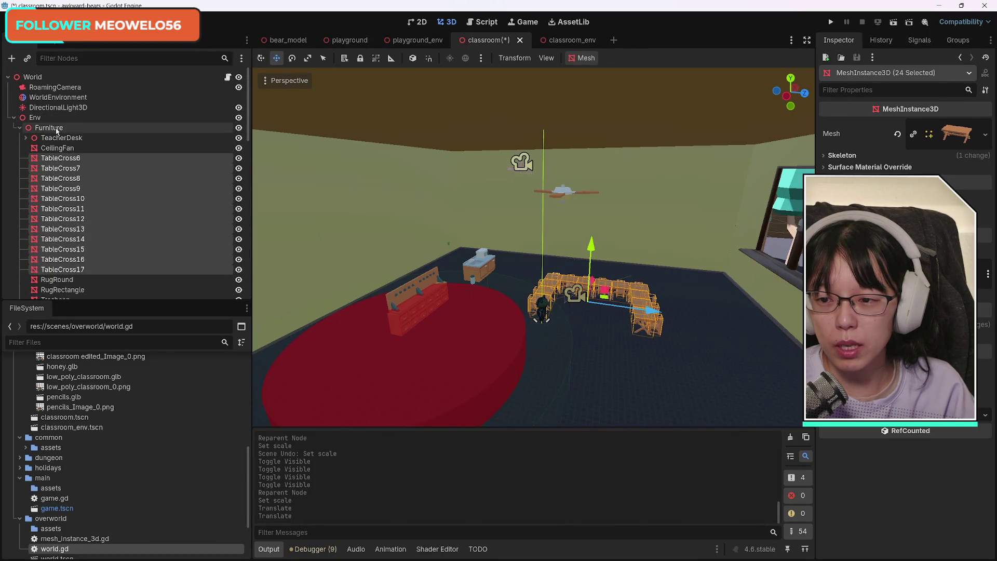
click(73, 128)
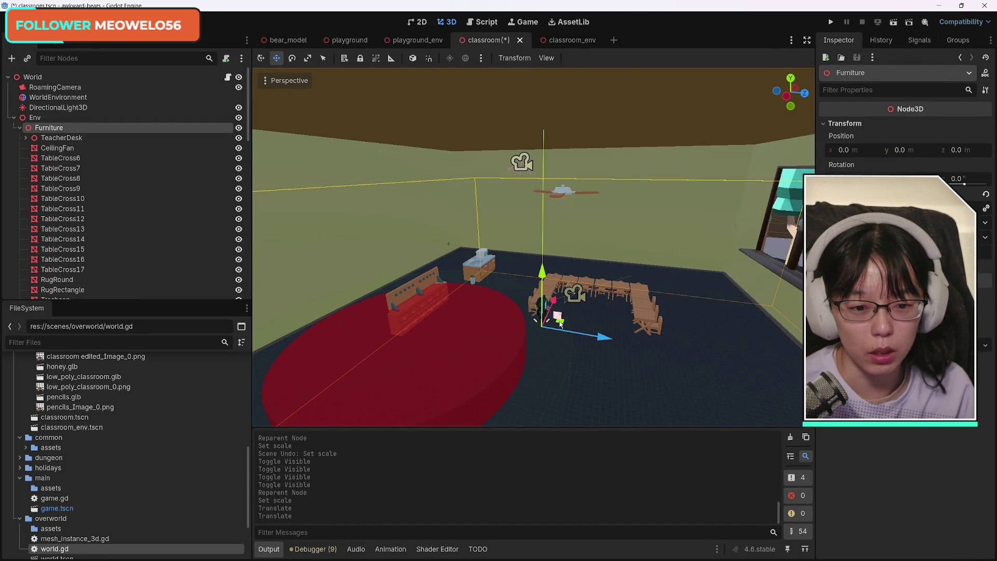
click(102, 158)
scroll(141, 225, down, 5)
scroll(147, 227, up, 4)
scroll(148, 226, down, 1)
shift+click(150, 222)
scroll(161, 231, down, 4)
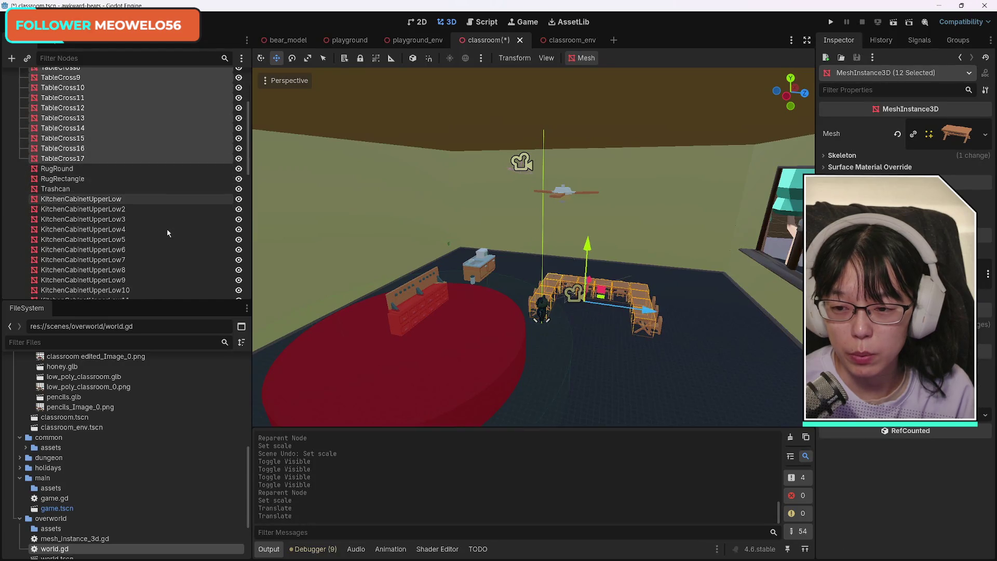
scroll(178, 251, down, 5)
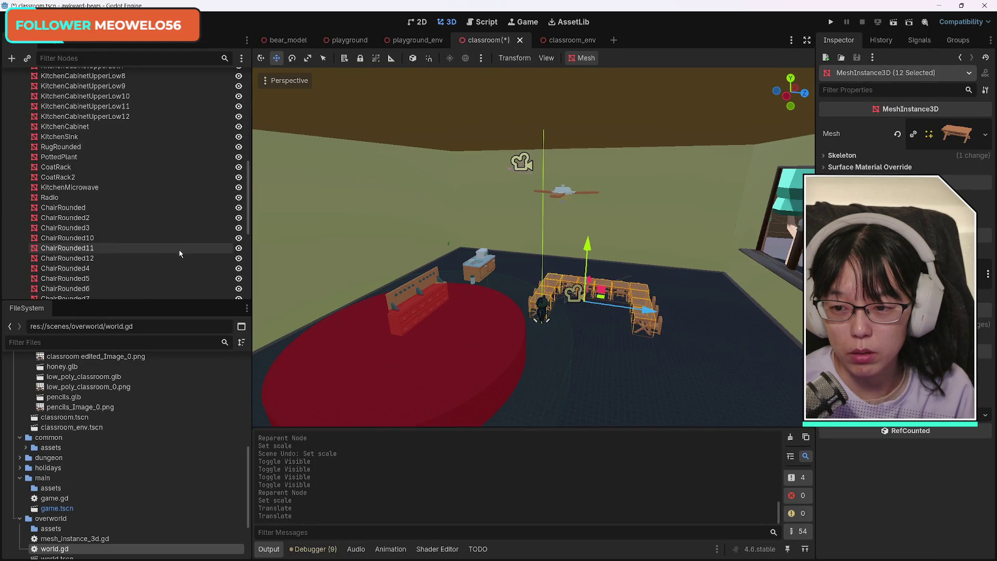
ctrl+click(98, 152)
ctrl+click(99, 162)
ctrl+click(102, 172)
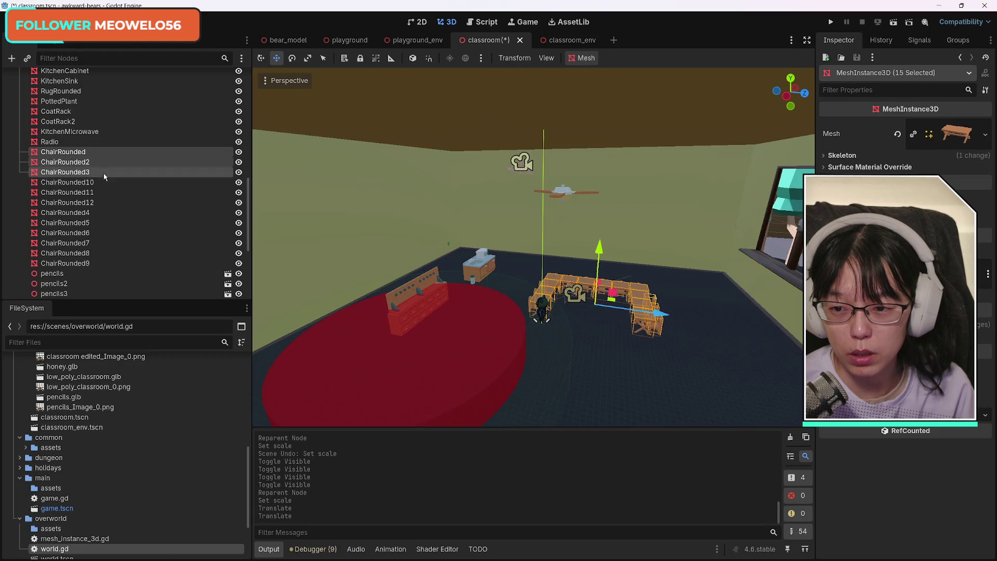
ctrl+click(102, 182)
ctrl+click(102, 192)
ctrl+click(100, 203)
ctrl+click(98, 212)
ctrl+click(96, 223)
ctrl+click(93, 233)
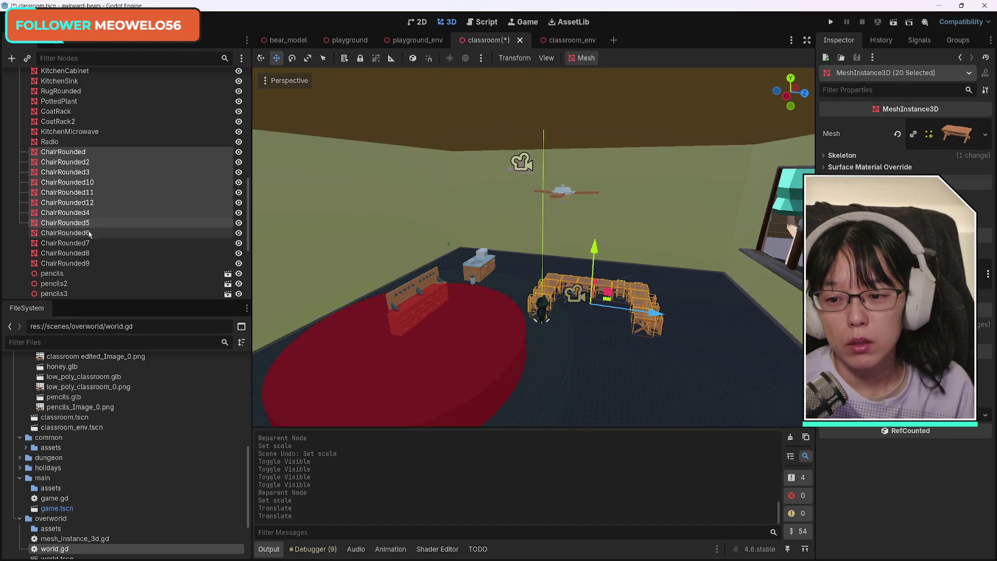
ctrl+click(89, 243)
ctrl+click(90, 253)
ctrl+click(89, 263)
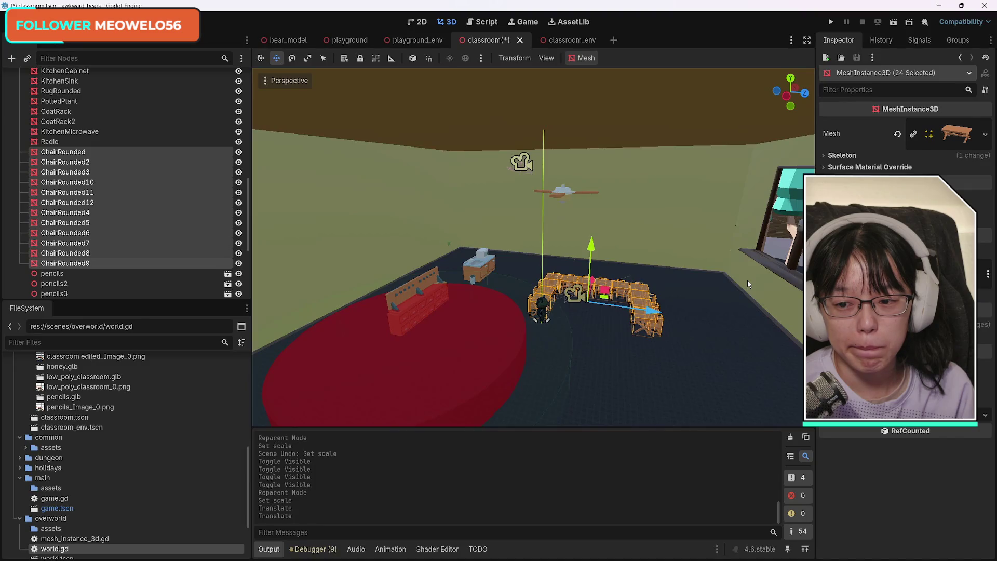
scroll(74, 139, down, 5)
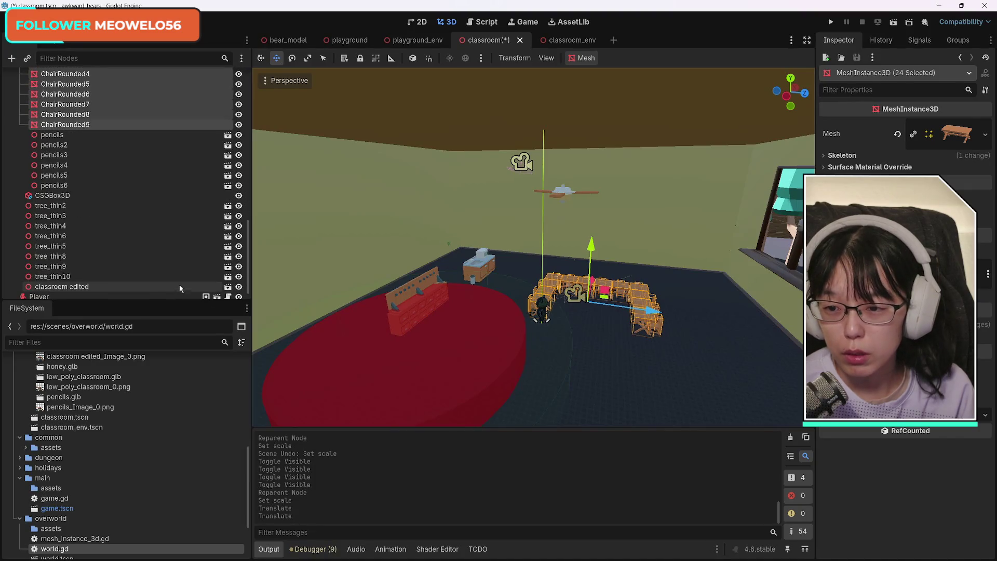
drag(74, 136, 66, 186)
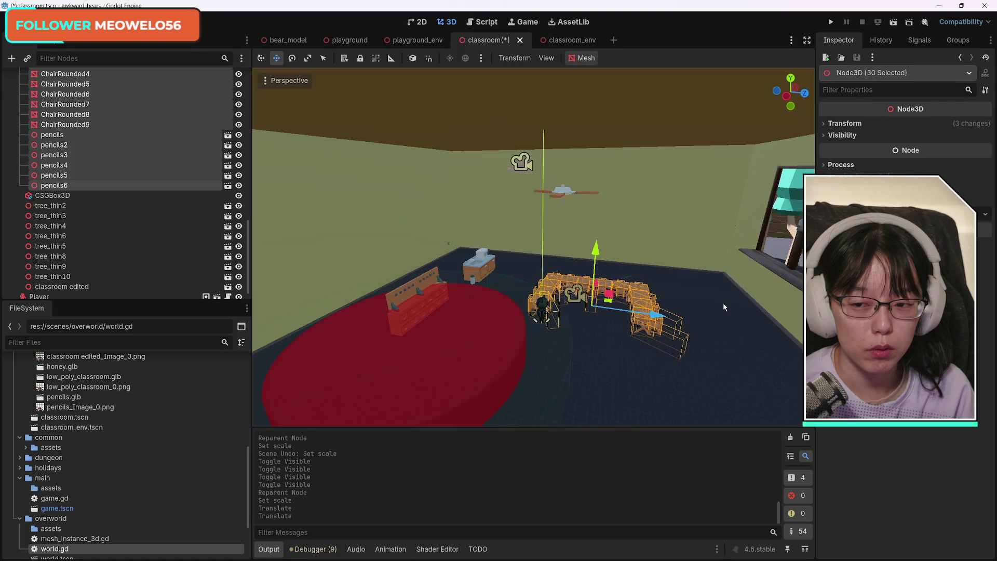
Slide the selected tables, chairs and pencil sets along X into a U-shaped layout mid-room
mouse_move(607, 291)
mouse_down()
mouse_move(601, 322)
mouse_move(602, 303)
mouse_move(628, 335)
mouse_move(683, 345)
mouse_up()
drag(801, 99, 748, 112)
drag(521, 254, 532, 246)
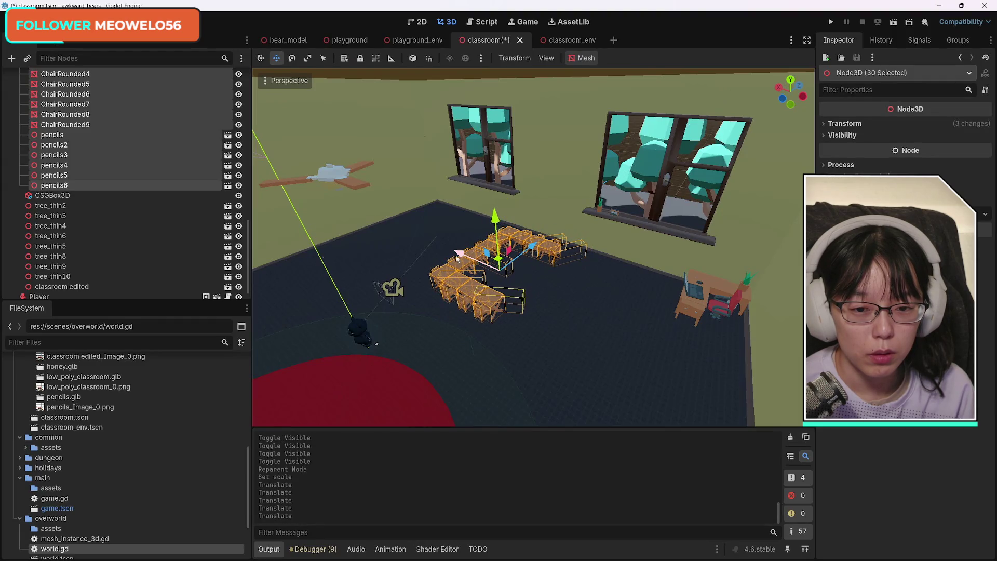
mouse_move(459, 255)
mouse_down()
mouse_move(525, 286)
mouse_move(483, 276)
mouse_up()
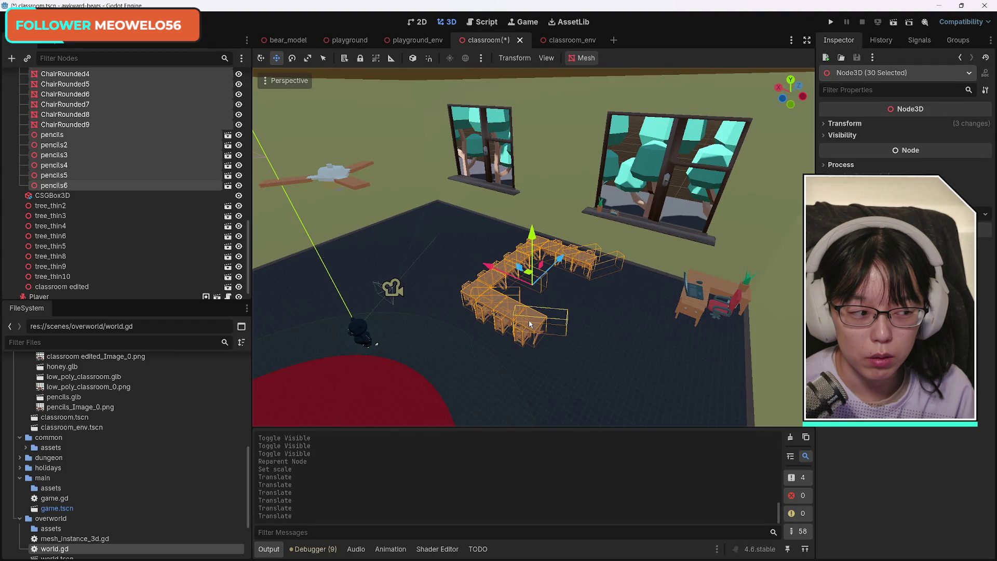
drag(329, 284, 623, 338)
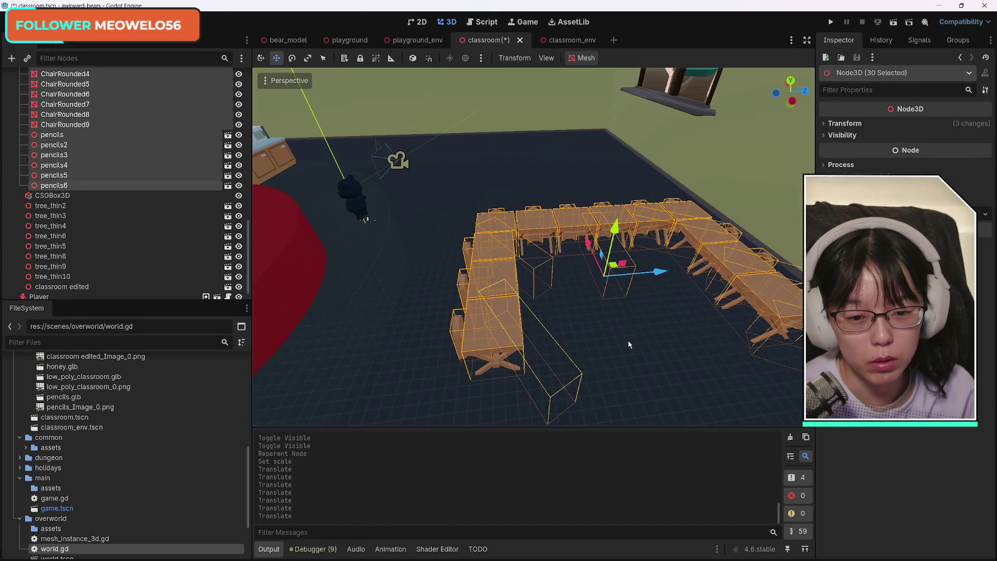
Select the left-column desks, including TableCross10, and their nearby chairs
click(520, 340)
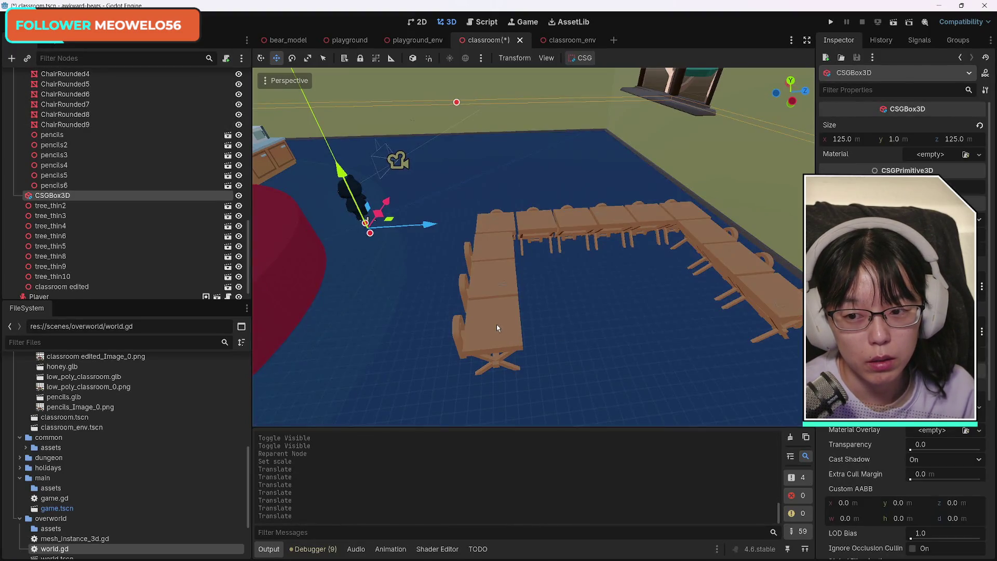
click(497, 326)
shift+click(460, 330)
shift+click(465, 284)
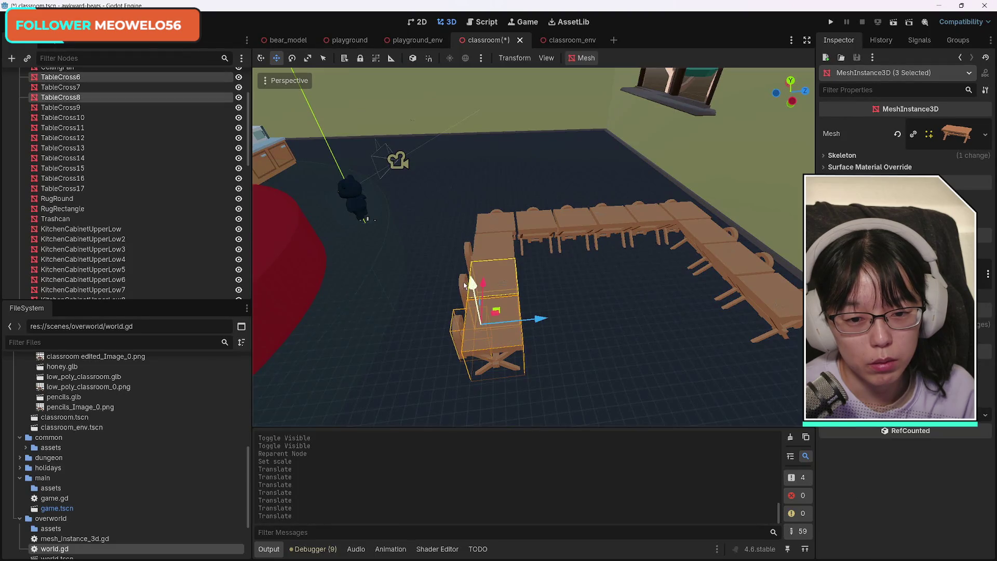
shift+click(495, 247)
shift+click(457, 285)
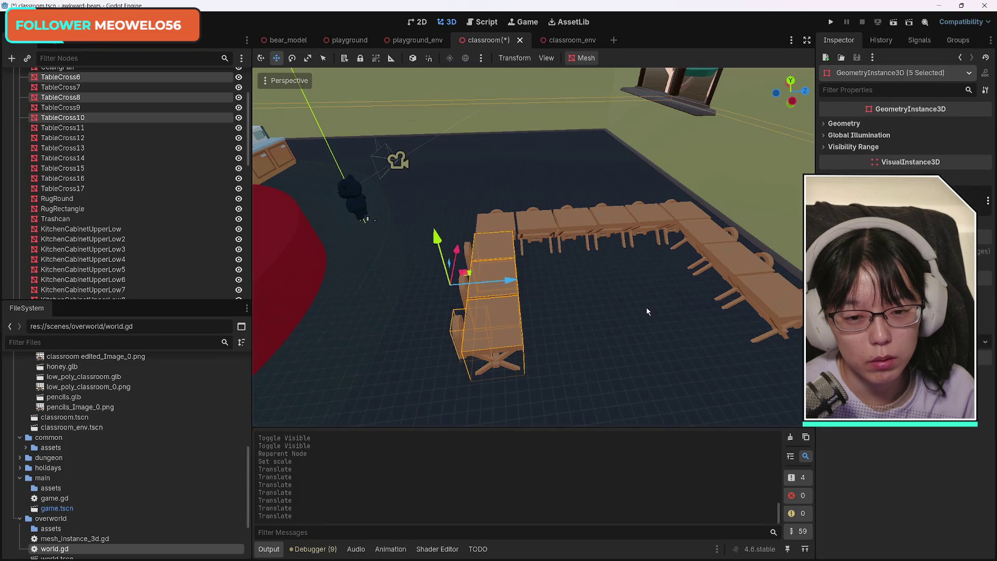
mouse_move(594, 332)
mouse_down()
mouse_move(551, 312)
mouse_move(582, 327)
mouse_move(515, 359)
mouse_move(530, 333)
mouse_move(535, 348)
mouse_move(506, 338)
mouse_up()
shift+click(539, 363)
shift+click(525, 363)
Rotate the selected desks about the vertical axis, then undo the rotation
click(292, 57)
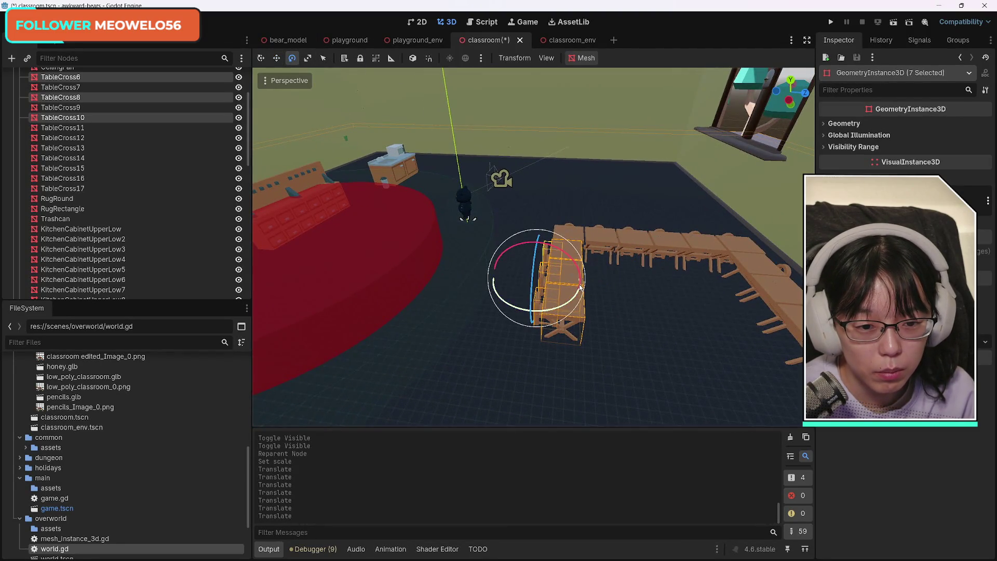
mouse_move(579, 291)
mouse_down()
mouse_move(558, 309)
mouse_move(525, 312)
mouse_move(571, 273)
mouse_up()
key(ctrl+z)
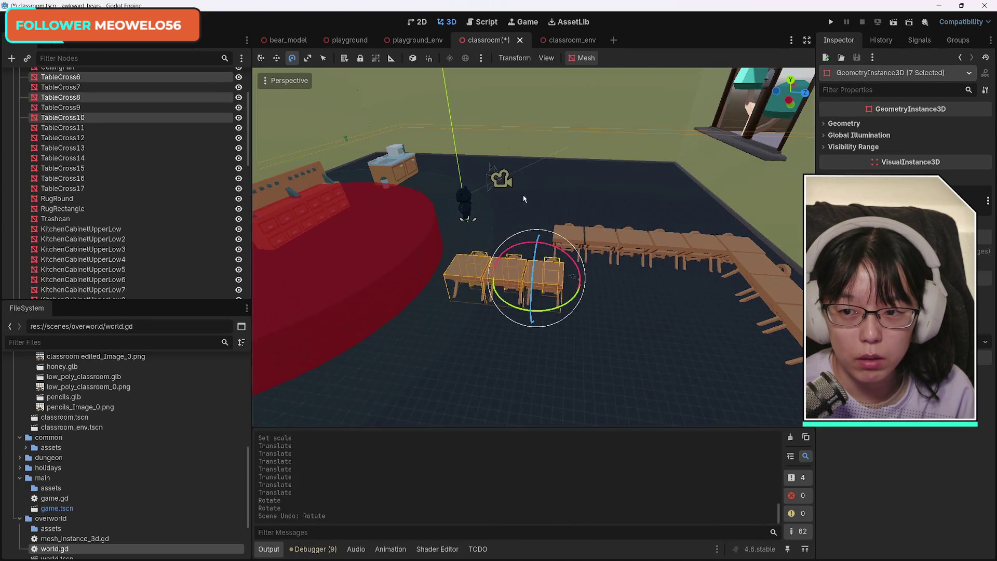
Select the four short-row desks TableCross17, TableCross10, TableCross8 and one more
click(574, 250)
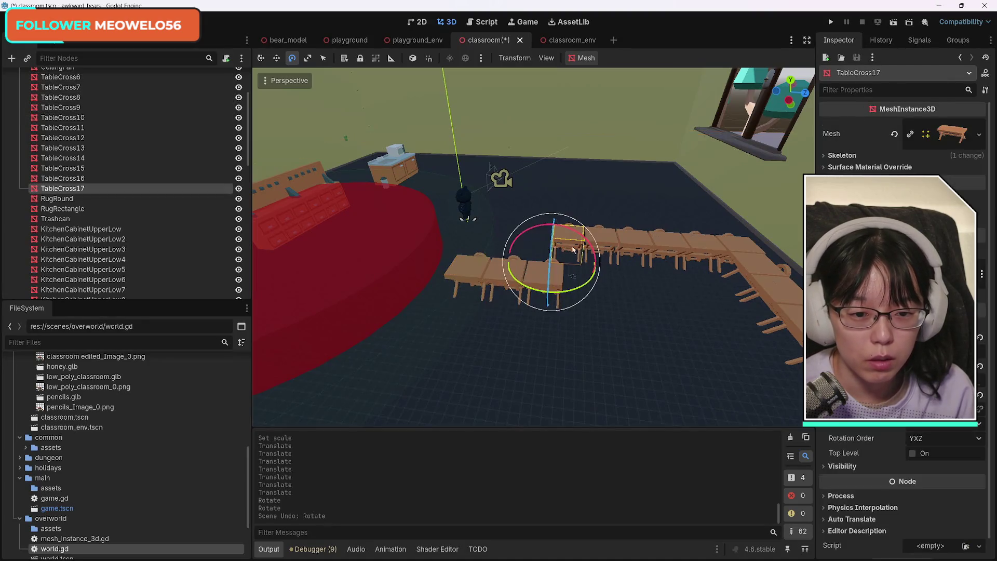
shift+click(499, 272)
shift+click(469, 270)
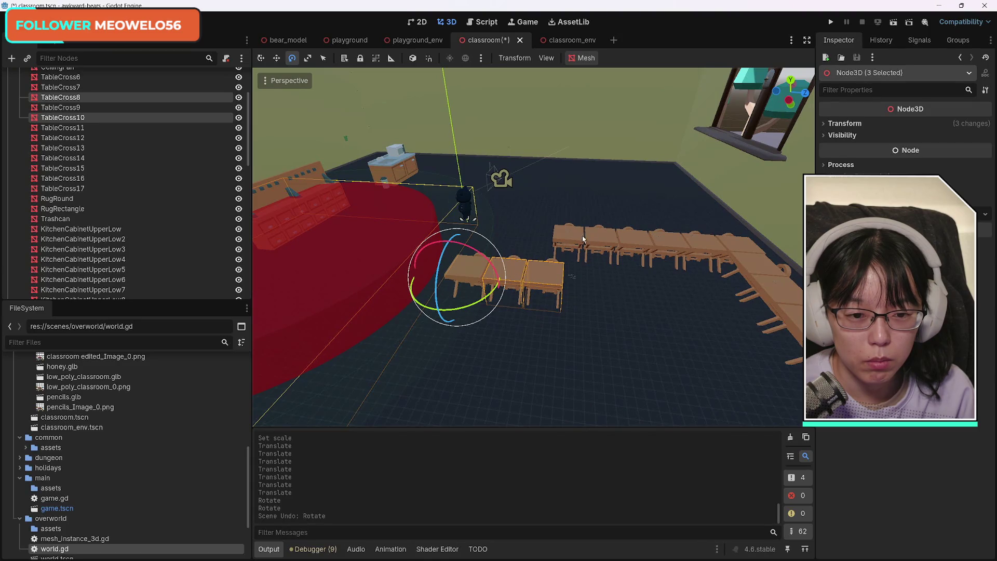
click(559, 259)
shift+click(511, 276)
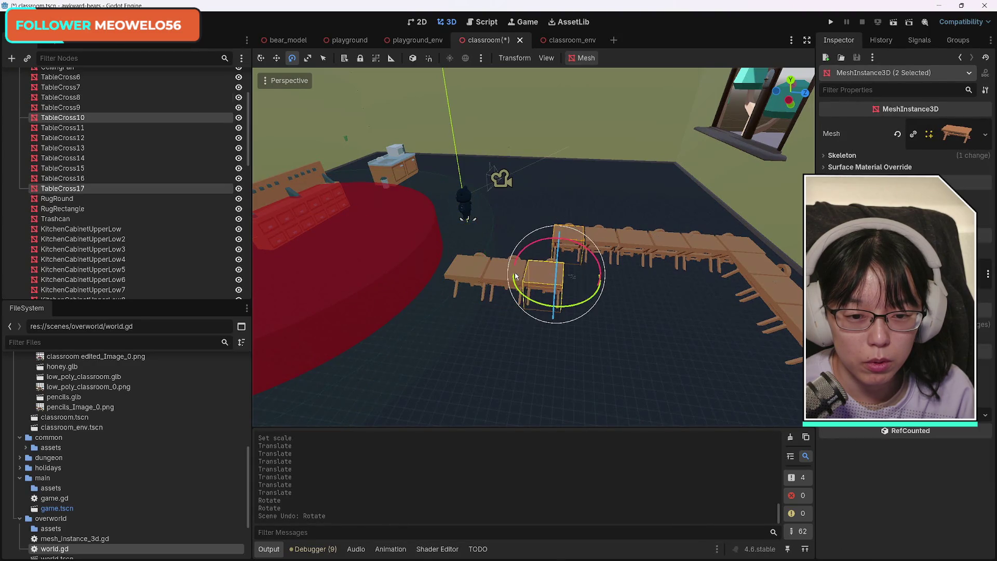
shift+click(479, 275)
shift+click(488, 262)
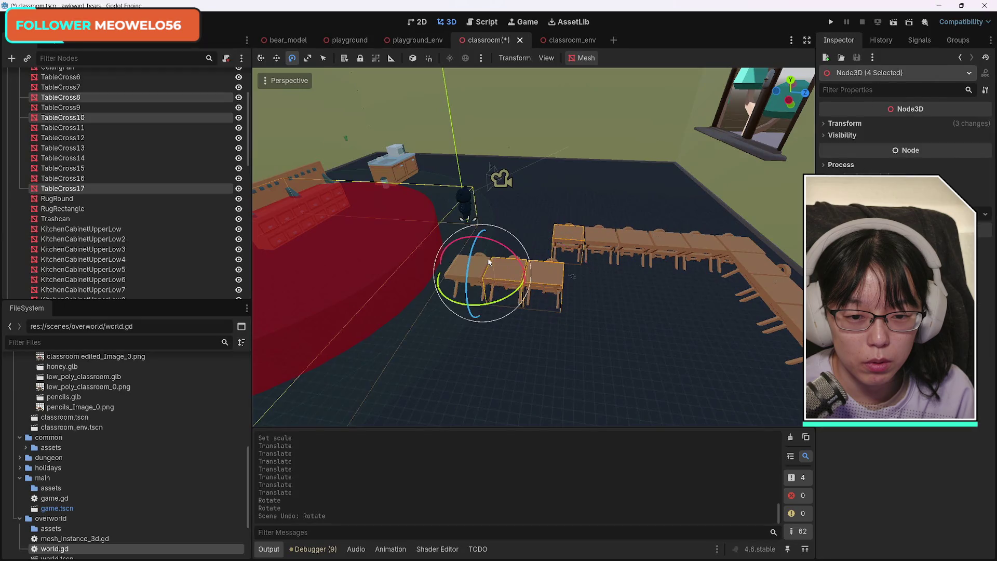
Undo, redo and undo the four desks' rotation, keeping them as a column, then deselect
key(ctrl+z)
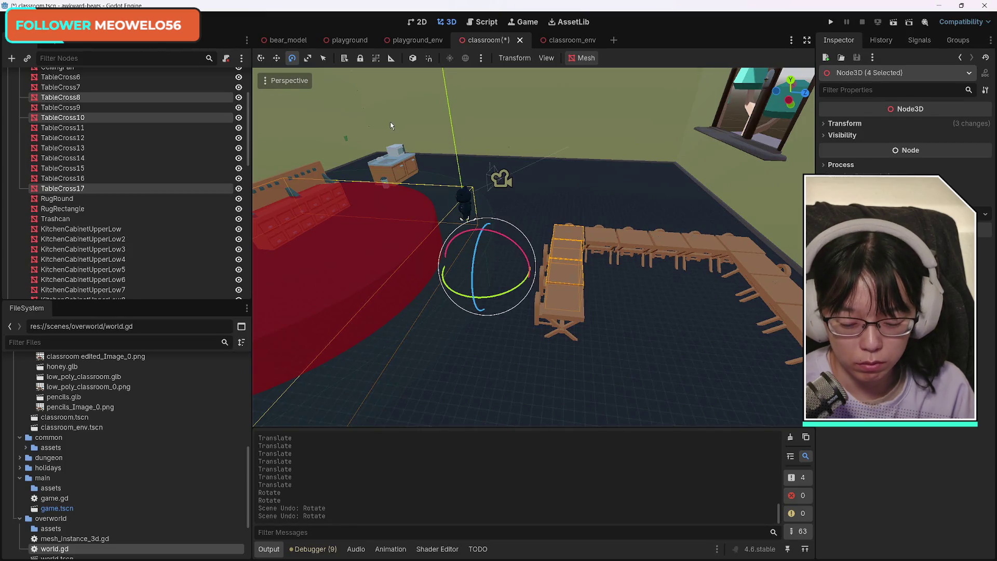
key(ctrl+shift+z)
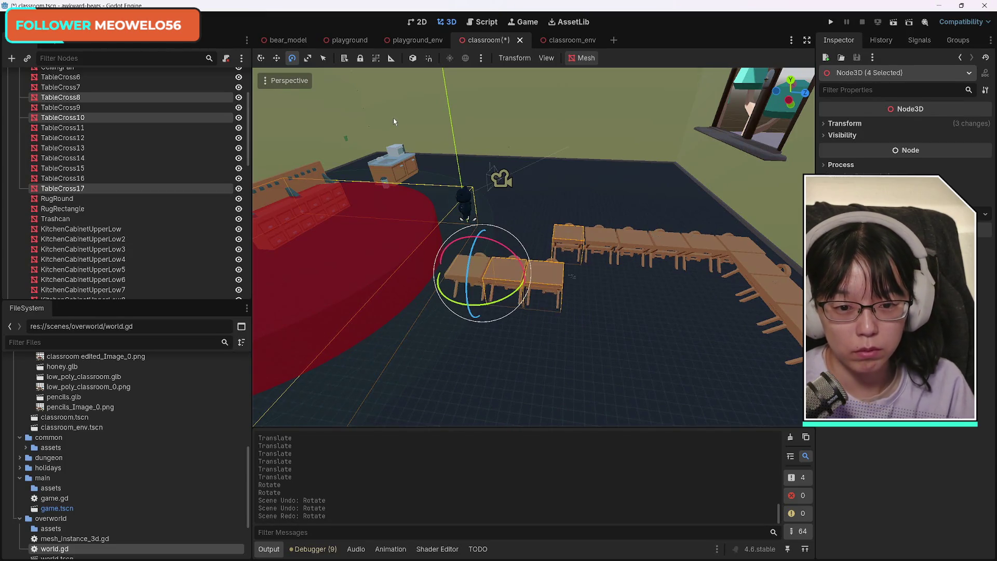
key(ctrl+z)
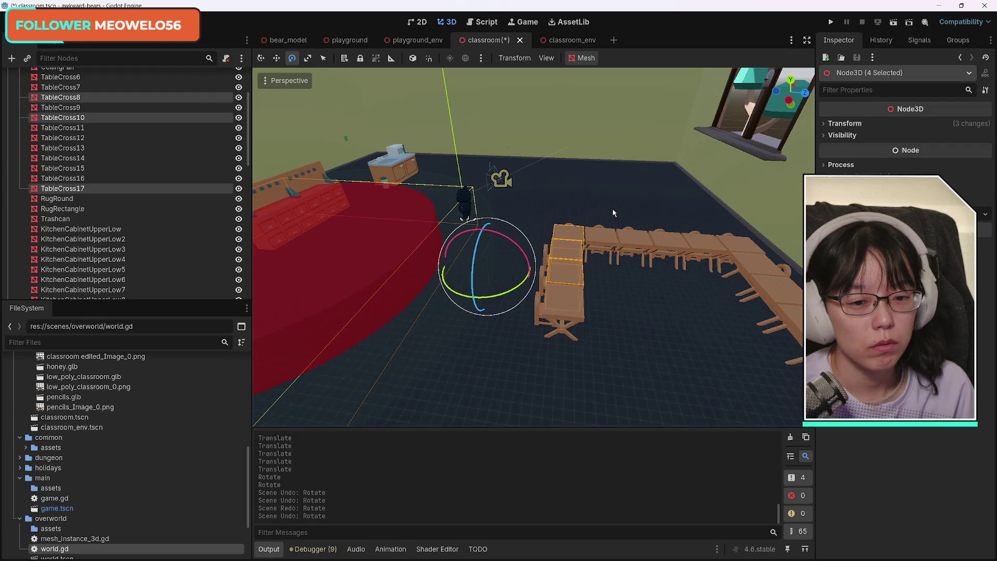
click(600, 215)
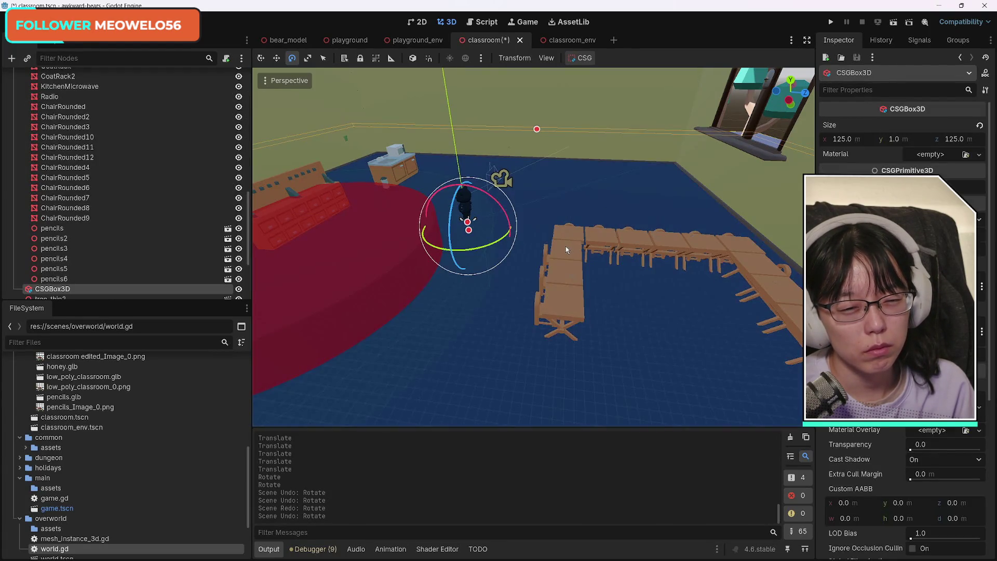
Select desks TableCross8 and TableCross10 and rotate them together
click(566, 247)
shift+click(568, 274)
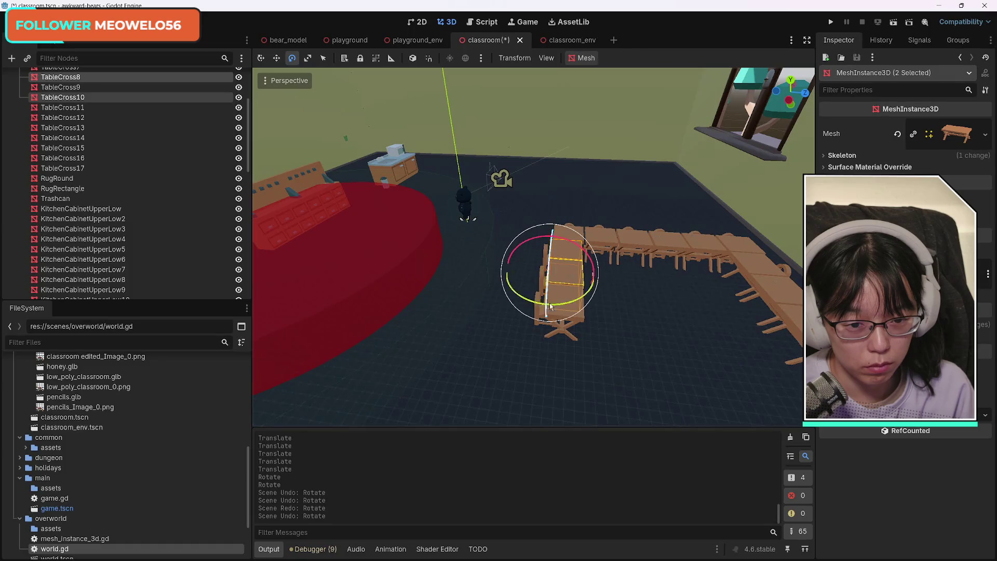
drag(582, 319, 539, 318)
Add more desks and chairs to the selection, up to a sixth desk
shift+click(573, 266)
shift+click(528, 300)
shift+click(450, 297)
shift+click(378, 269)
mouse_move(378, 269)
mouse_down()
mouse_move(374, 283)
mouse_move(540, 295)
mouse_move(476, 307)
mouse_move(514, 299)
mouse_move(615, 323)
mouse_move(628, 336)
mouse_move(561, 312)
mouse_up()
In Select mode, gather TableCross7, TableCross11, TableCross9, the middle desk and chairs into one group
key(q)
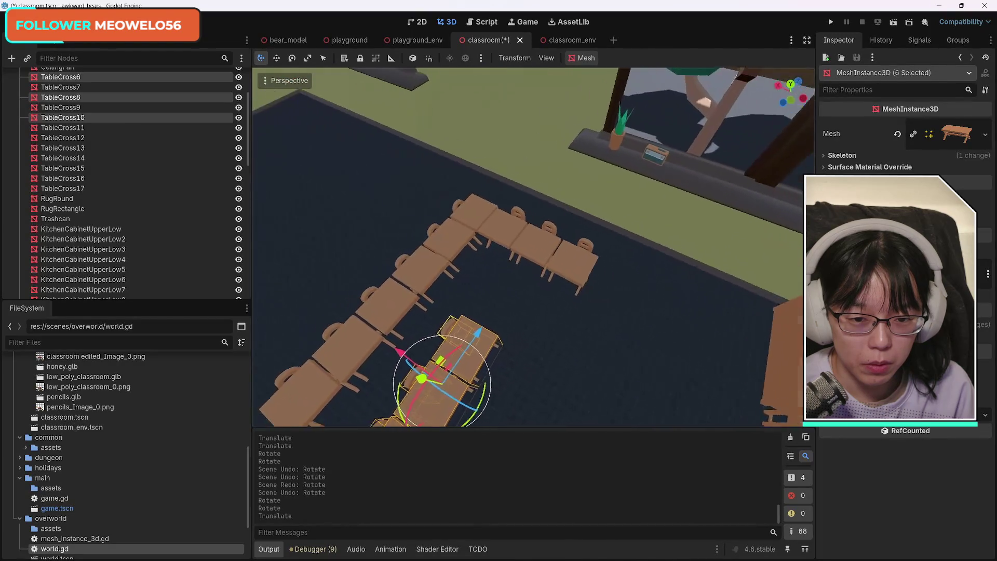
click(500, 228)
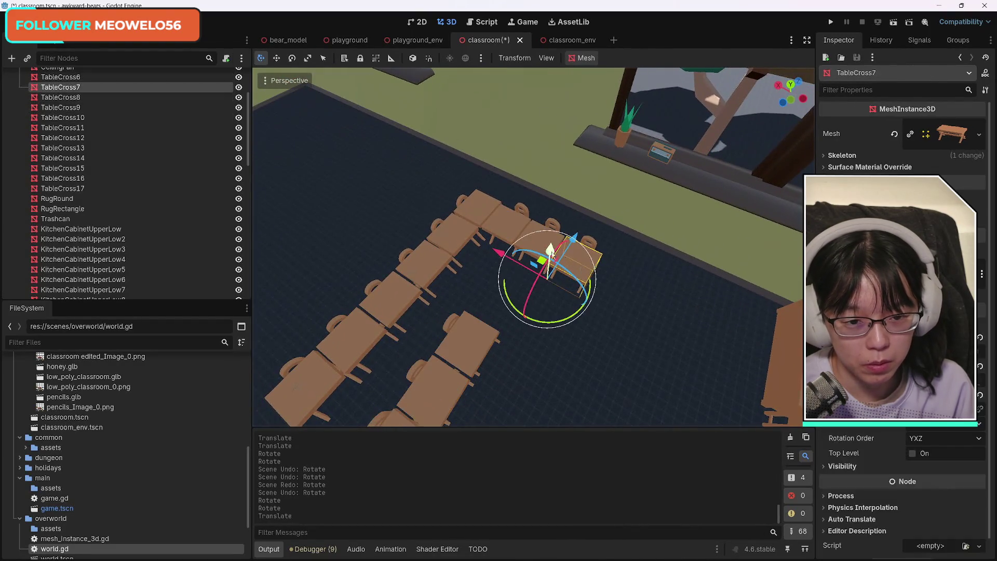
shift+click(509, 225)
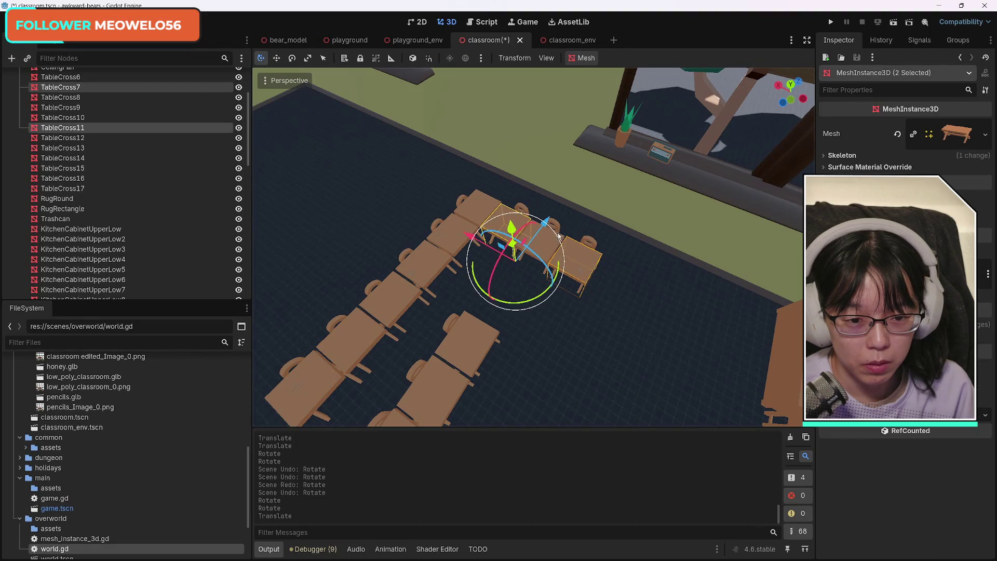
shift+click(521, 211)
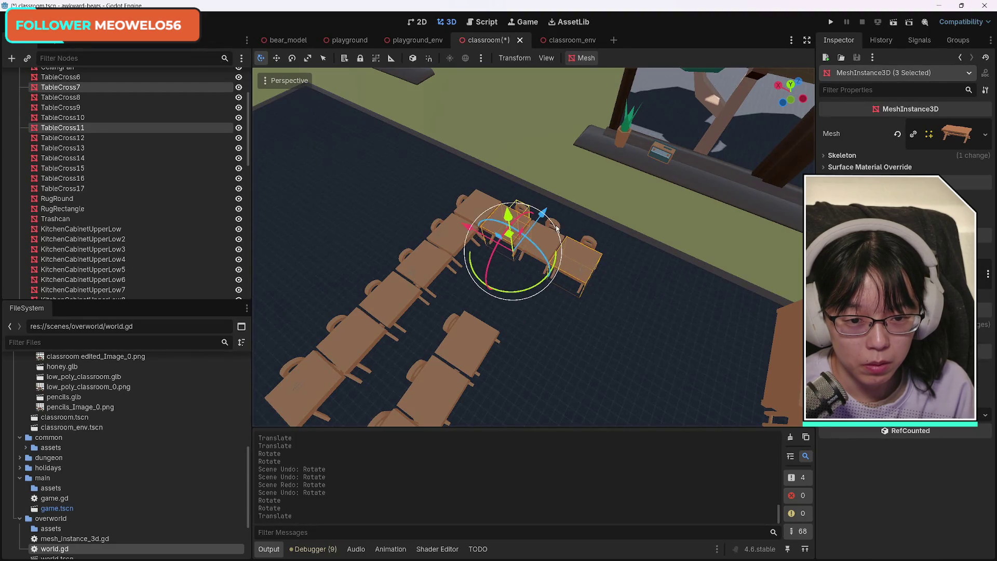
shift+click(592, 243)
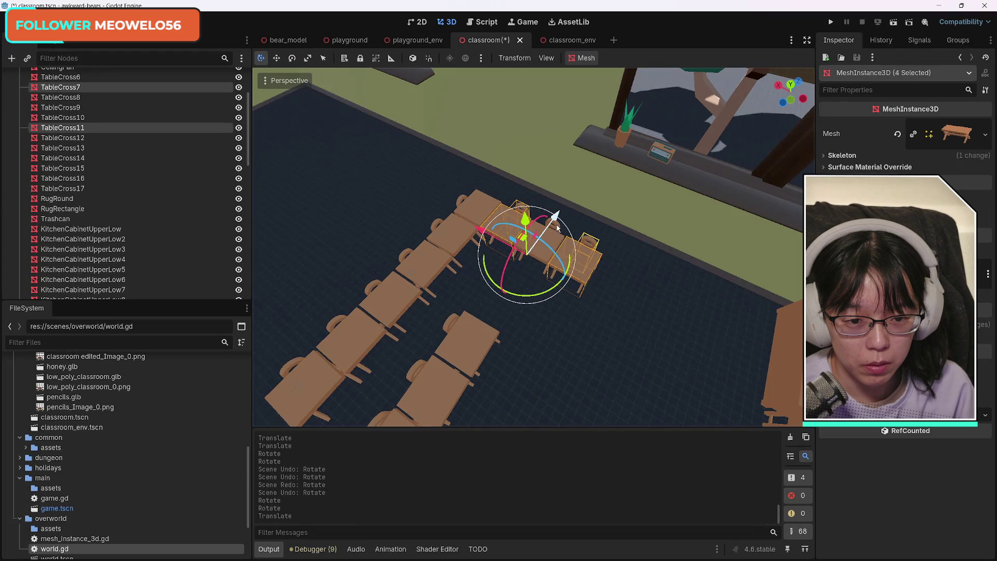
scroll(599, 304, up, 4)
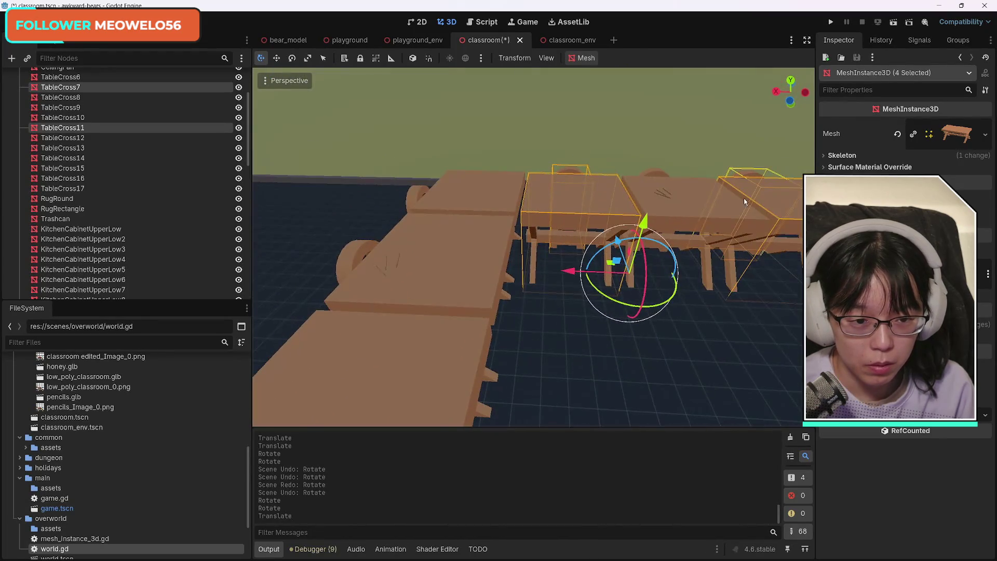
shift+click(661, 179)
shift+click(654, 173)
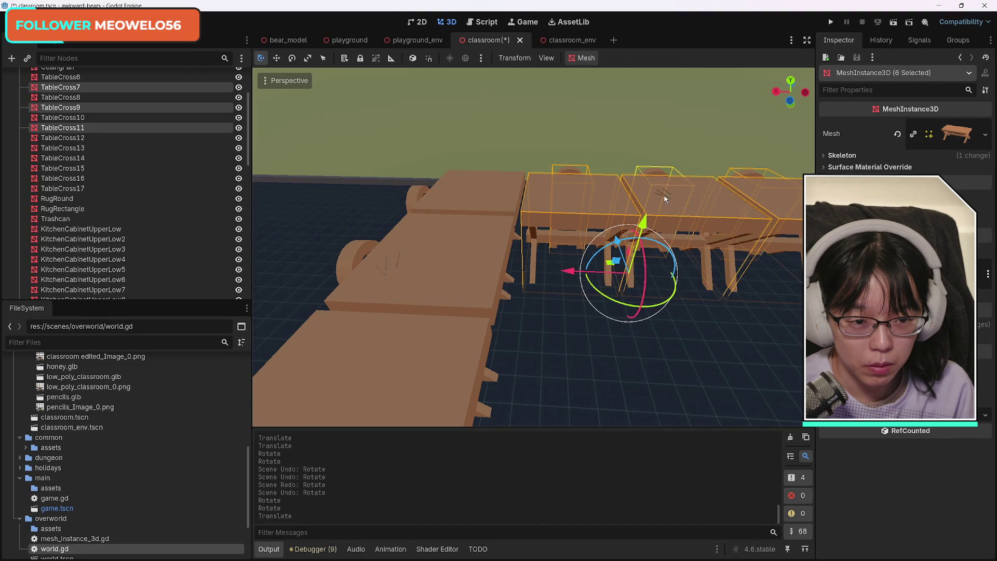
scroll(665, 198, up, 5)
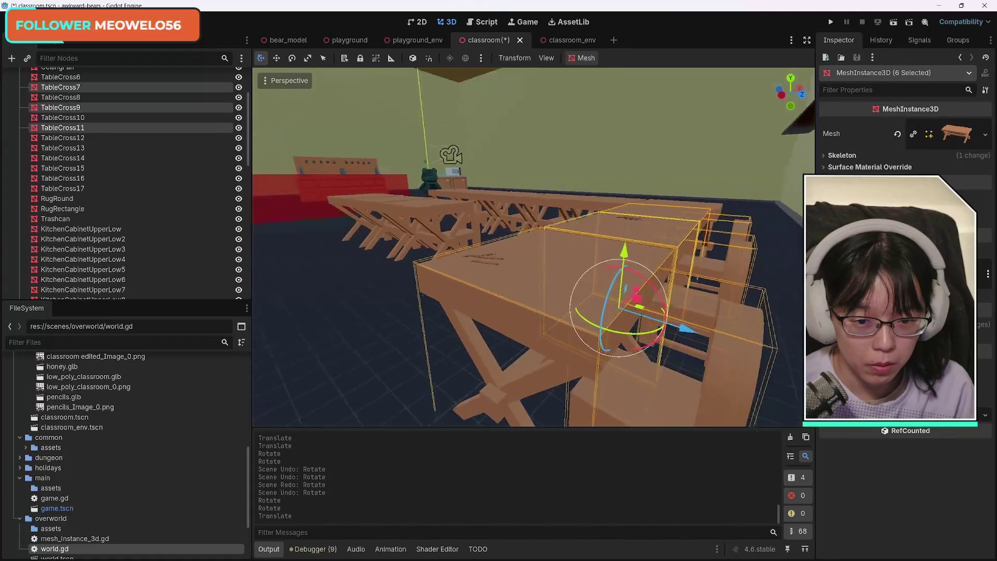
shift+click(552, 283)
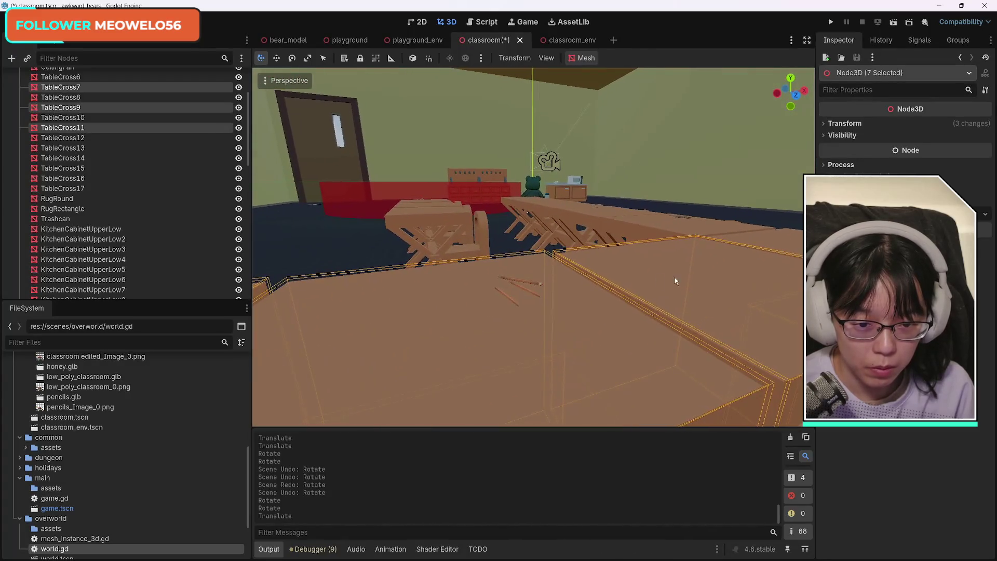
shift+click(532, 282)
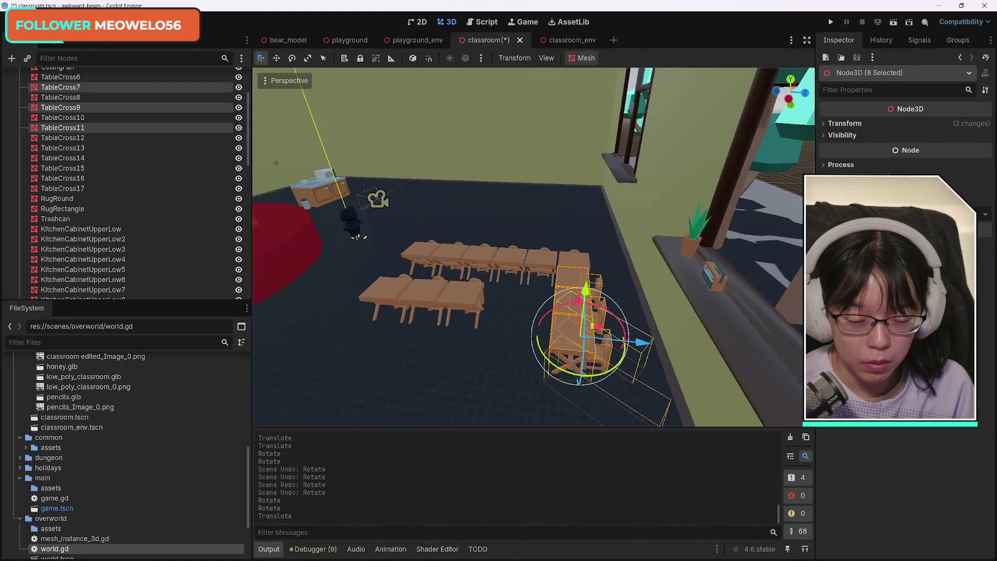
Clear the selection and undo the last move of the left desk row
click(292, 59)
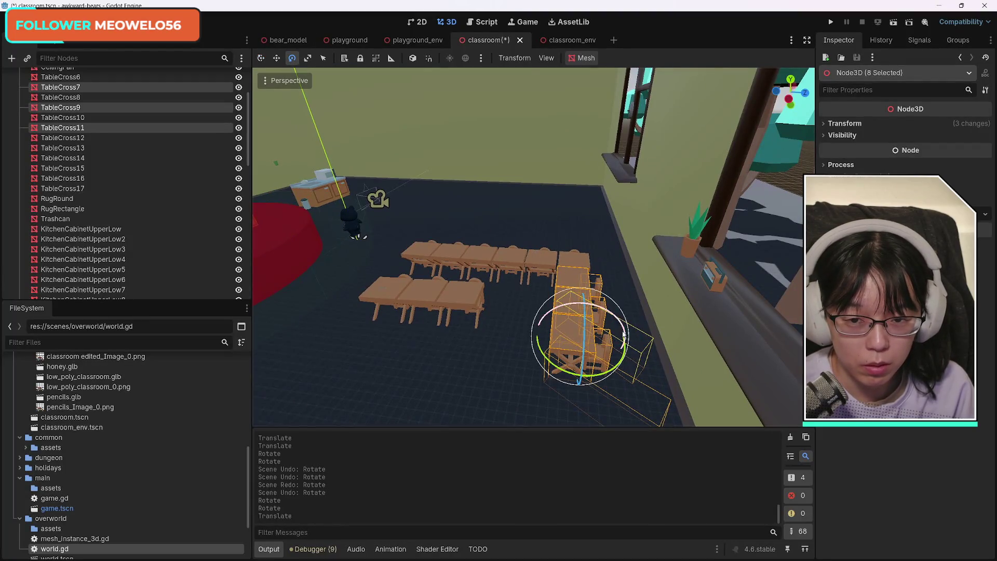
click(541, 346)
key(ctrl+z)
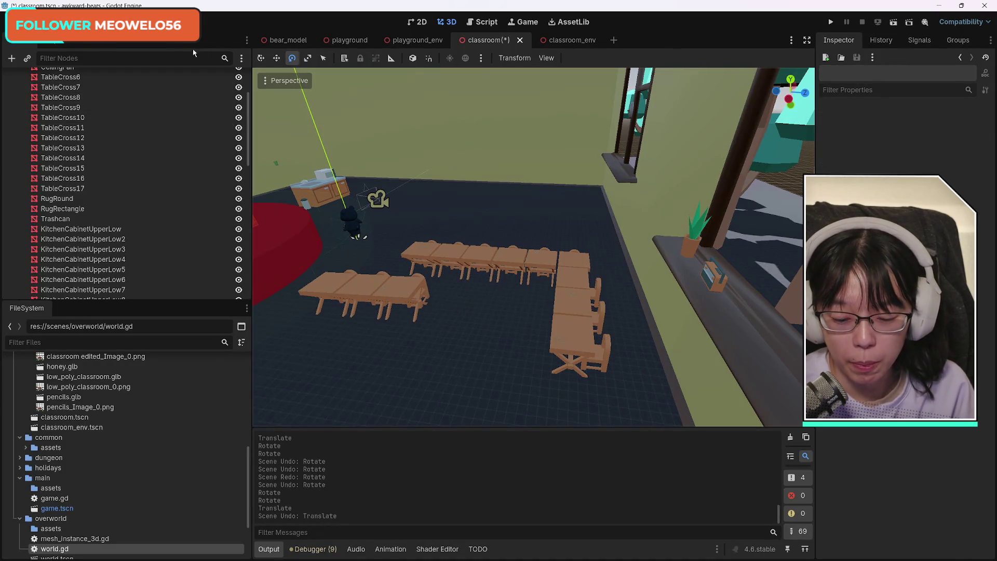
Redo the move of the left desk row and turn the view toward the window-wall desks
key(ctrl+shift+z)
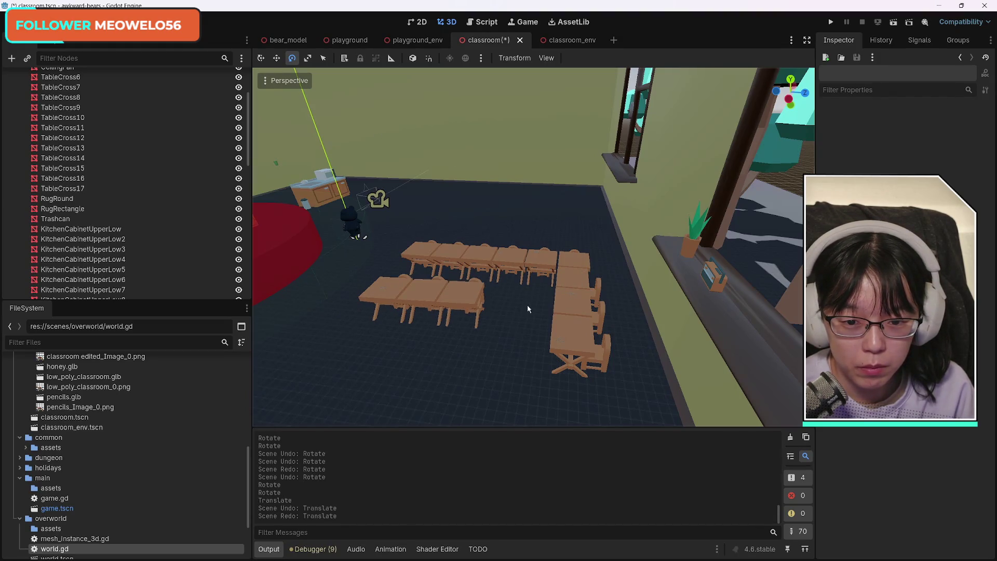
drag(576, 279, 649, 290)
scroll(533, 247, up, 5)
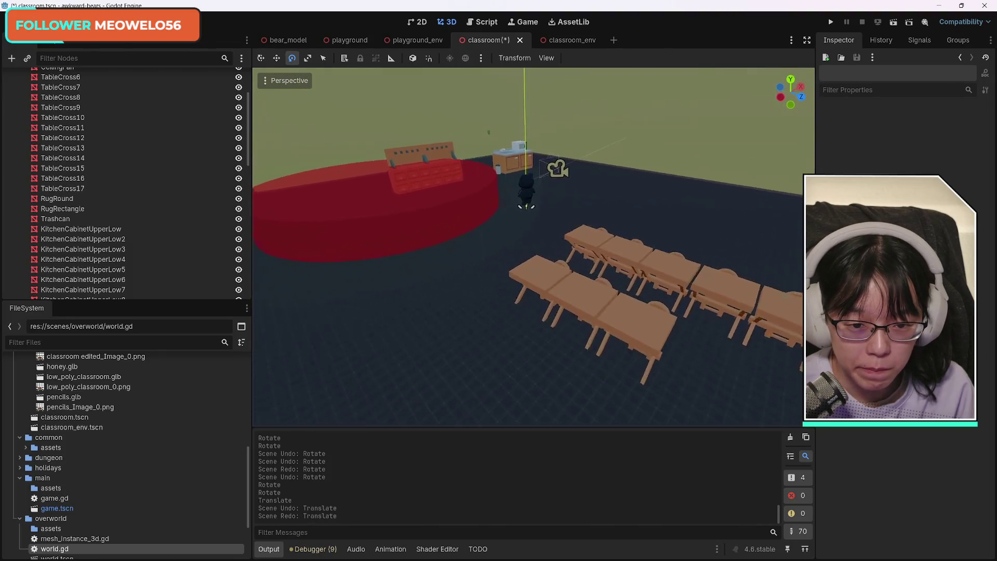
mouse_move(534, 247)
mouse_down()
mouse_move(639, 238)
mouse_move(639, 171)
mouse_move(644, 291)
mouse_move(503, 321)
mouse_up()
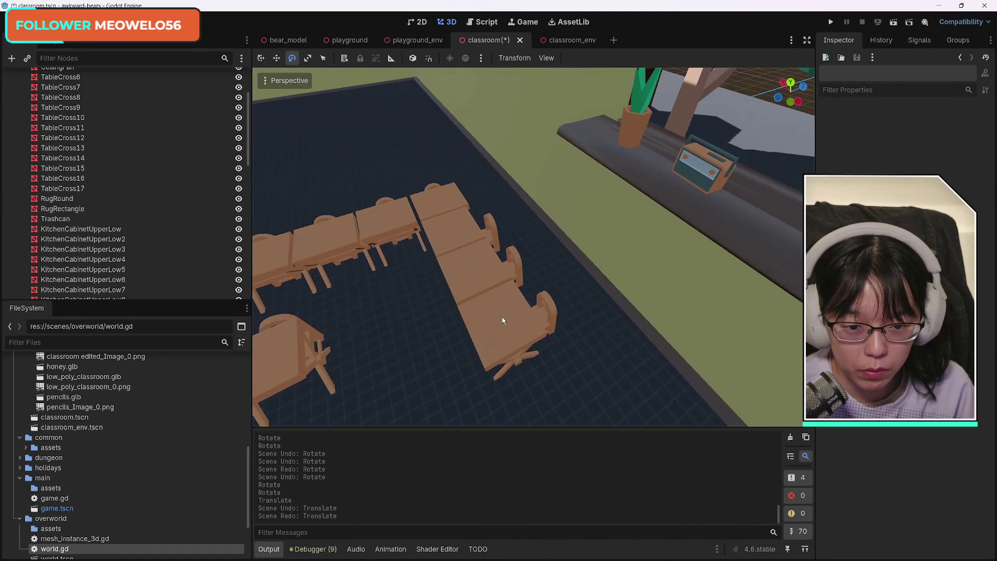
Delete the stray pencils3 object from its desk
click(495, 347)
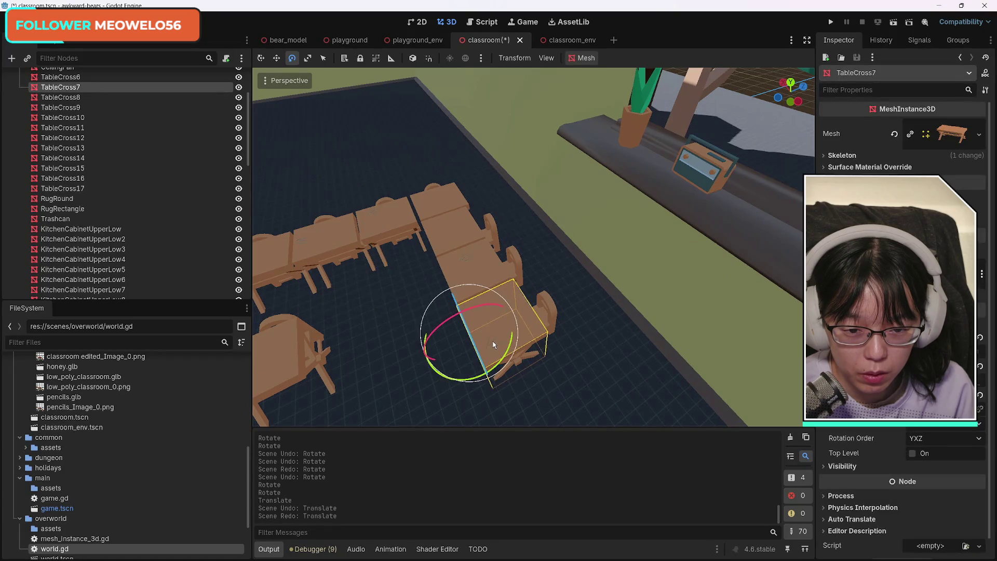
click(507, 349)
key(Delete)
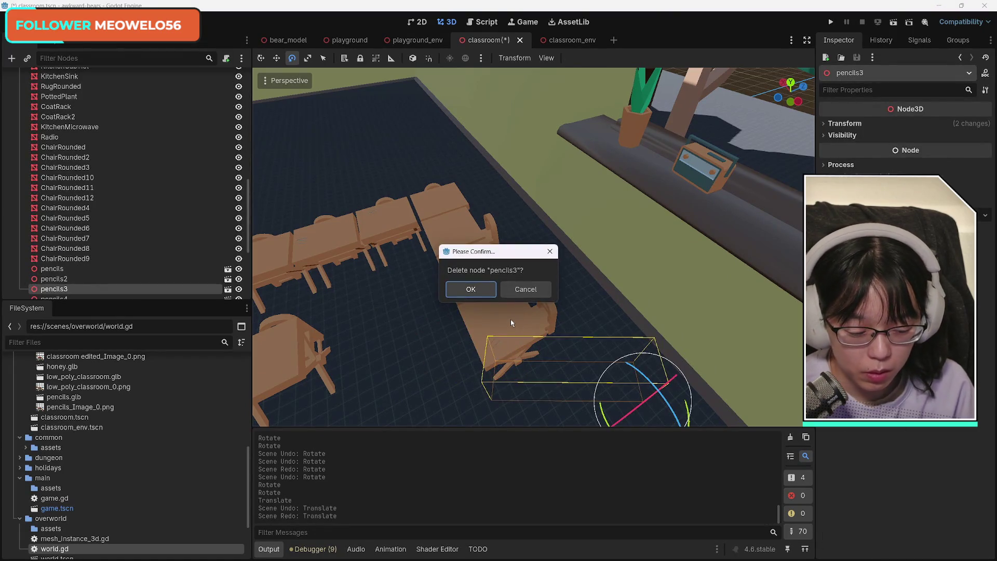
key(Return)
Rotate desk TableCross9 slightly
click(468, 258)
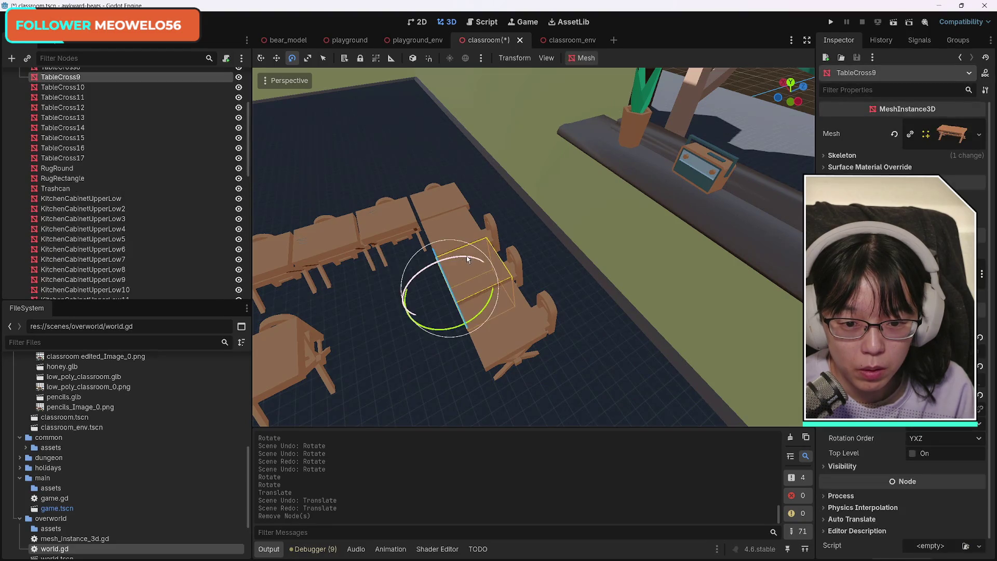
click(464, 257)
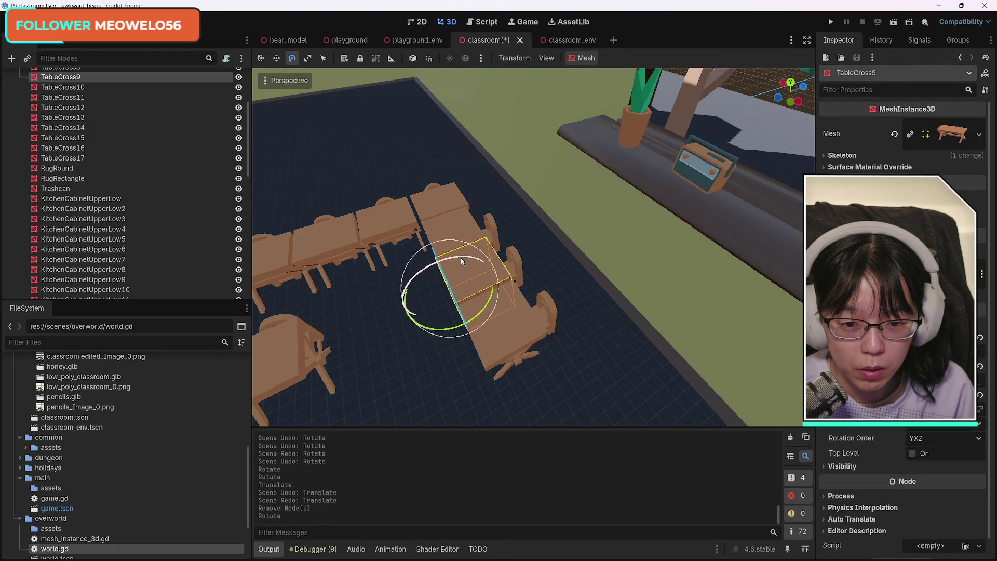
scroll(499, 275, up, 5)
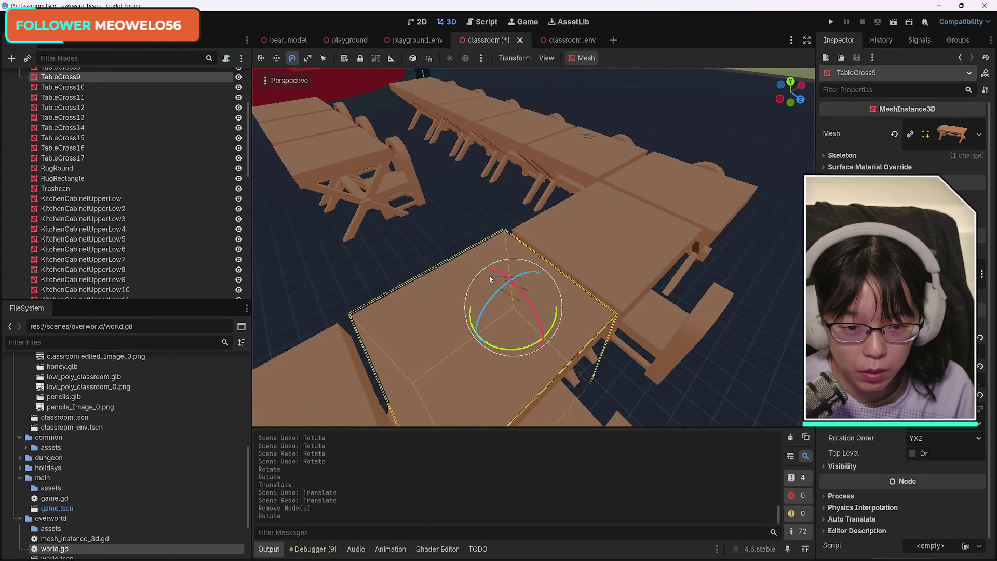
Delete the pencils4 object lying on desk TableCross11
click(503, 281)
click(515, 276)
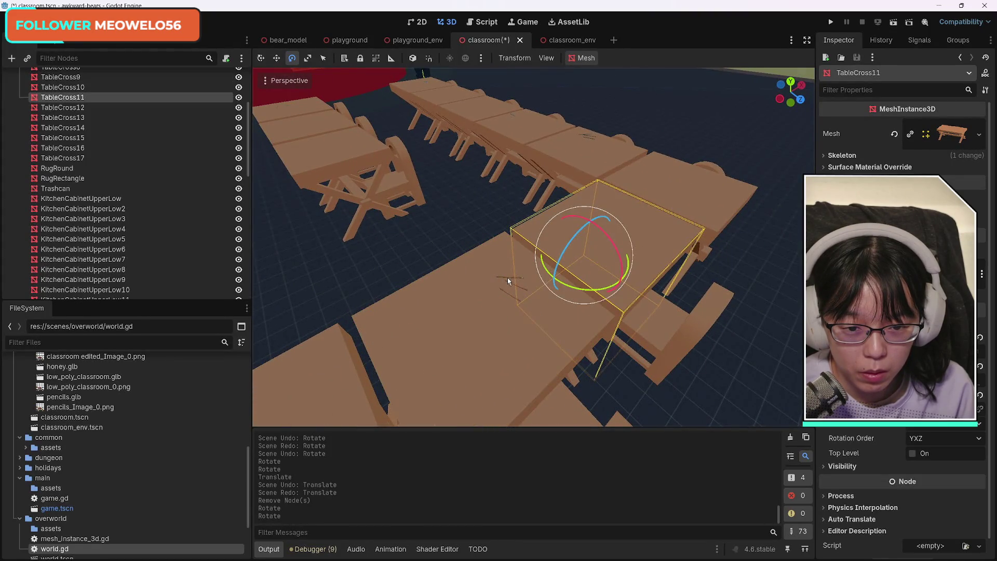
click(507, 280)
key(Delete)
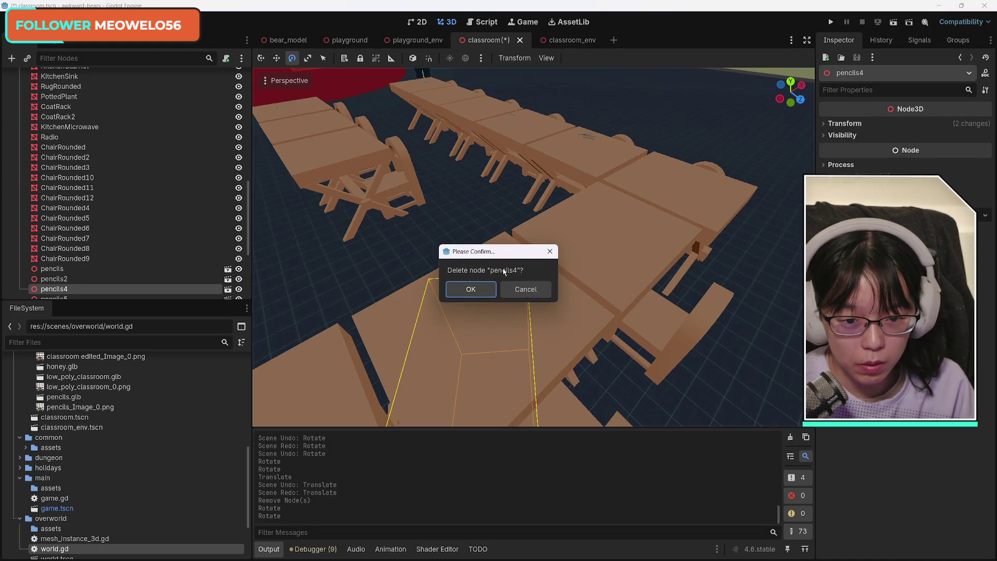
click(469, 287)
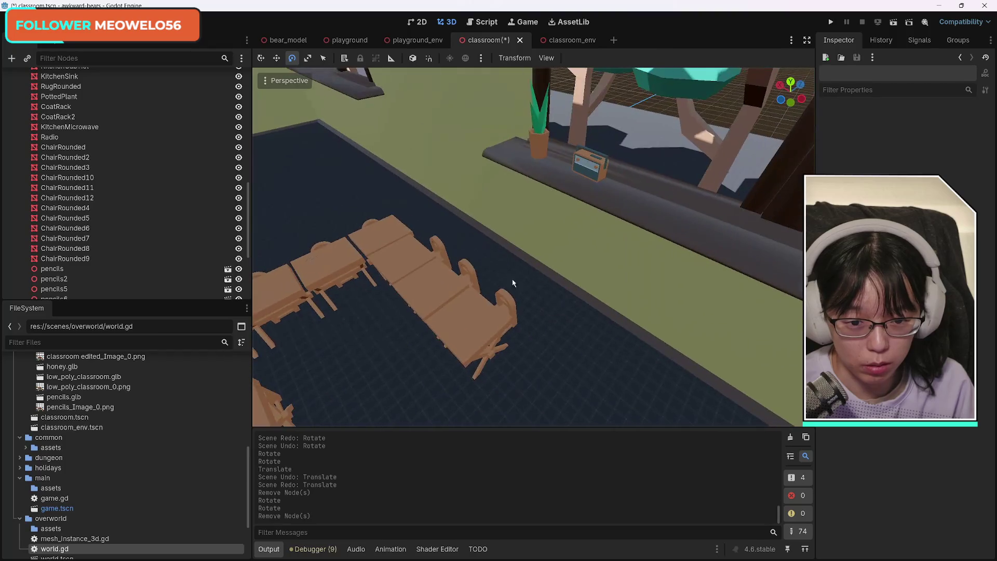
Select the three front-right desks with their chairs and turn them about 90 degrees
click(497, 310)
shift+click(502, 307)
shift+click(468, 268)
shift+click(439, 291)
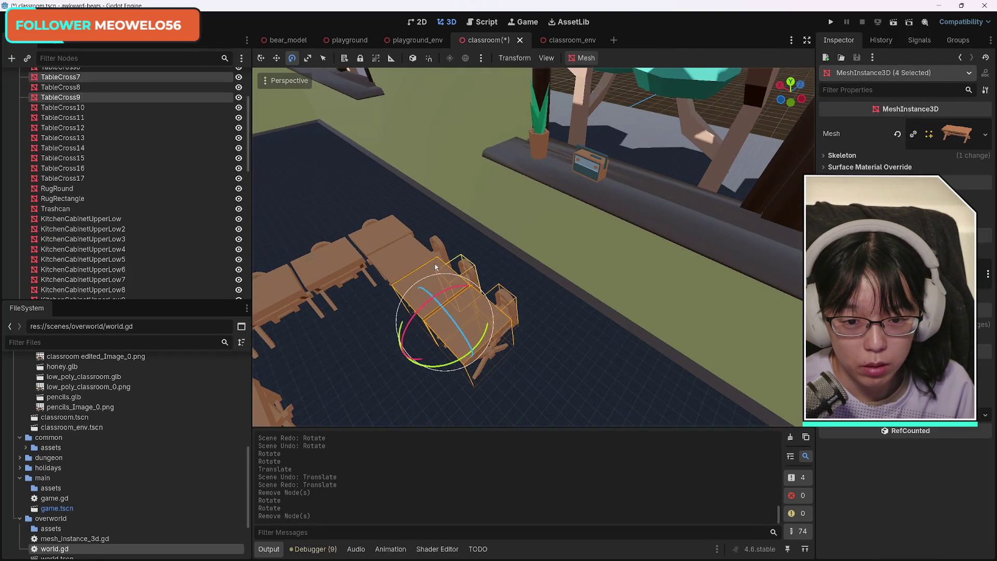
shift+click(433, 250)
shift+click(439, 249)
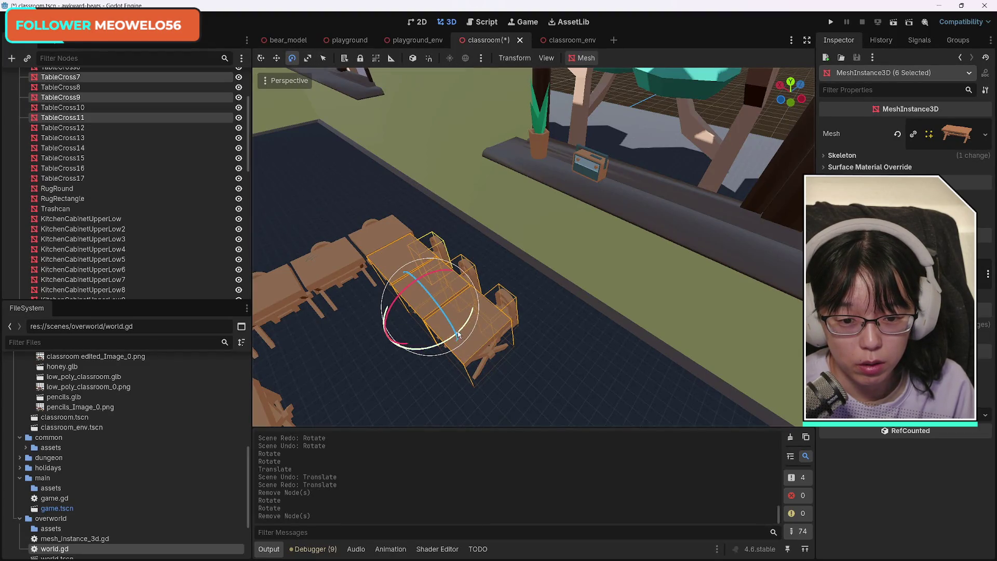
drag(459, 335, 458, 278)
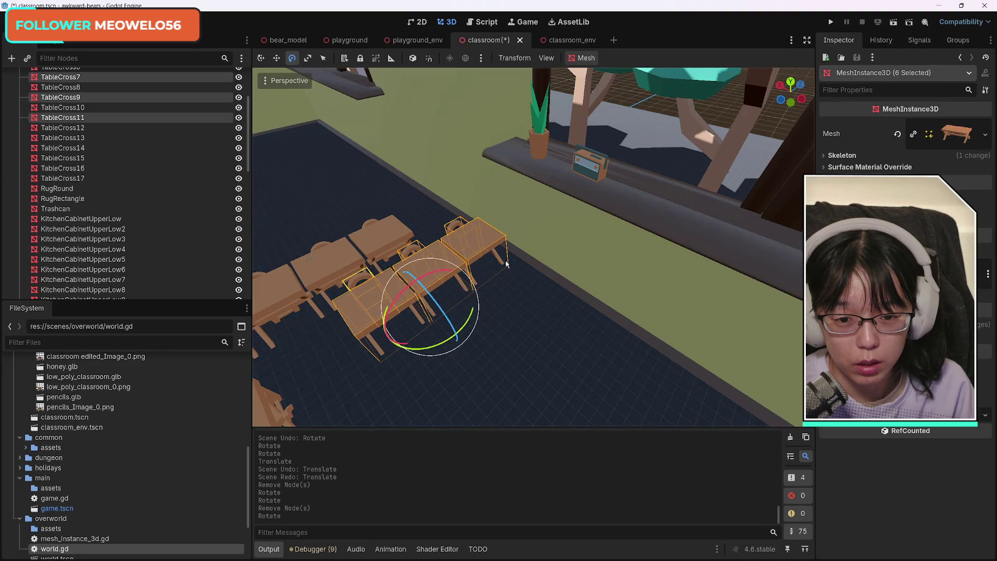
Move the six selected pieces into line with the row, undoing a first misplaced move
click(261, 58)
mouse_move(406, 288)
mouse_down()
mouse_move(418, 309)
mouse_move(410, 290)
mouse_up()
key(ctrl+z)
mouse_move(500, 273)
mouse_down()
mouse_move(458, 302)
mouse_move(445, 330)
mouse_up()
scroll(528, 247, up, 3)
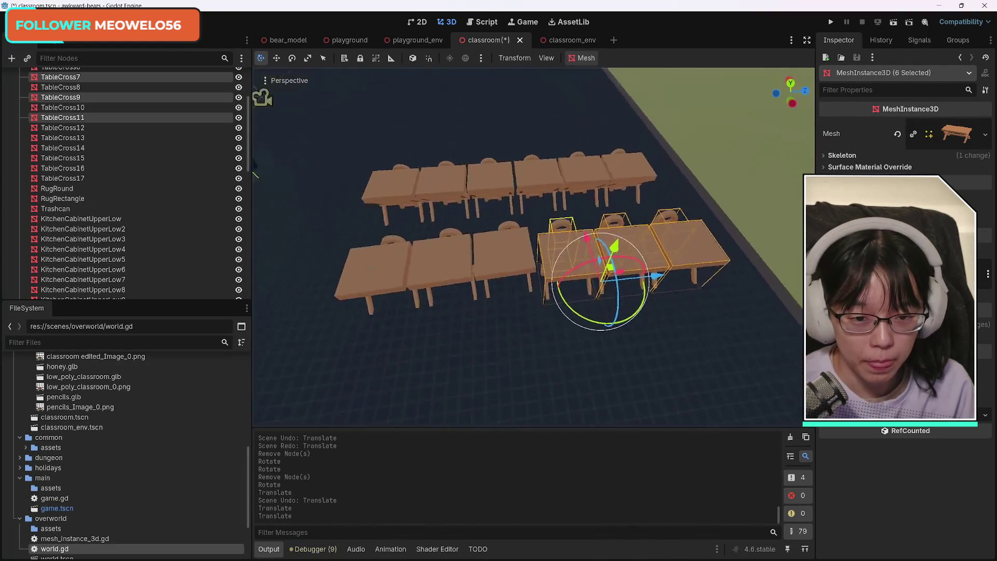
scroll(528, 247, down, 5)
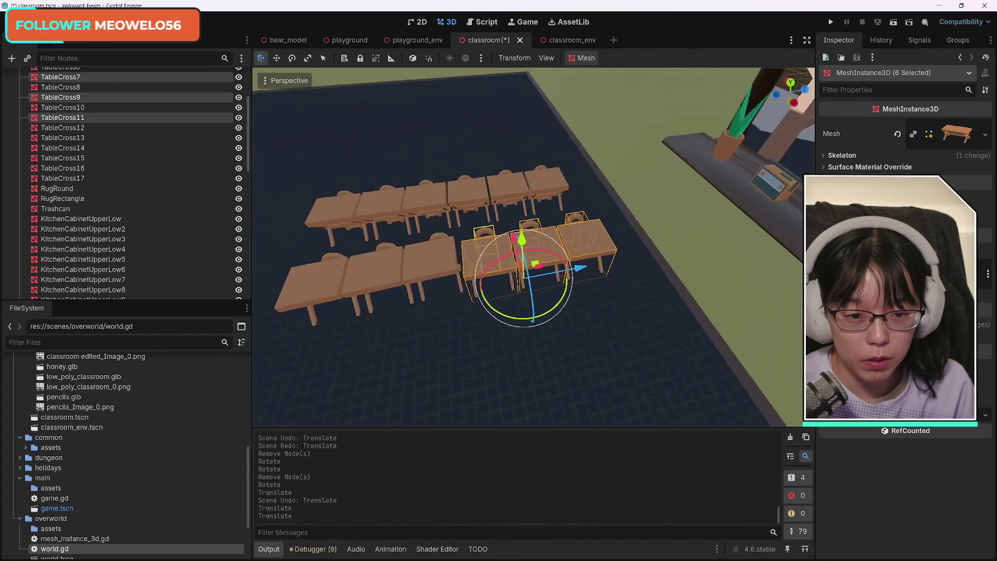
scroll(529, 247, up, 5)
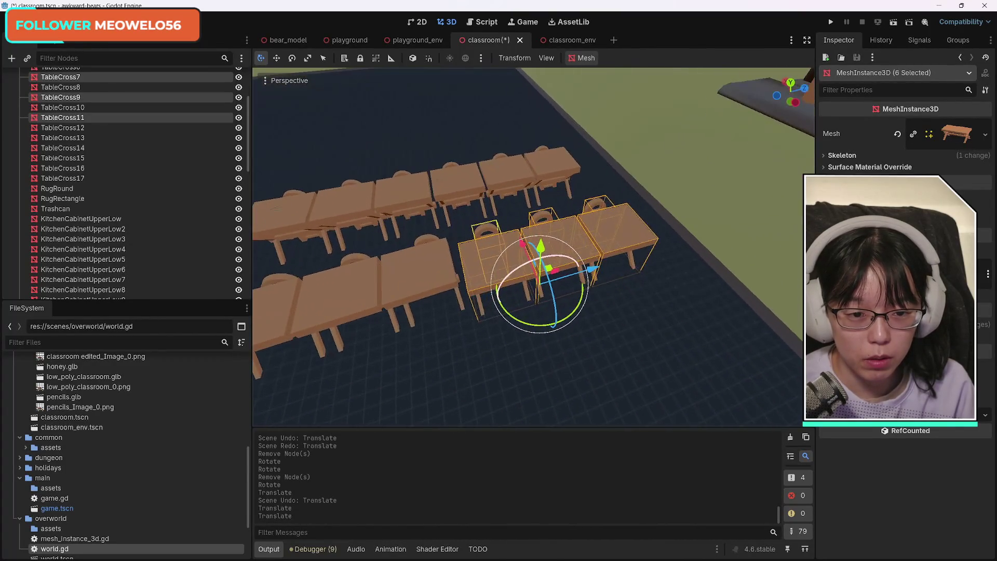
scroll(529, 246, up, 5)
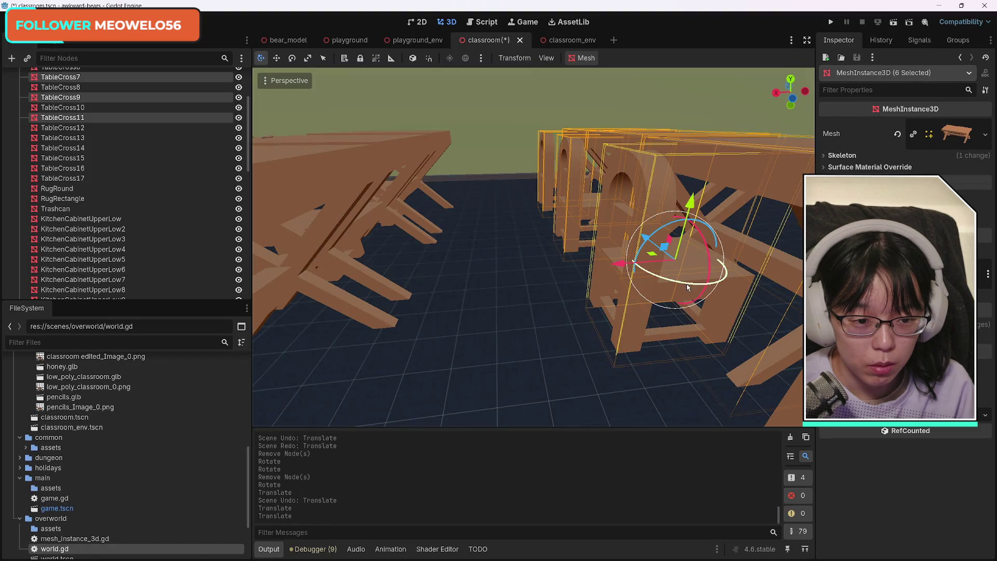
Rotate the selected desks by 0.68 degrees to straighten their alignment
drag(689, 288, 689, 288)
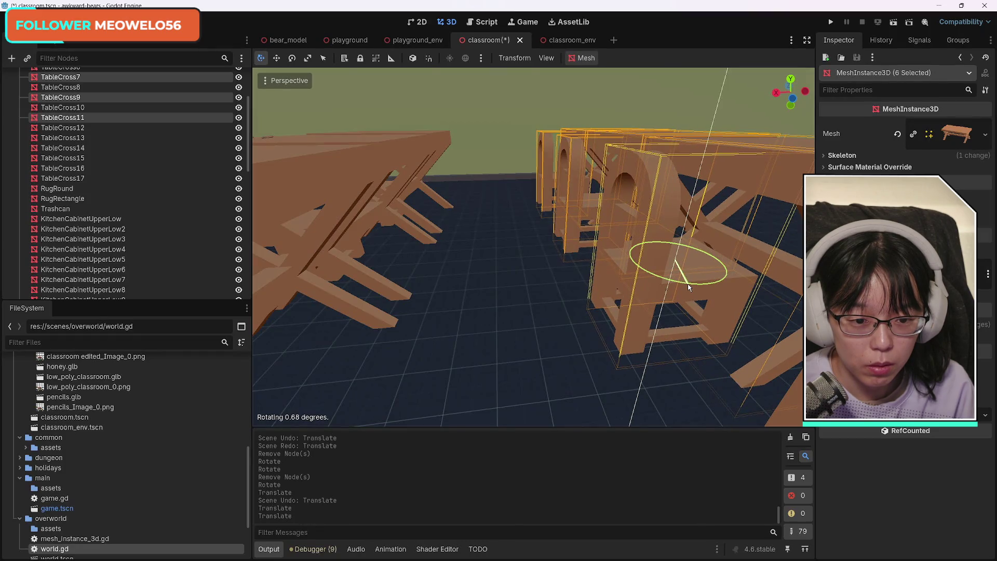
drag(689, 287, 689, 287)
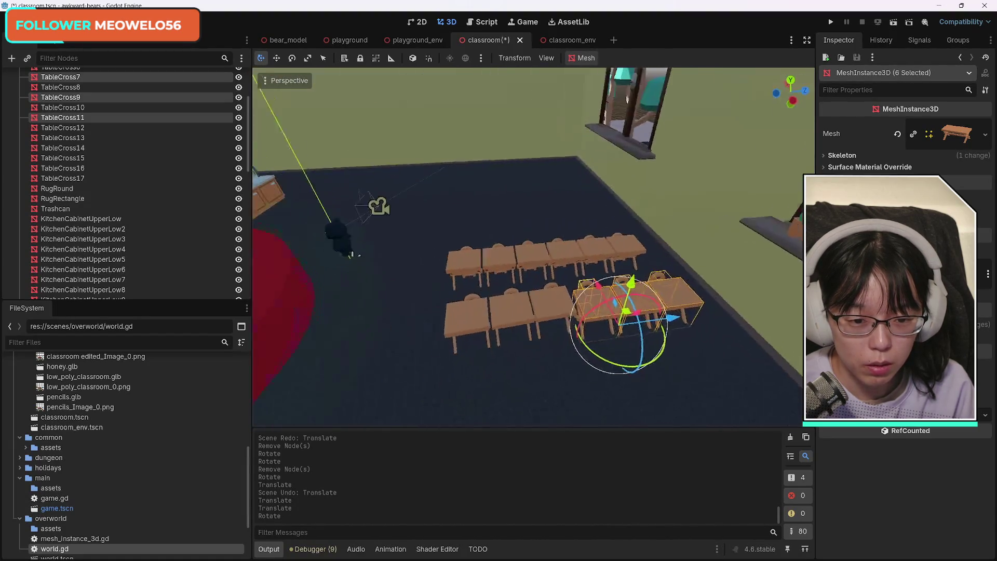
key(w)
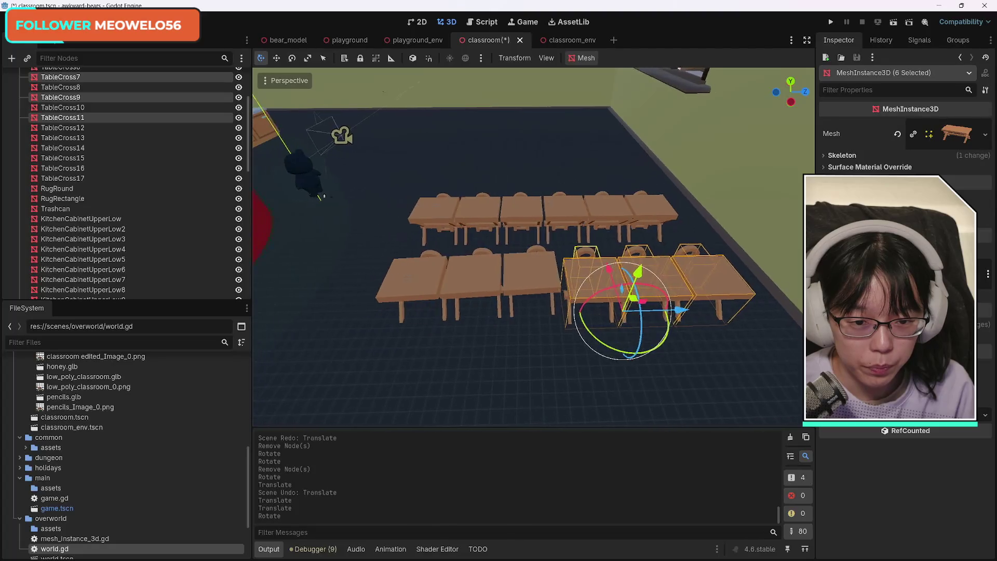
key(a)
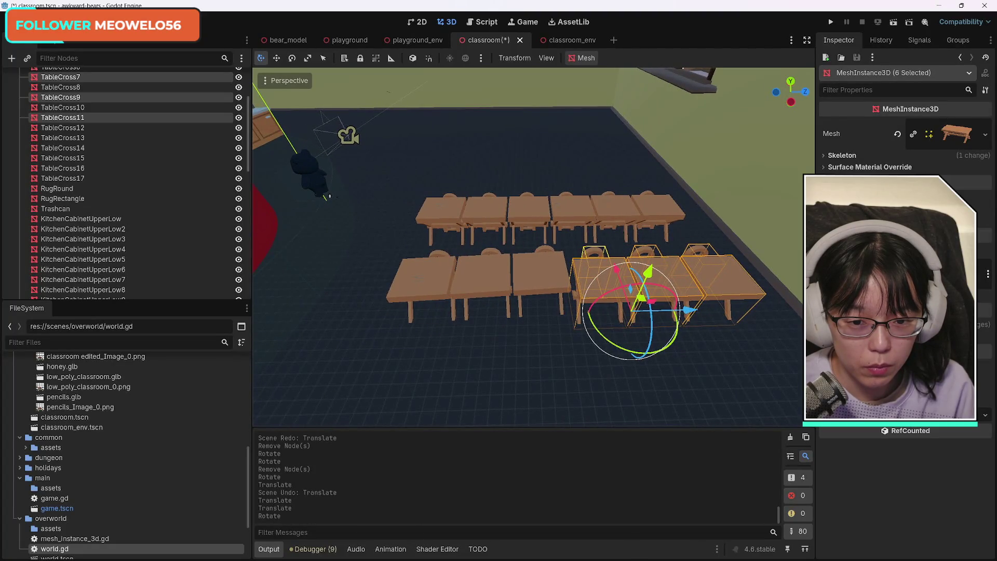
Select four front-row desks and the chairs behind the first and third desks
click(419, 280)
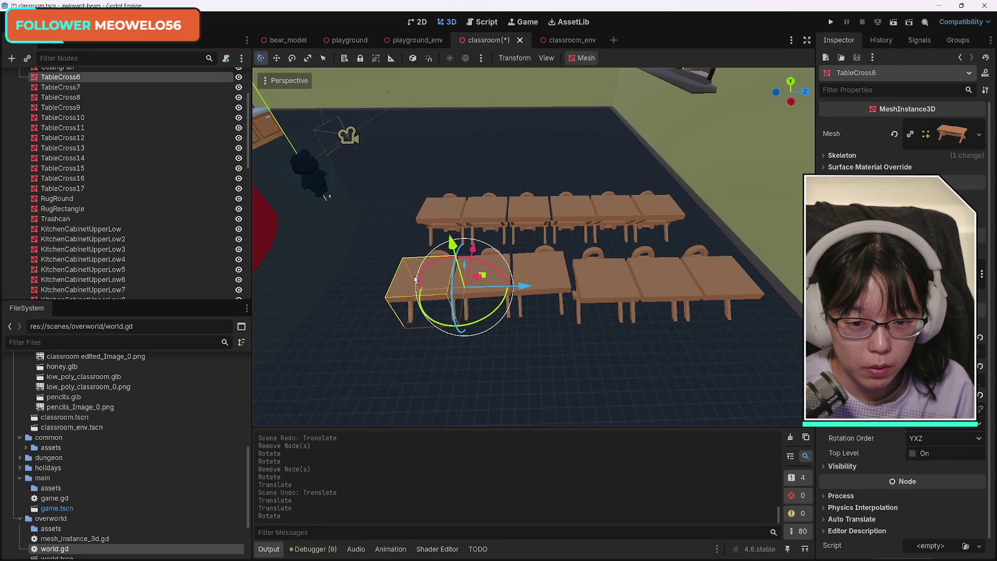
click(550, 269)
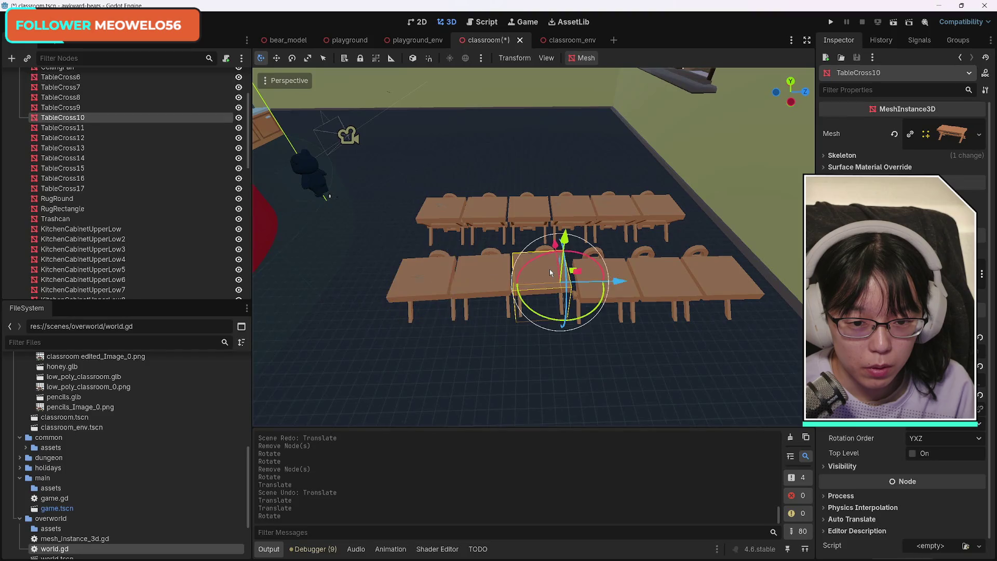
shift+click(477, 271)
shift+click(435, 267)
shift+click(441, 255)
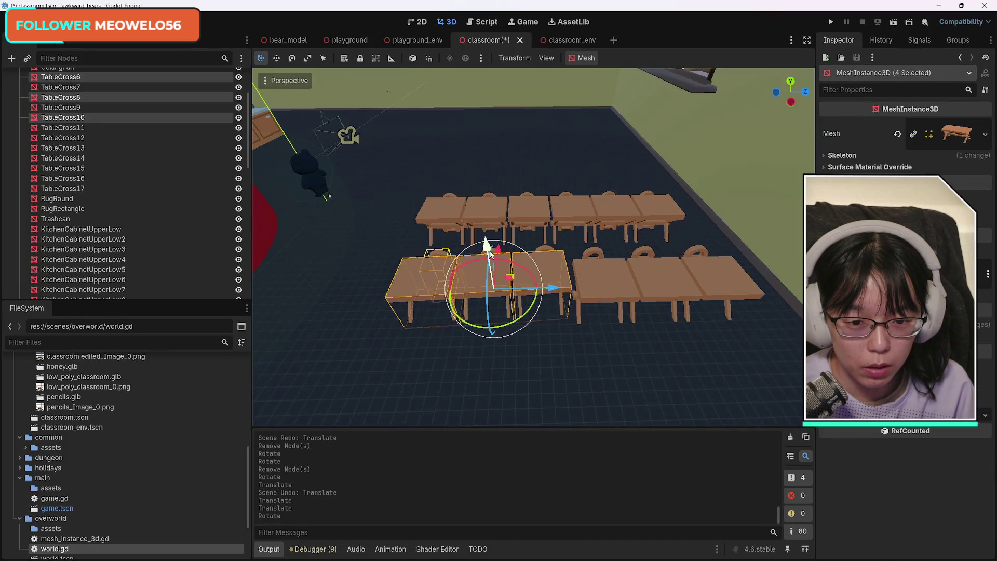
shift+click(546, 251)
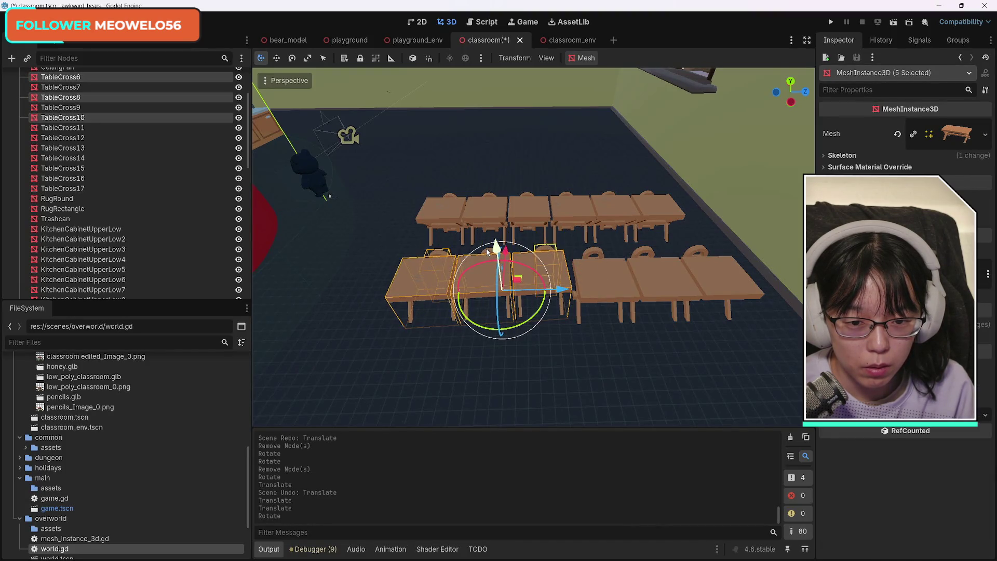
mouse_move(486, 249)
mouse_down()
mouse_move(384, 245)
mouse_move(405, 270)
mouse_up()
scroll(593, 317, down, 3)
Add another front-row piece, rotate the selection a few degrees and nudge it sideways
shift+click(593, 317)
mouse_move(594, 317)
mouse_down()
mouse_move(566, 405)
mouse_move(563, 246)
mouse_up()
drag(574, 313, 574, 316)
mouse_move(540, 246)
mouse_down()
mouse_move(618, 269)
mouse_move(579, 275)
mouse_up()
drag(601, 340, 597, 322)
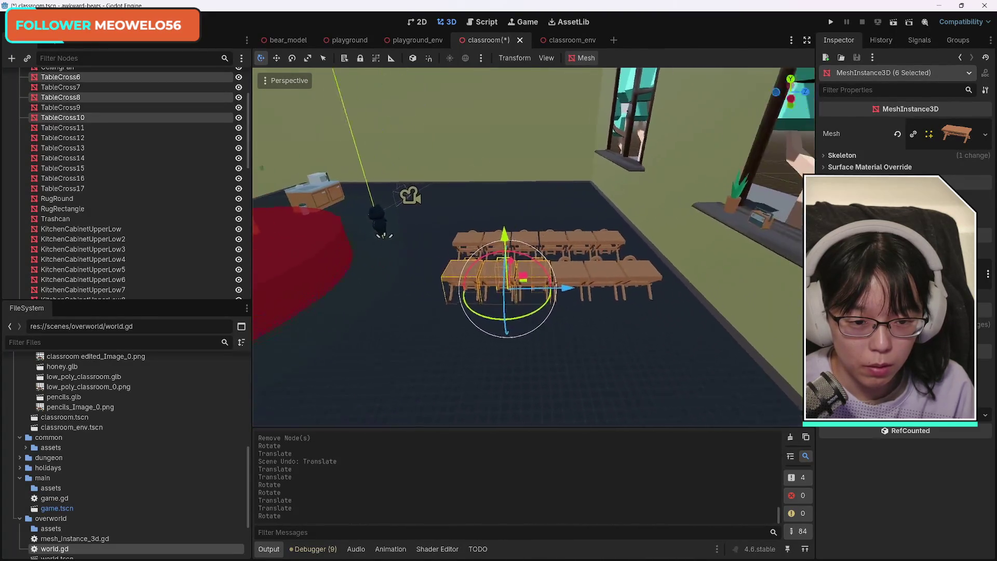
Add the remaining front-row desks and chairs and move all twelve pieces forward along X
shift+click(510, 295)
shift+click(558, 302)
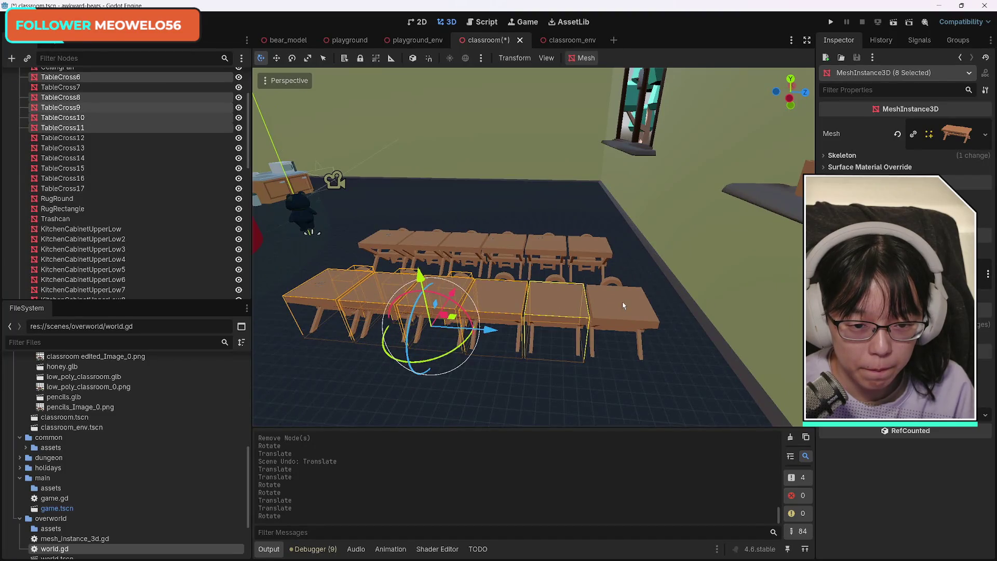
shift+click(623, 301)
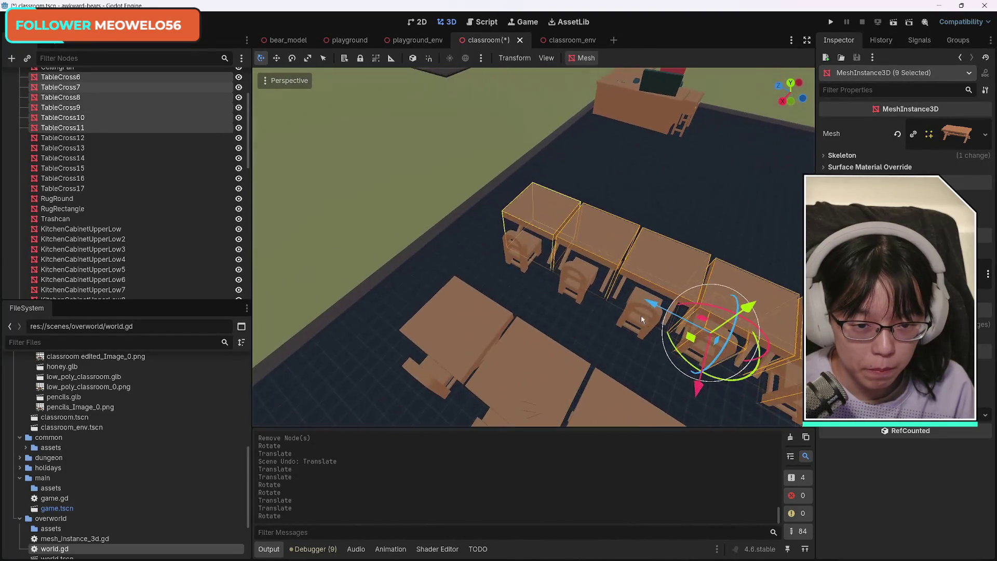
shift+click(520, 266)
shift+click(578, 285)
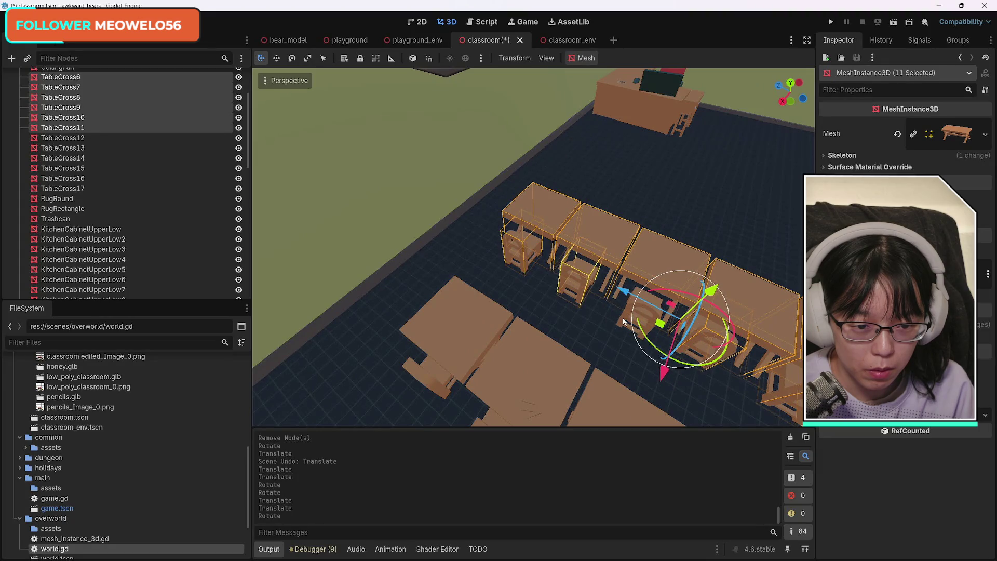
shift+click(624, 322)
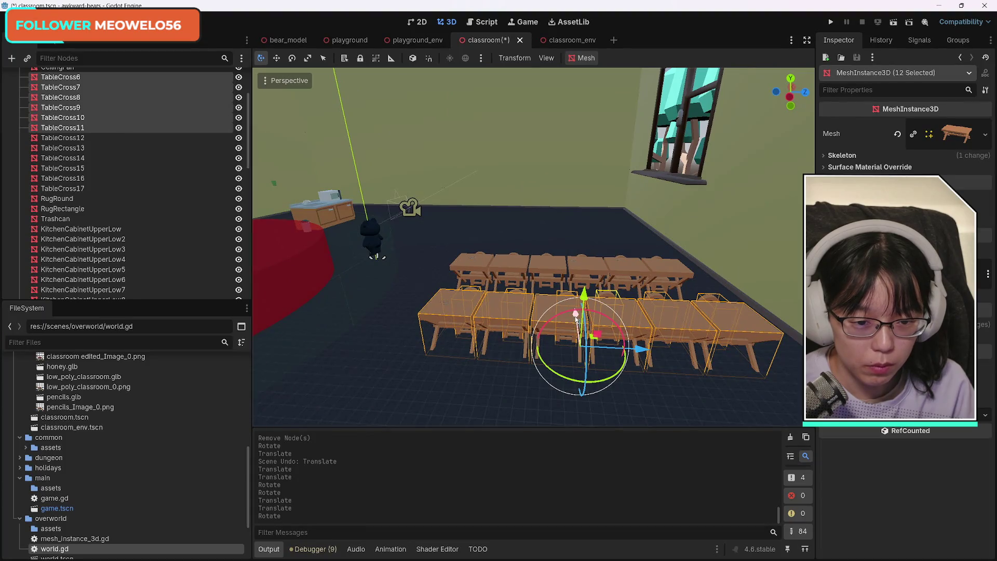
drag(575, 318, 576, 319)
drag(621, 357, 629, 358)
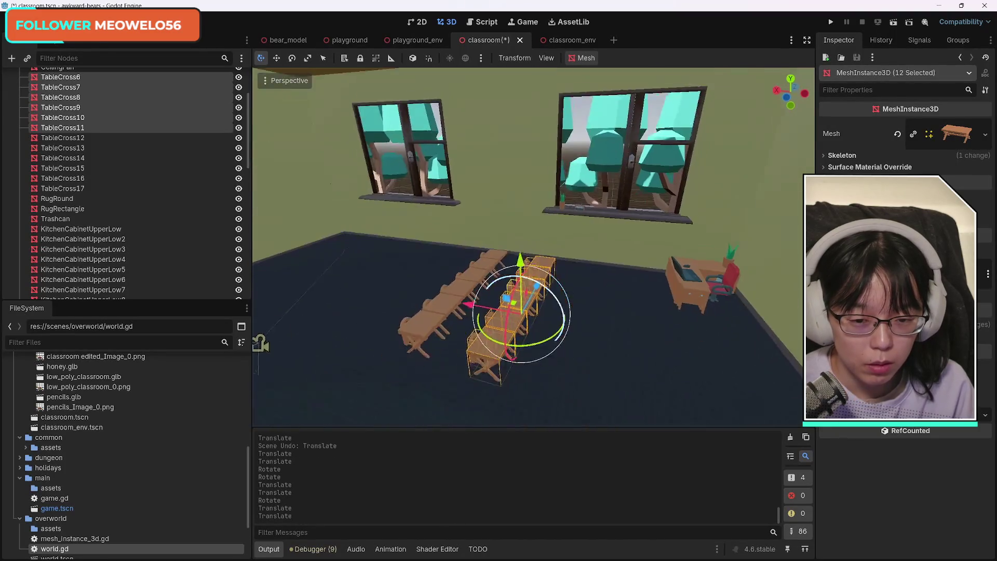
mouse_move(260, 343)
mouse_down()
mouse_move(356, 267)
mouse_move(323, 312)
mouse_move(353, 284)
mouse_move(267, 311)
mouse_move(363, 280)
mouse_move(312, 338)
mouse_move(285, 234)
mouse_move(253, 192)
mouse_move(255, 177)
mouse_up()
click(535, 265)
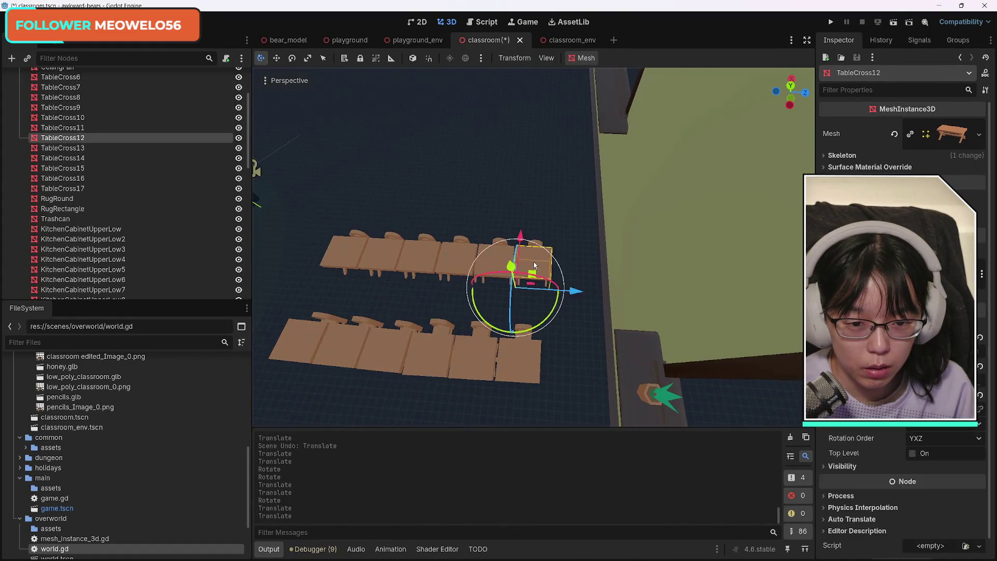
Rotate end desk TableCross12 slightly and add TableCross7, 9, 13 with their chairs
drag(537, 245, 538, 243)
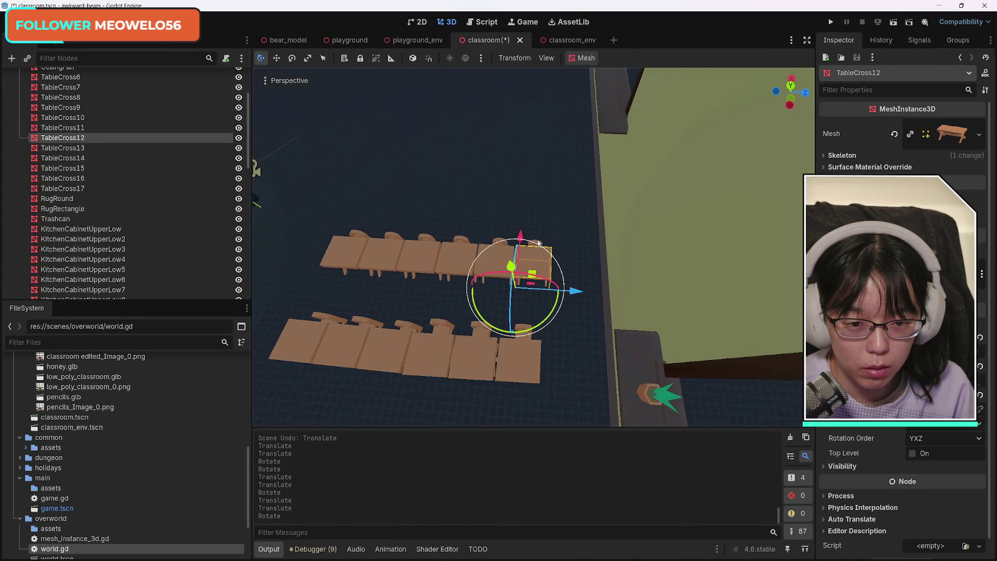
shift+click(529, 353)
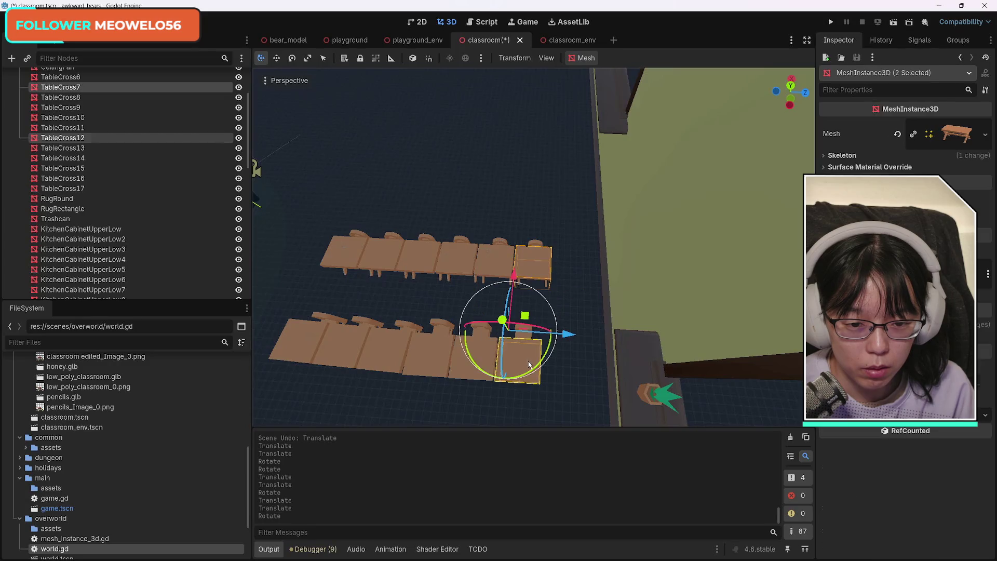
shift+click(537, 245)
shift+click(530, 331)
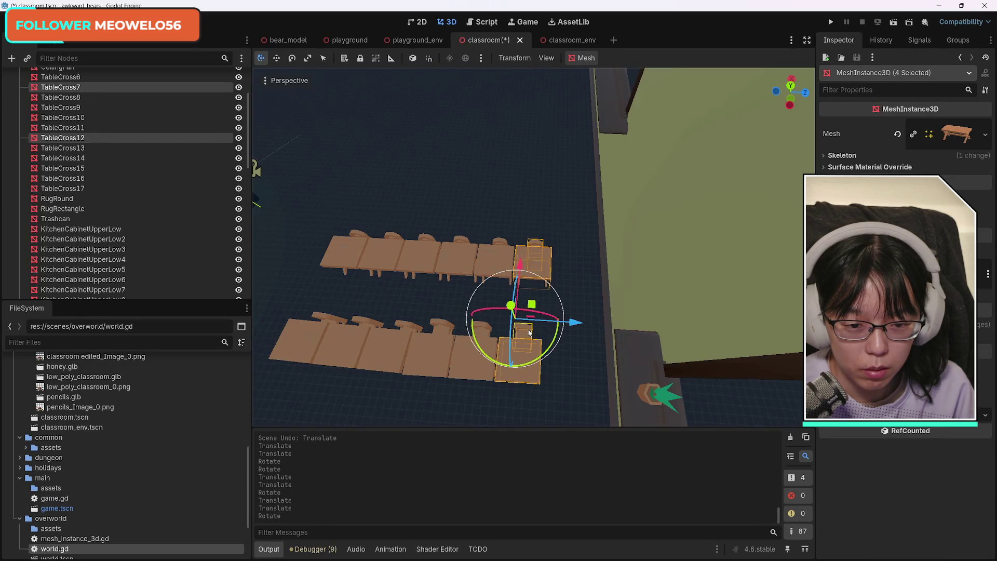
shift+click(501, 258)
shift+click(504, 244)
shift+click(471, 368)
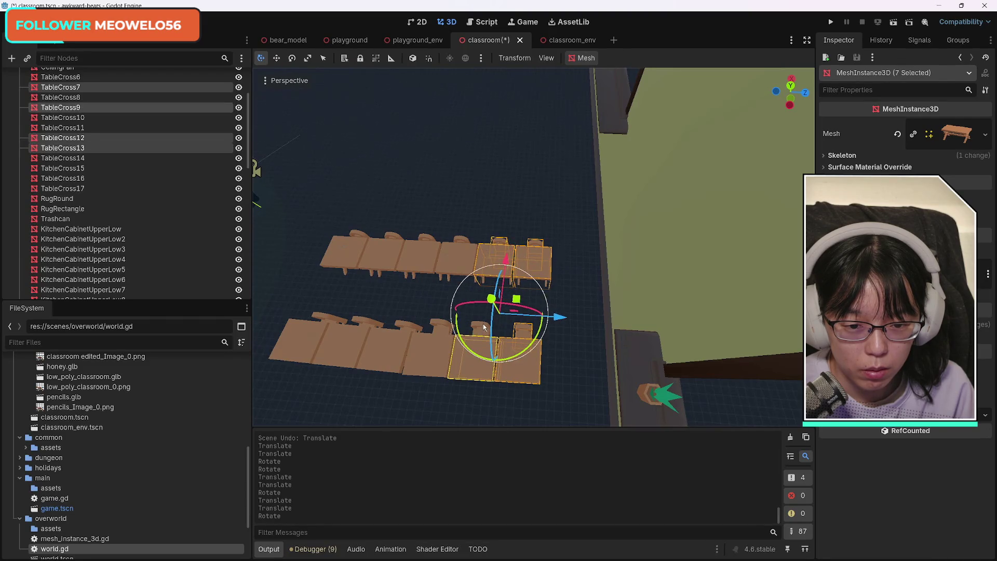
shift+click(482, 330)
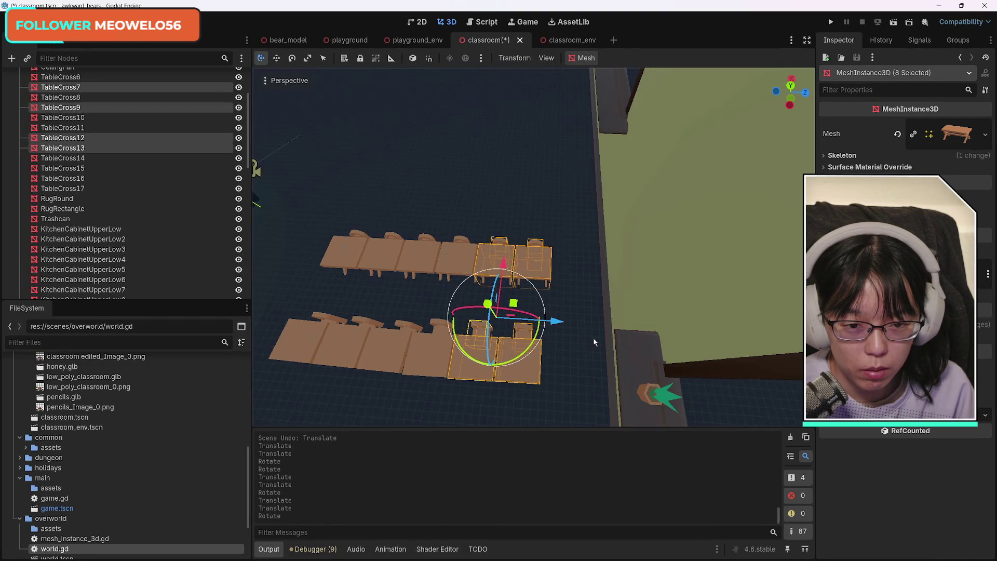
Slide the eight selected end pieces along X toward the teacher's desk
right_click(559, 382)
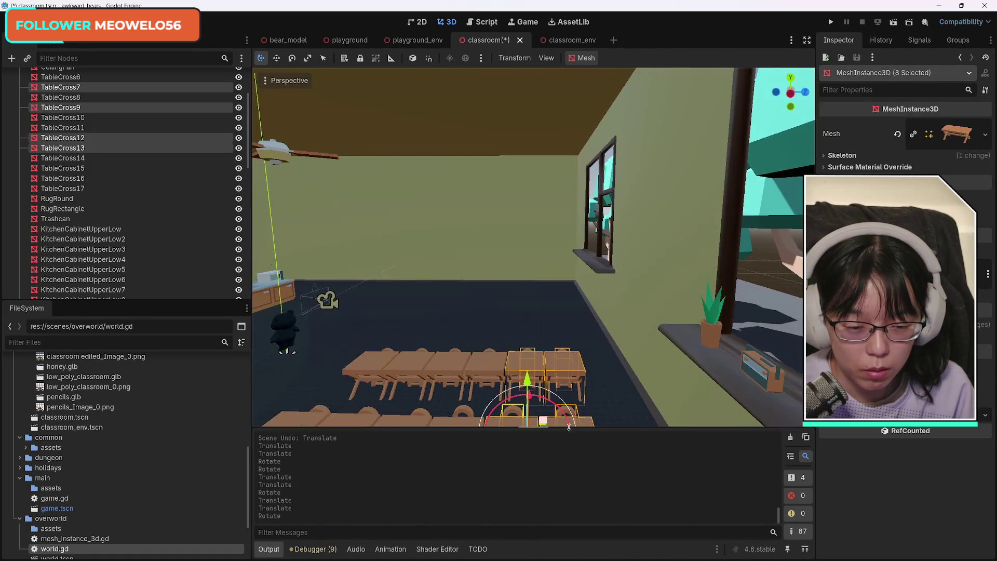
mouse_move(556, 263)
mouse_down()
mouse_move(564, 289)
mouse_move(624, 364)
mouse_move(651, 369)
mouse_move(531, 397)
mouse_move(540, 374)
mouse_move(467, 369)
mouse_move(472, 290)
mouse_move(495, 285)
mouse_up()
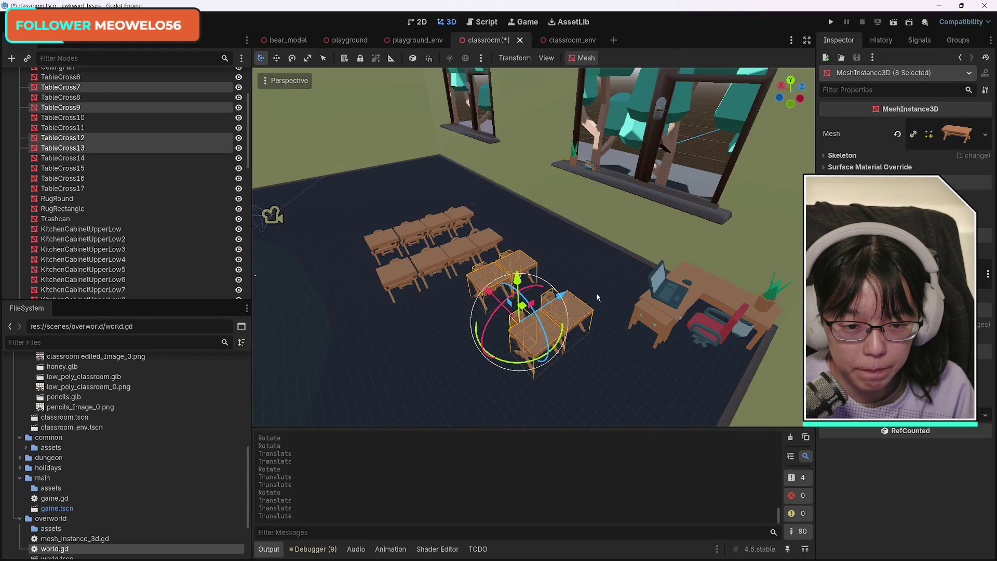
click(621, 342)
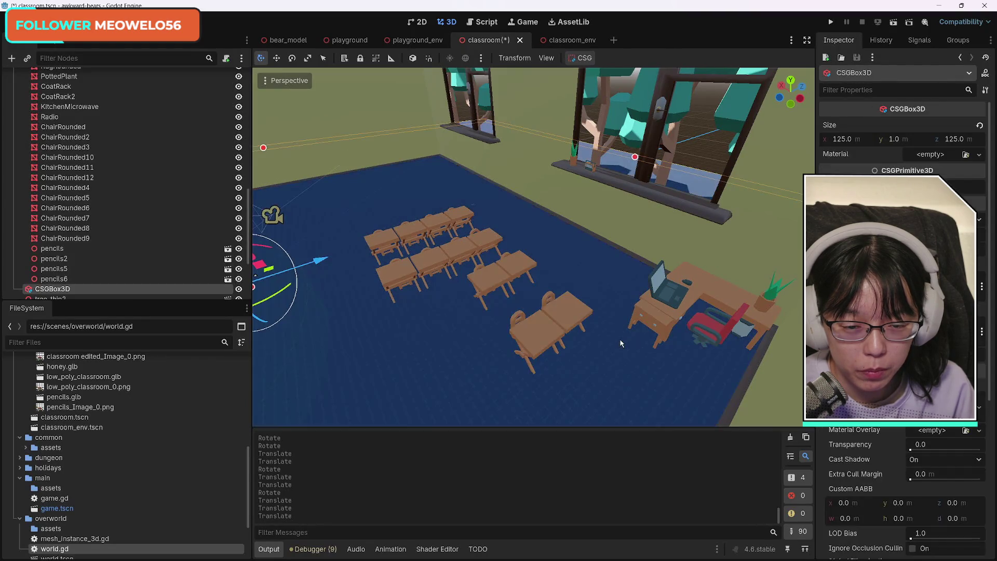
Select eight tables, including TableCross13 and TableCross7, keeping the last desk move
key(ctrl+z)
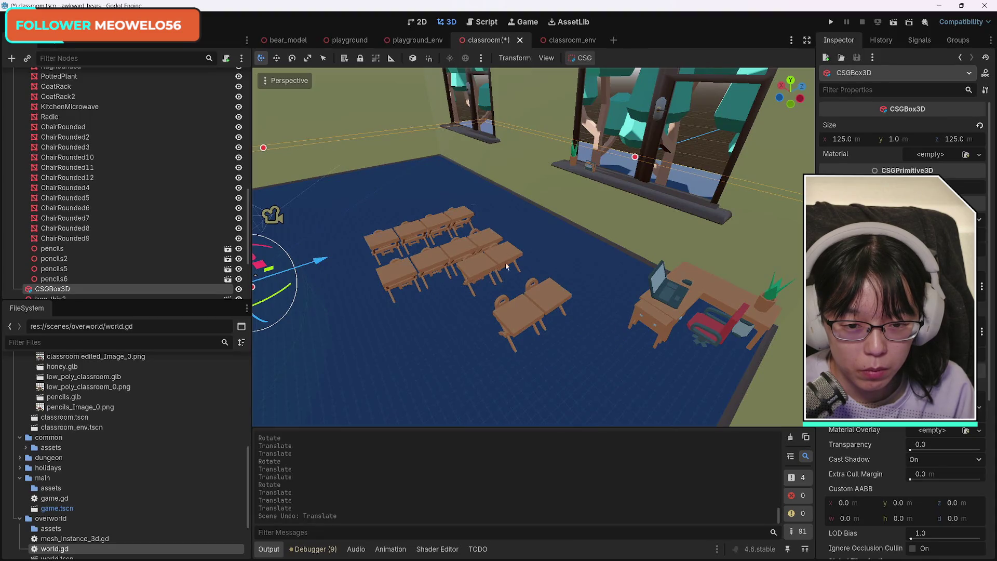
key(ctrl+shift+z)
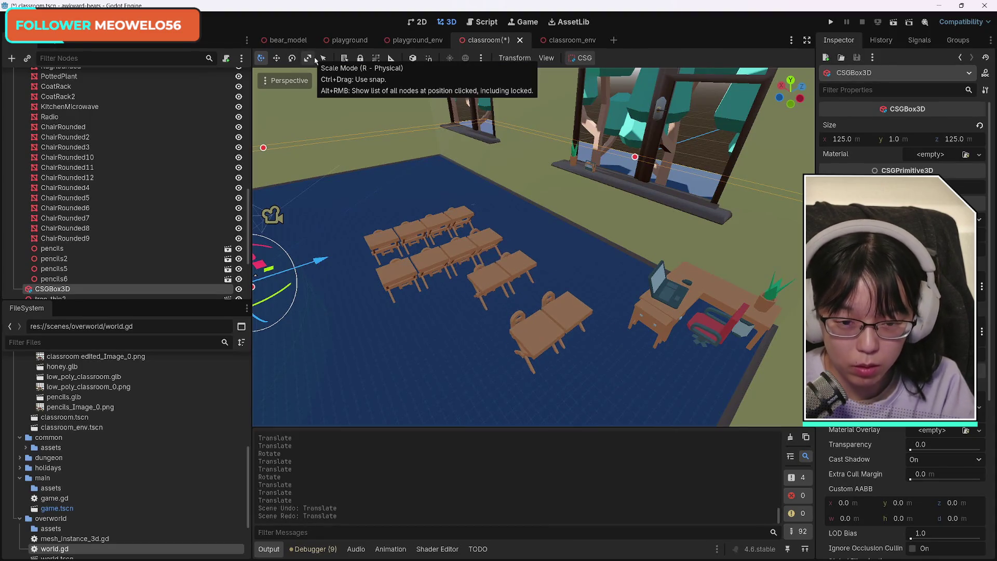
click(518, 269)
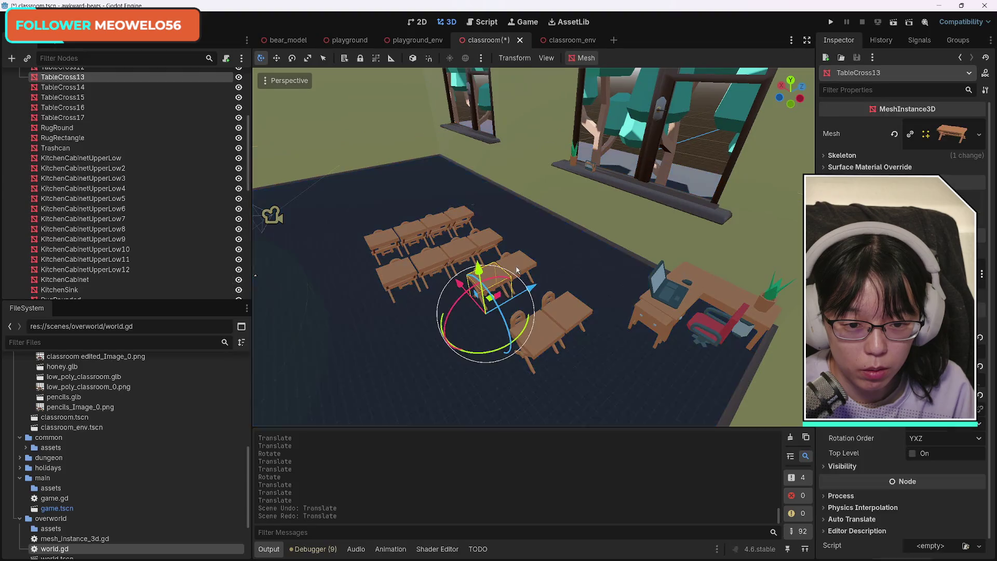
shift+click(567, 314)
shift+click(481, 267)
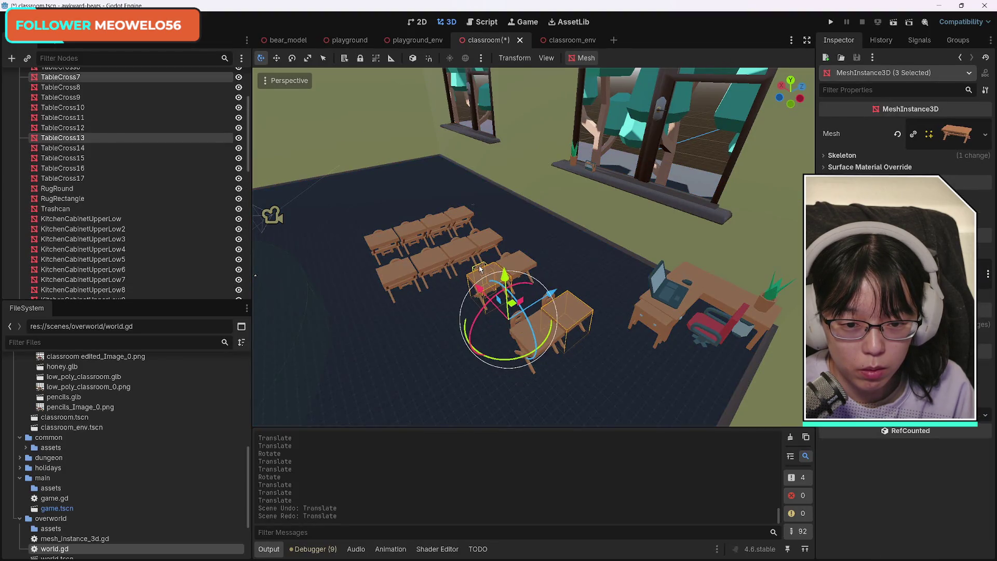
shift+click(535, 338)
shift+click(517, 267)
shift+click(506, 256)
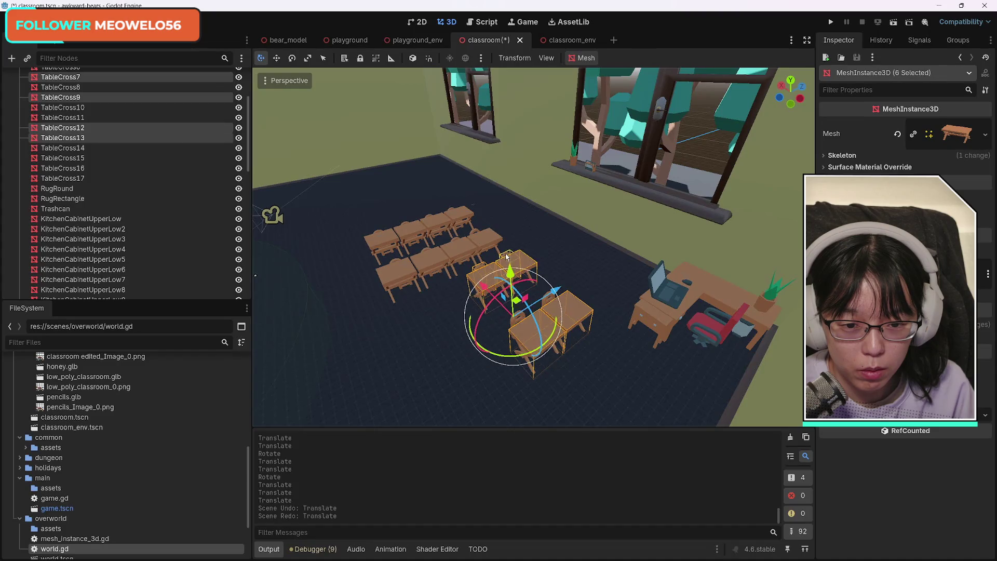
shift+click(518, 322)
drag(555, 296, 609, 337)
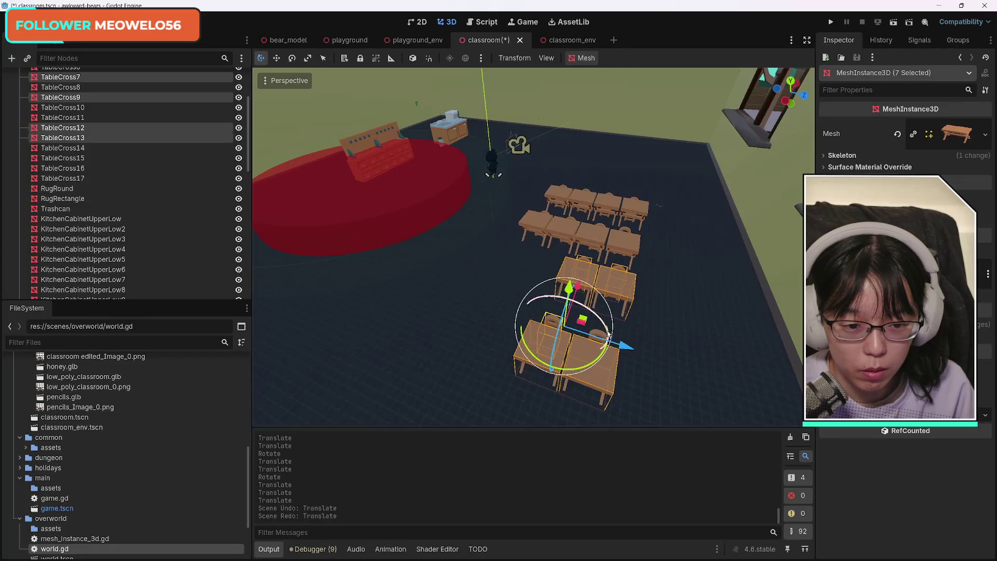
shift+click(601, 338)
Duplicate the eight tables with Ctrl+D and slide the copies along the room's Z axis
key(ctrl+d)
mouse_move(666, 321)
mouse_down()
mouse_move(655, 354)
mouse_move(637, 333)
mouse_up()
mouse_move(555, 265)
mouse_down()
mouse_move(640, 266)
mouse_move(631, 268)
mouse_up()
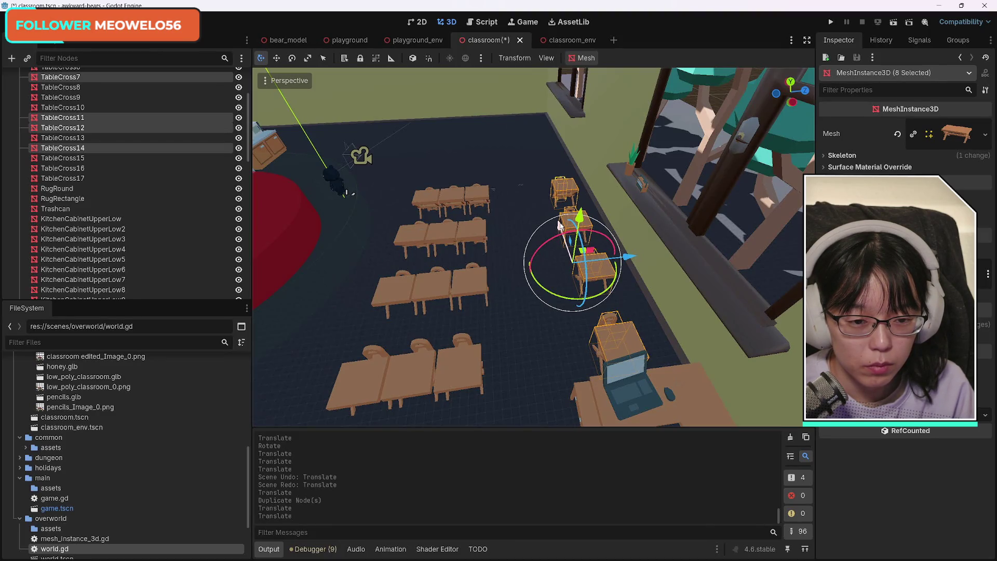
click(479, 197)
Select nine pieces: TableCross10, TableCross15, the right row's front desk, other desks and three chairs
click(481, 234)
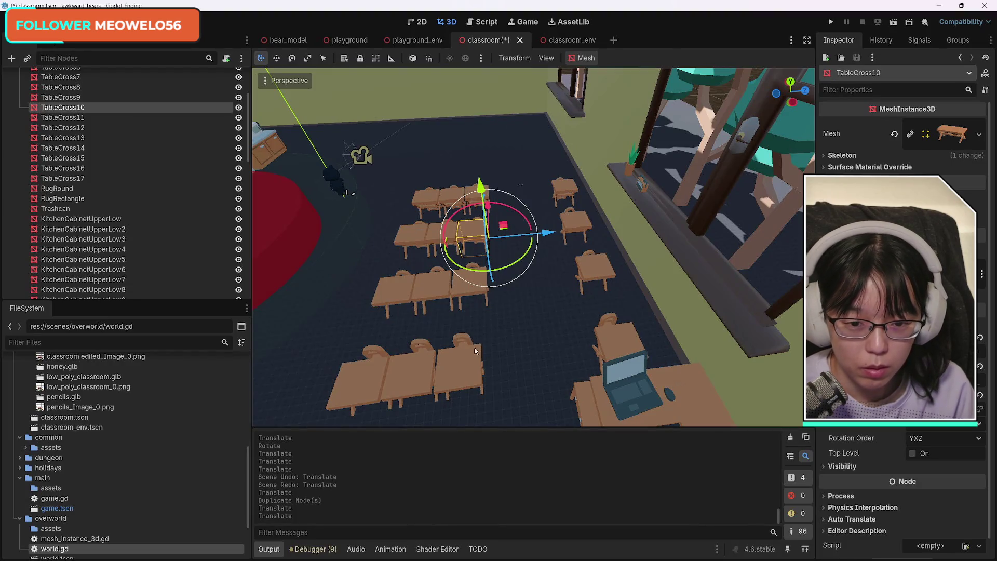
shift+click(466, 367)
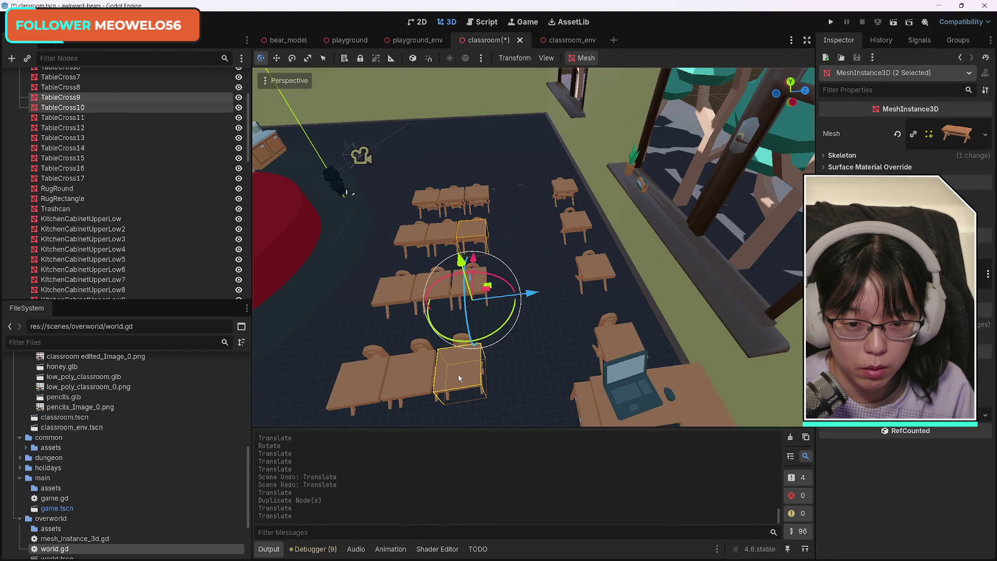
shift+click(465, 299)
shift+click(478, 220)
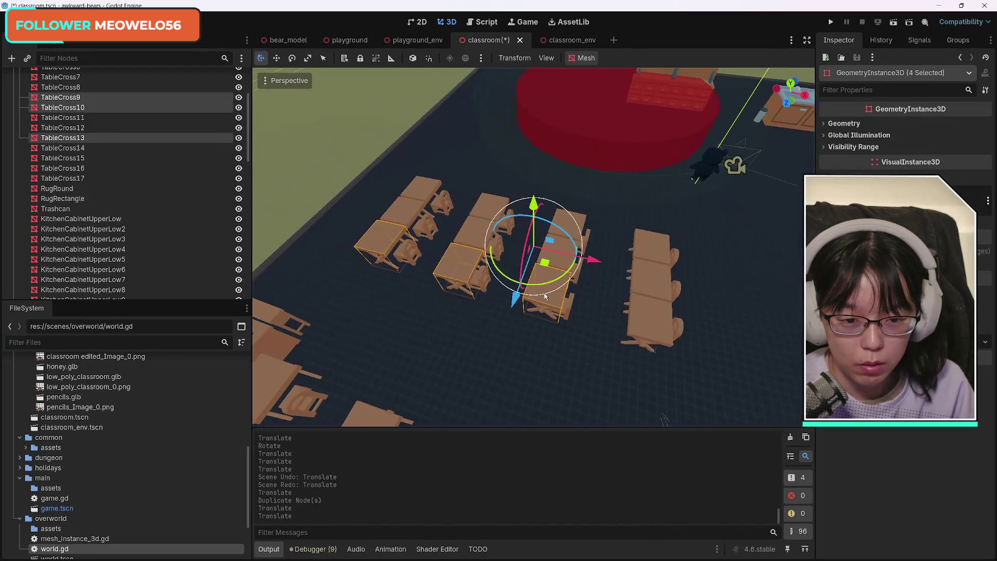
shift+click(675, 329)
shift+click(680, 330)
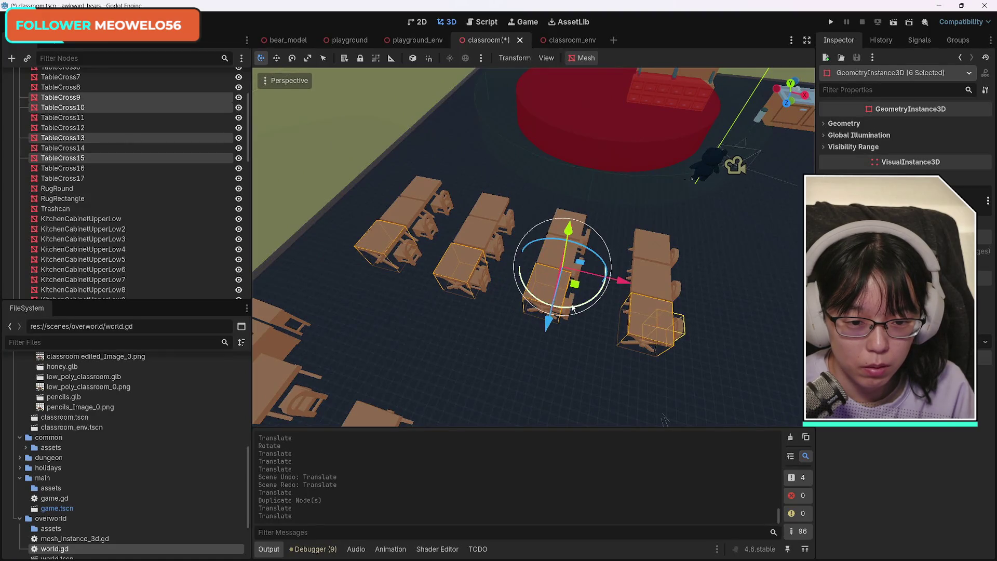
shift+click(482, 279)
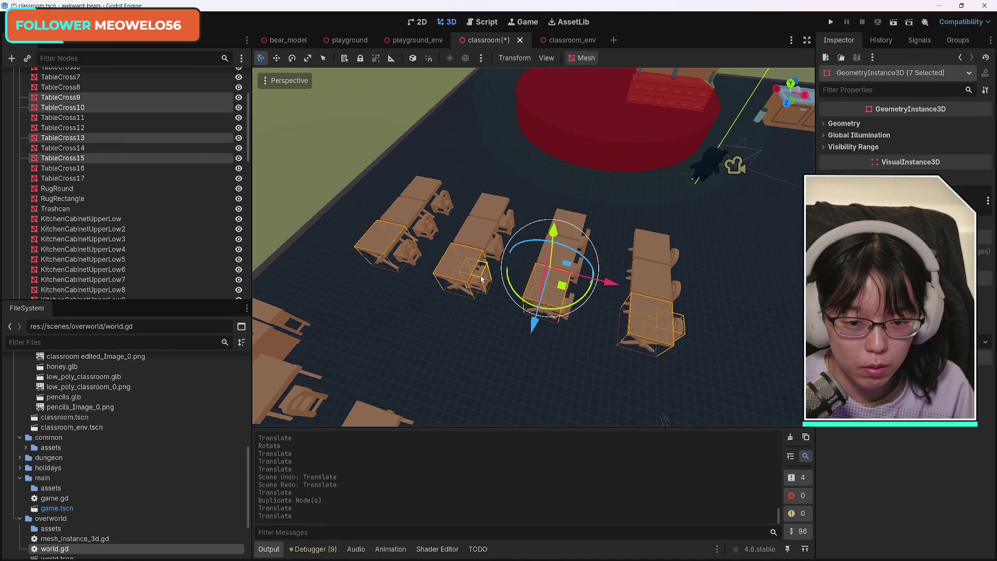
shift+click(406, 250)
shift+click(573, 309)
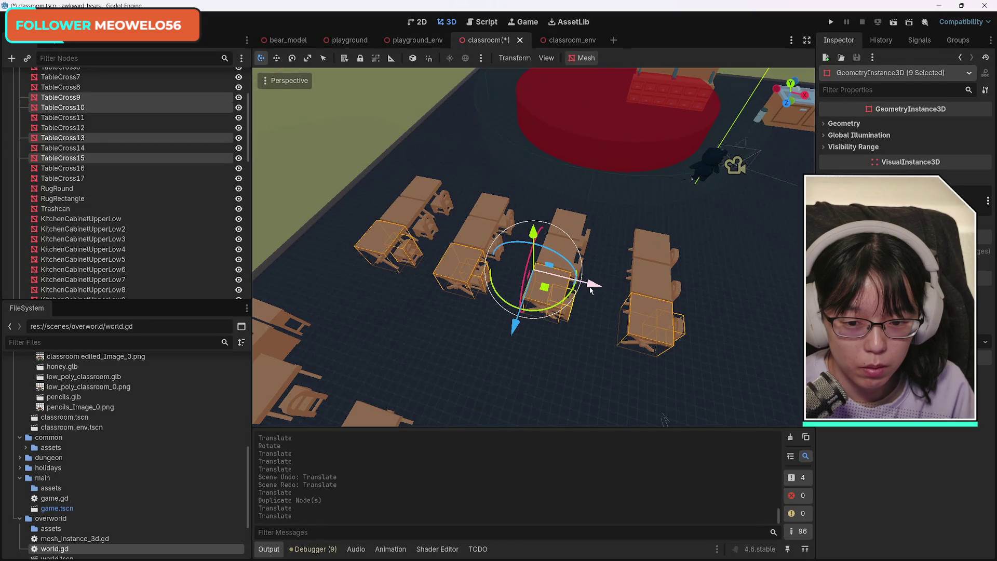
Shift the nine selected desks and chairs along Z, then pull them back slightly
drag(514, 328, 483, 417)
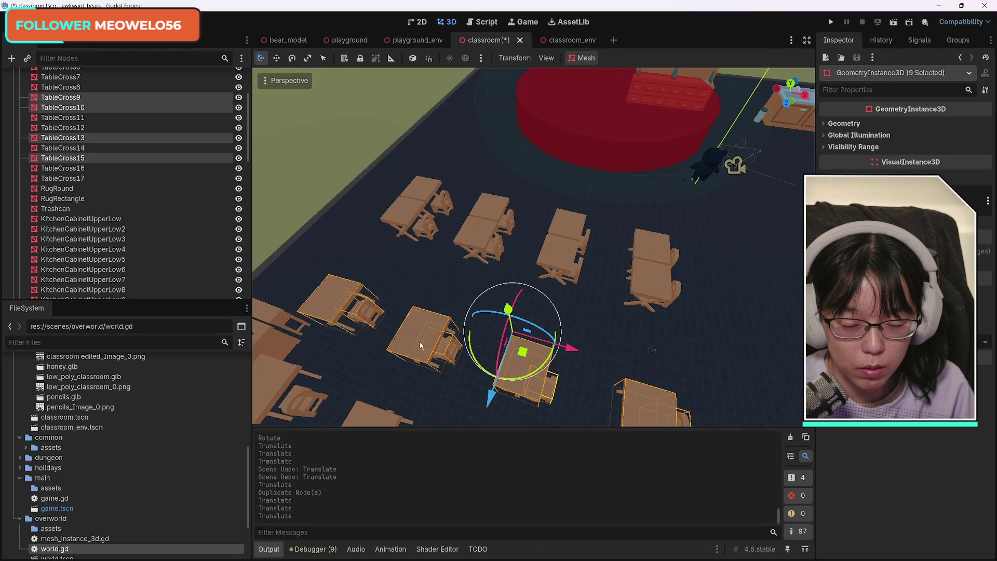
scroll(394, 265, down, 5)
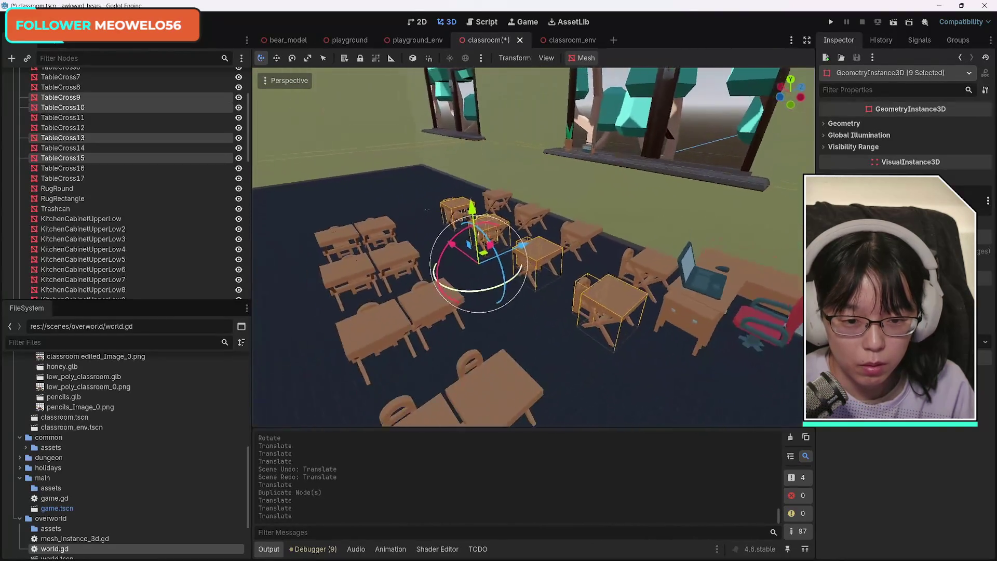
scroll(394, 265, up, 5)
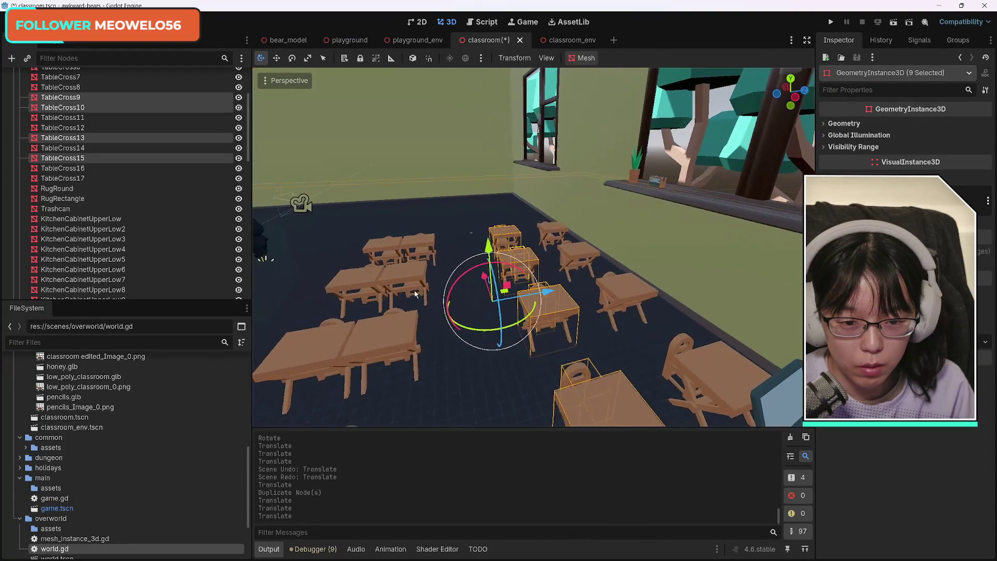
drag(562, 291, 535, 293)
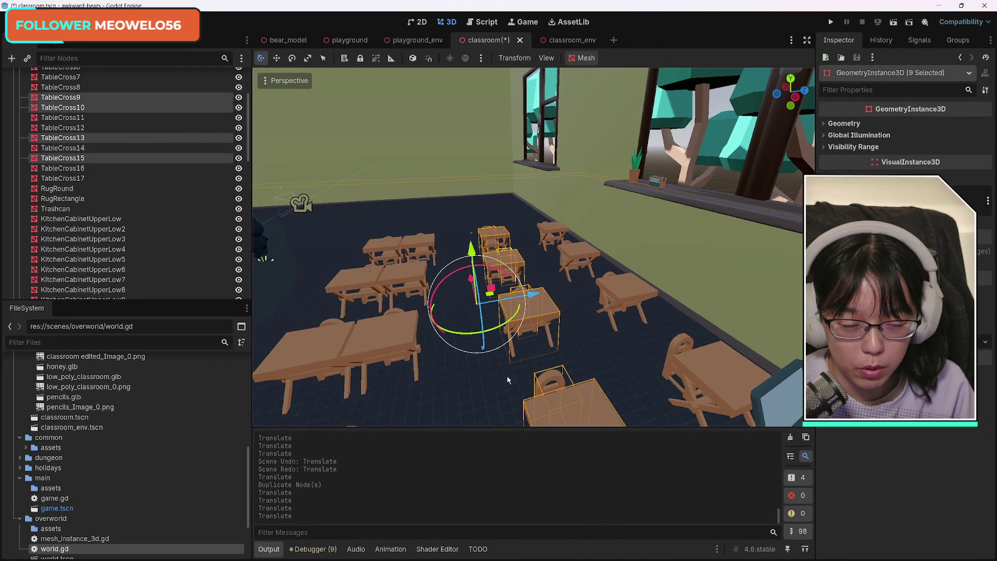
scroll(533, 247, down, 5)
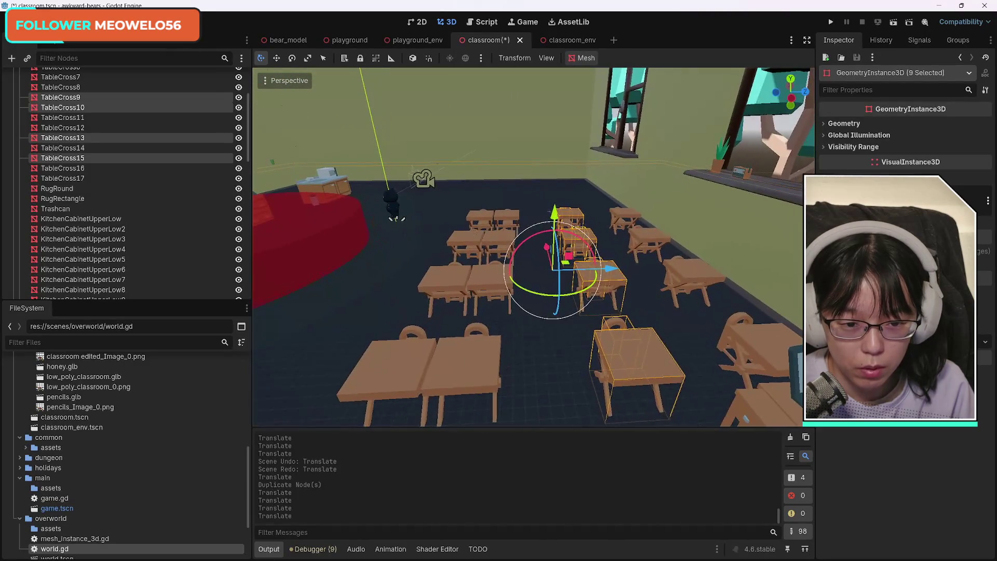
key(a)
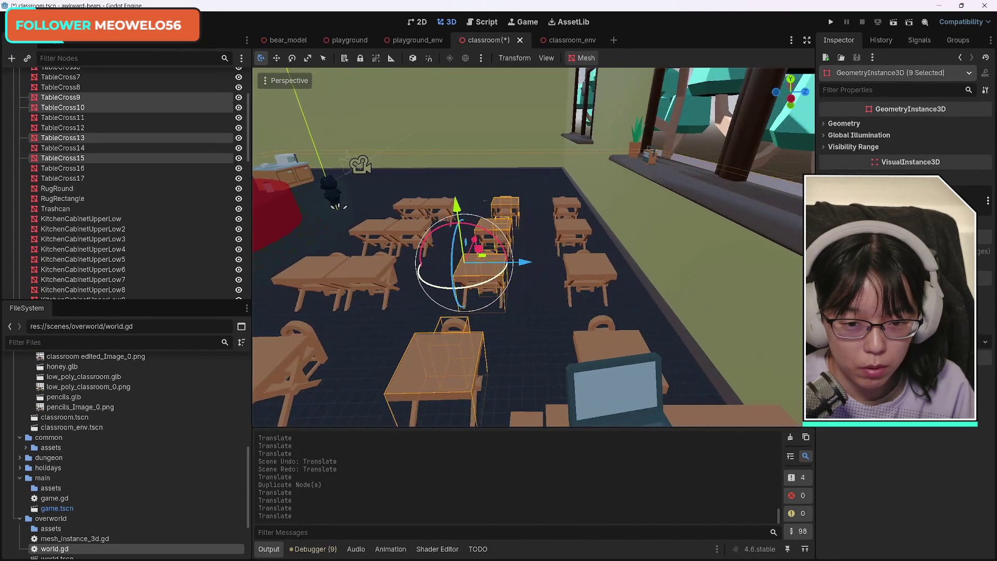
click(451, 403)
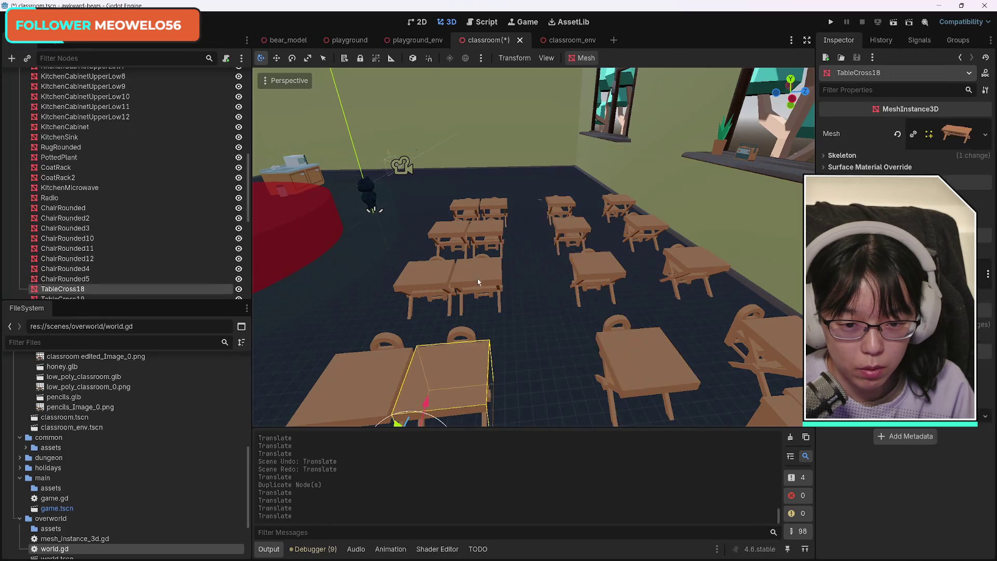
Select a column of desks plus several nearby chairs, orbiting to see all the desk rows
shift+click(478, 278)
shift+click(485, 234)
shift+click(491, 205)
drag(575, 283, 355, 326)
shift+click(355, 326)
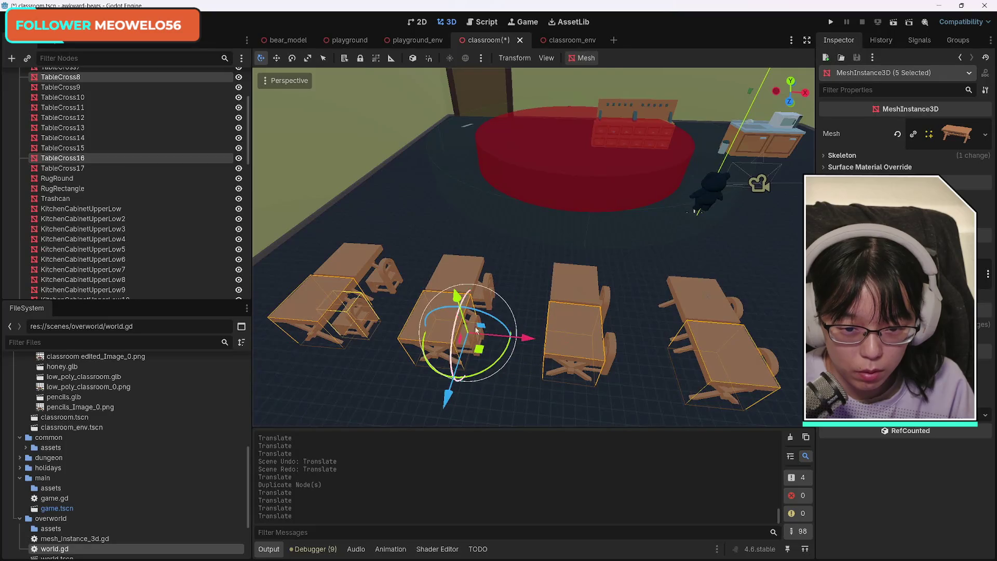
shift+click(476, 337)
shift+click(616, 347)
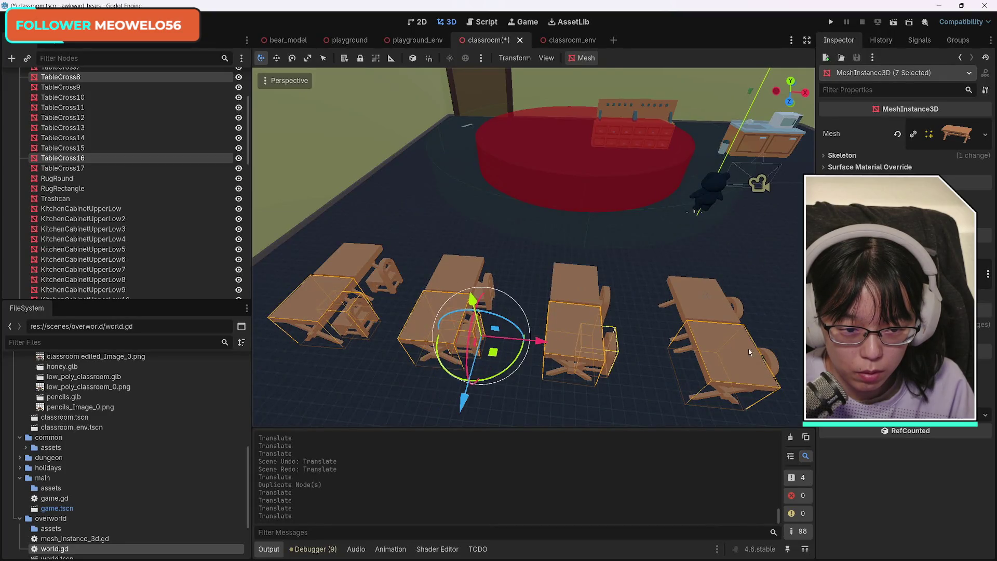
shift+click(771, 362)
drag(772, 363, 675, 312)
scroll(533, 247, up, 3)
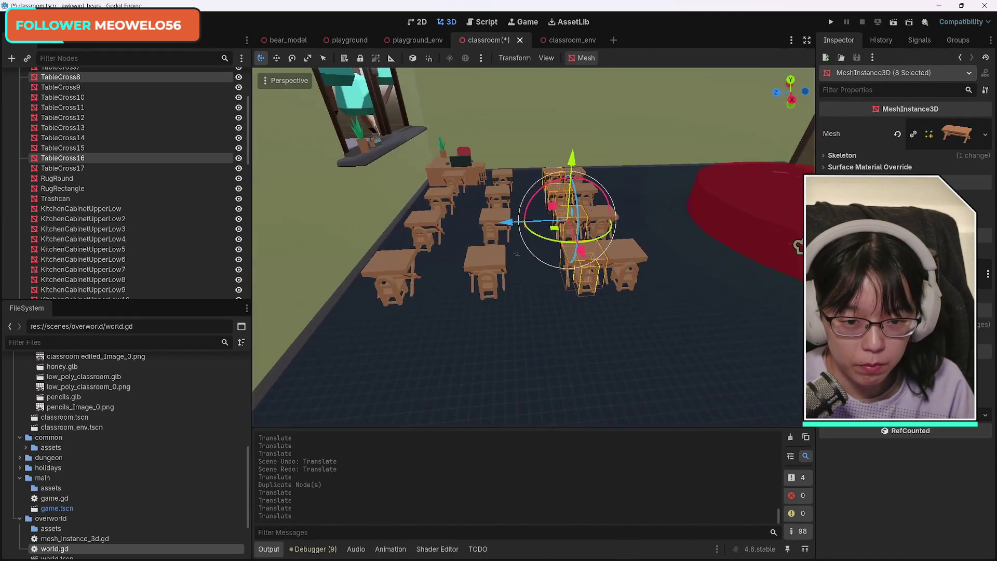
mouse_move(511, 256)
mouse_down()
mouse_move(464, 260)
mouse_move(521, 264)
mouse_move(466, 226)
mouse_move(595, 281)
mouse_move(571, 263)
mouse_move(478, 247)
mouse_up()
Select the four front-row desks and their chairs, then move them about -1.48 along Z
click(574, 264)
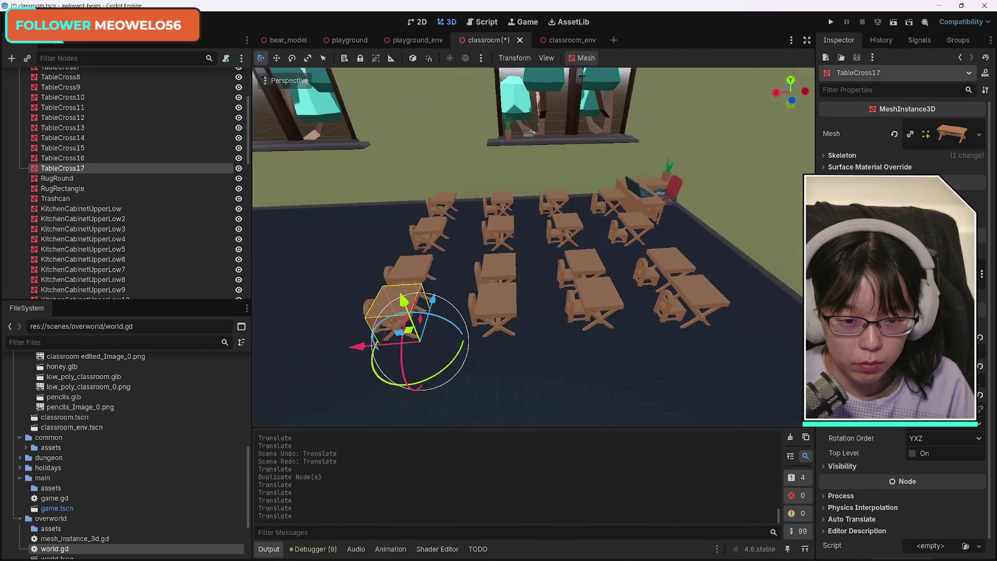
shift+click(496, 307)
shift+click(613, 297)
shift+click(699, 289)
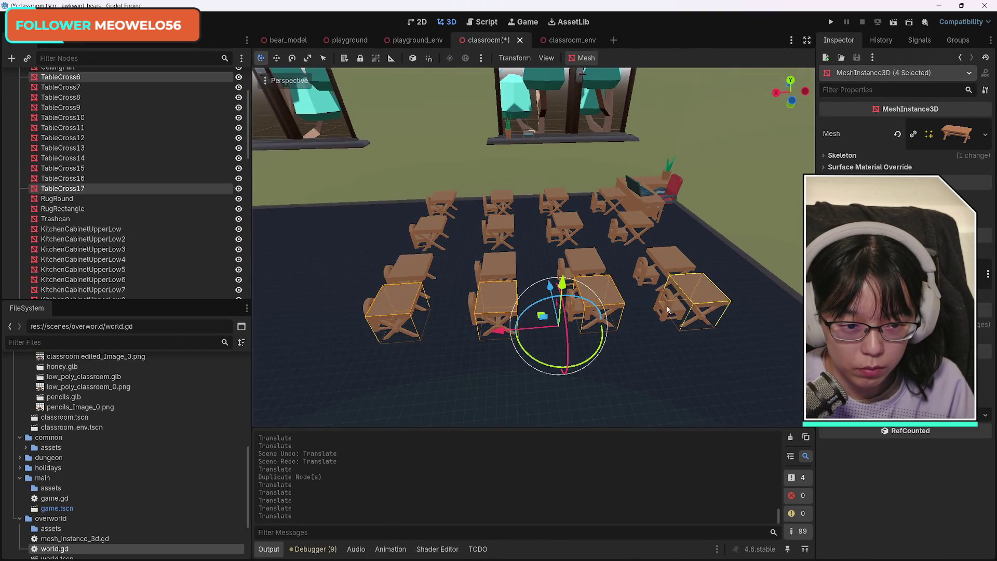
shift+click(668, 311)
shift+click(471, 304)
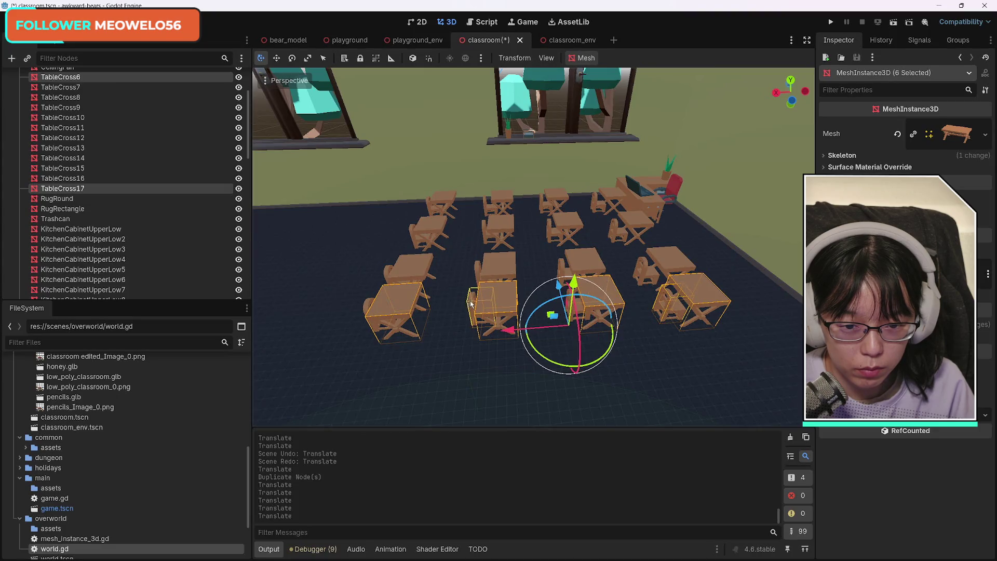
shift+click(371, 304)
shift+click(574, 311)
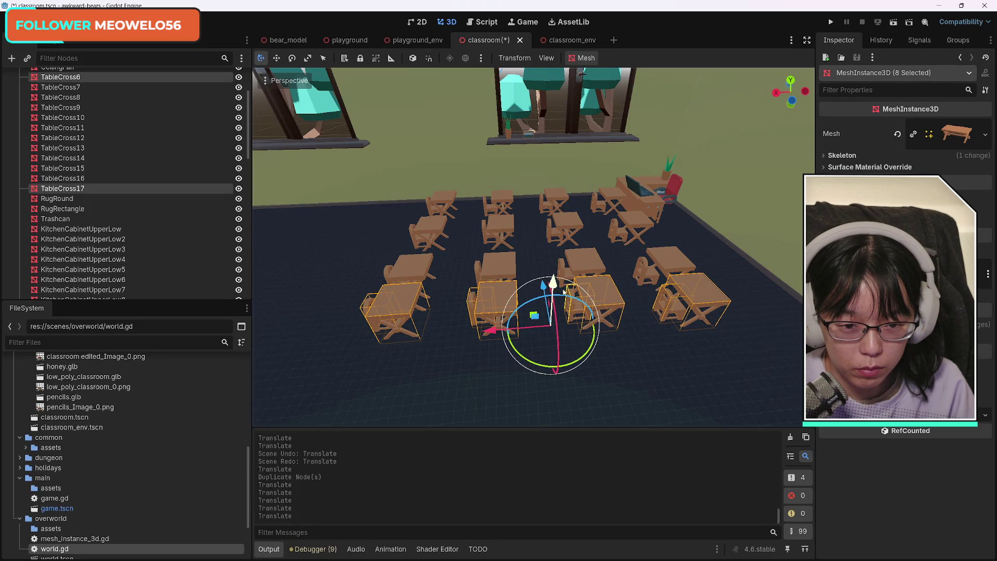
drag(643, 338, 540, 239)
mouse_move(476, 248)
mouse_down()
mouse_move(521, 249)
mouse_move(512, 248)
mouse_up()
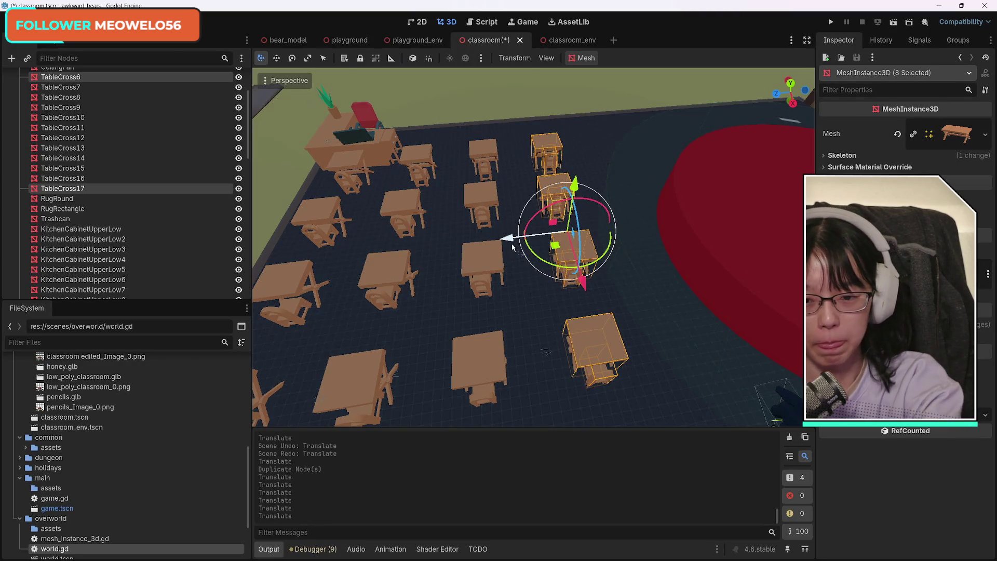
Nudge the eight front-row pieces slightly further along Z, deselect, and view from eye level
drag(507, 240, 517, 240)
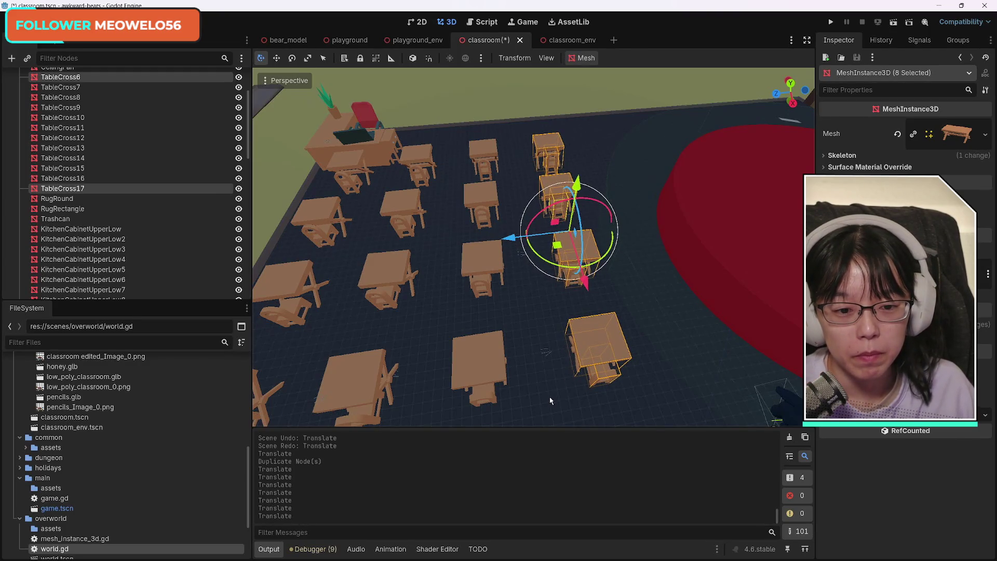
click(553, 359)
mouse_move(623, 374)
mouse_down()
mouse_move(415, 208)
mouse_move(287, 82)
mouse_move(573, 151)
mouse_move(362, 182)
mouse_move(504, 344)
mouse_up()
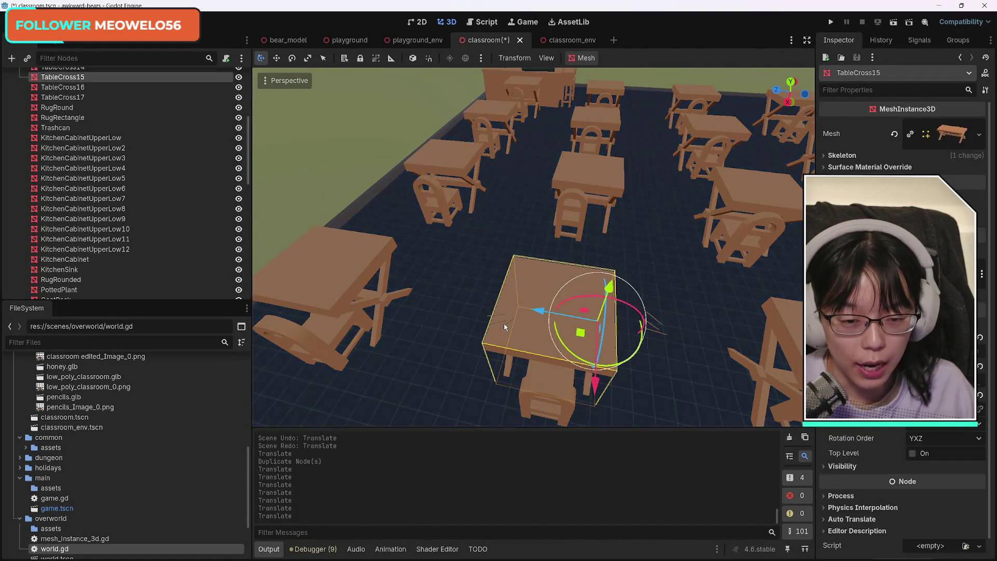
mouse_move(534, 247)
mouse_down()
mouse_move(566, 208)
mouse_move(519, 190)
mouse_move(518, 352)
mouse_move(530, 311)
mouse_move(514, 280)
mouse_move(582, 254)
mouse_move(510, 309)
mouse_up()
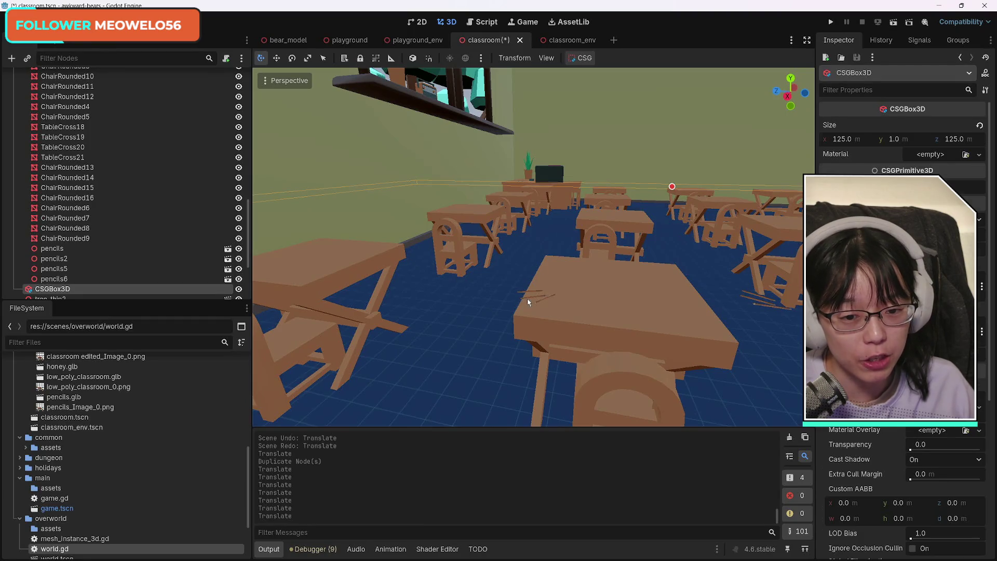
Delete the first stray pencils group and pencils2, confirming each deletion
click(526, 299)
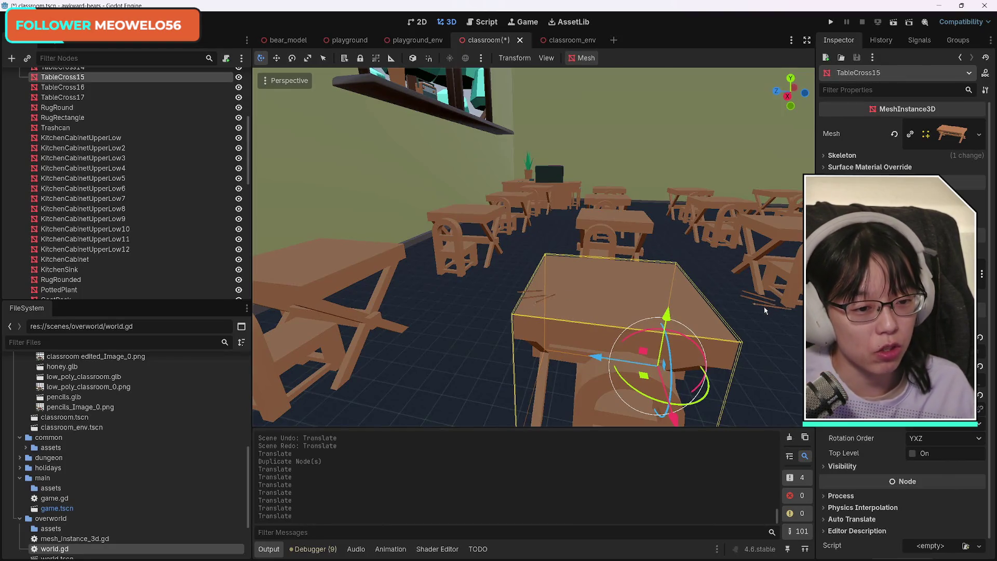
click(691, 371)
drag(691, 371, 683, 367)
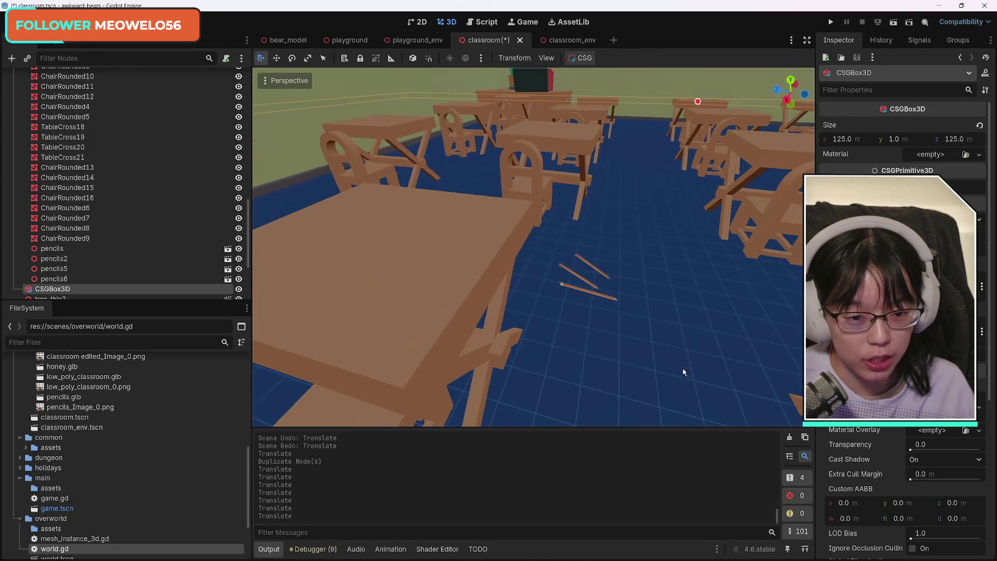
click(592, 298)
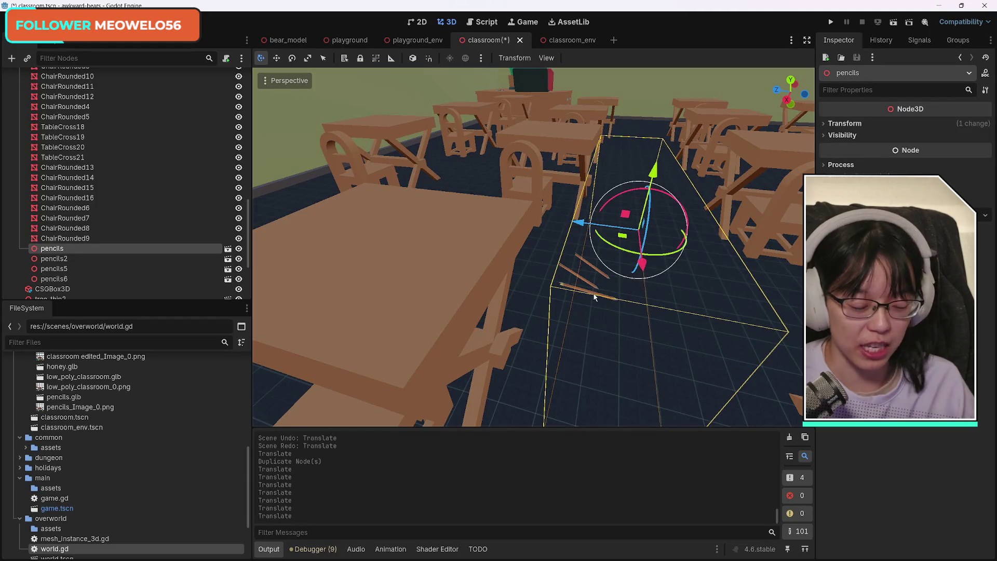
key(Delete)
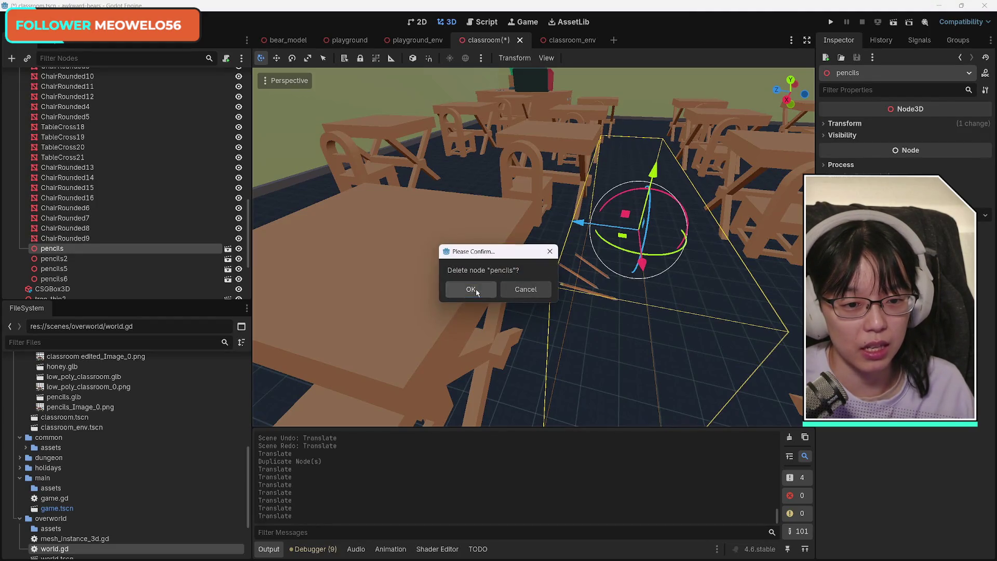
click(476, 289)
drag(449, 286, 492, 302)
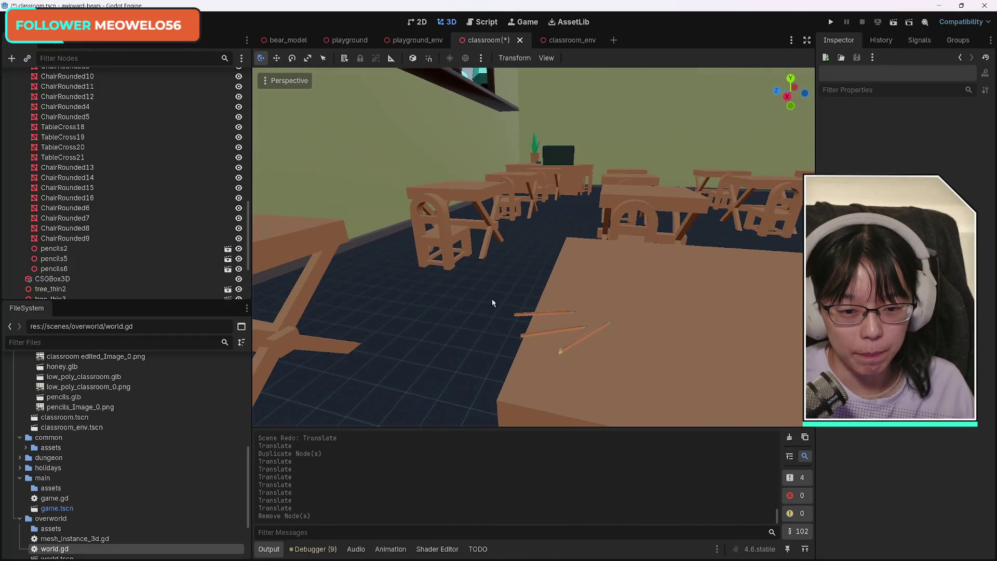
click(521, 315)
key(Delete)
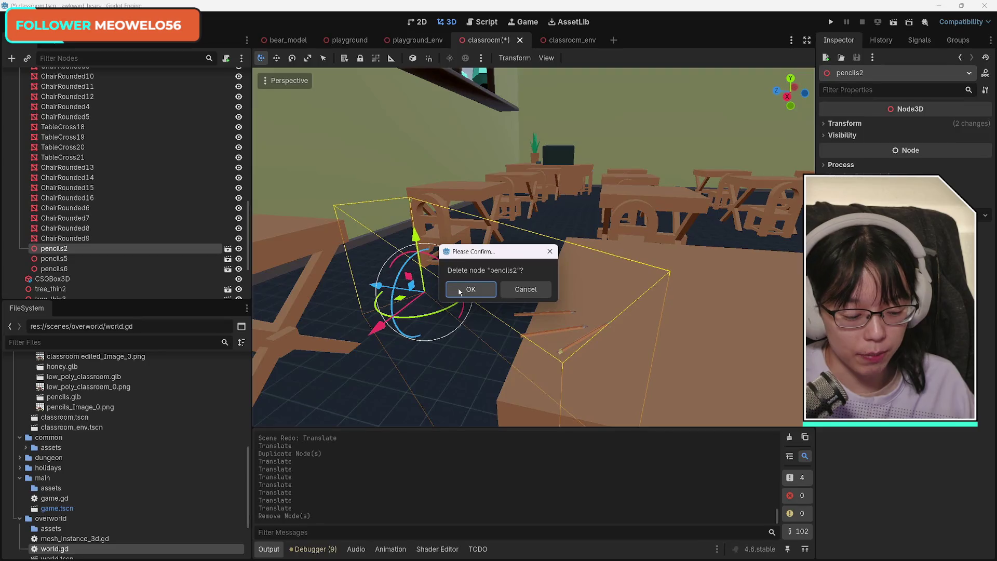
click(471, 289)
Delete pencils6 and pencils5, then select the front table TableCross19
drag(461, 288, 462, 287)
drag(469, 231, 469, 231)
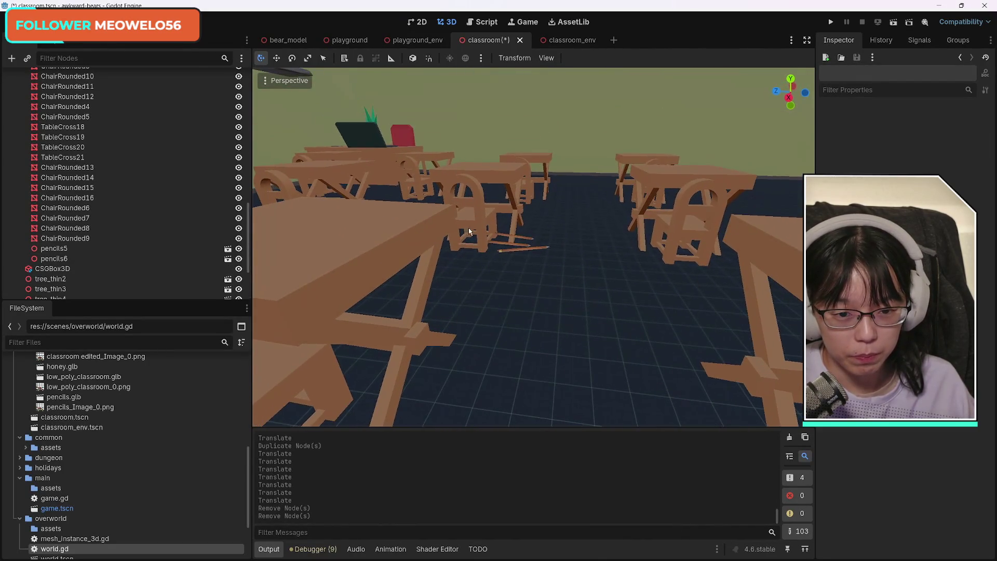
click(517, 252)
click(518, 252)
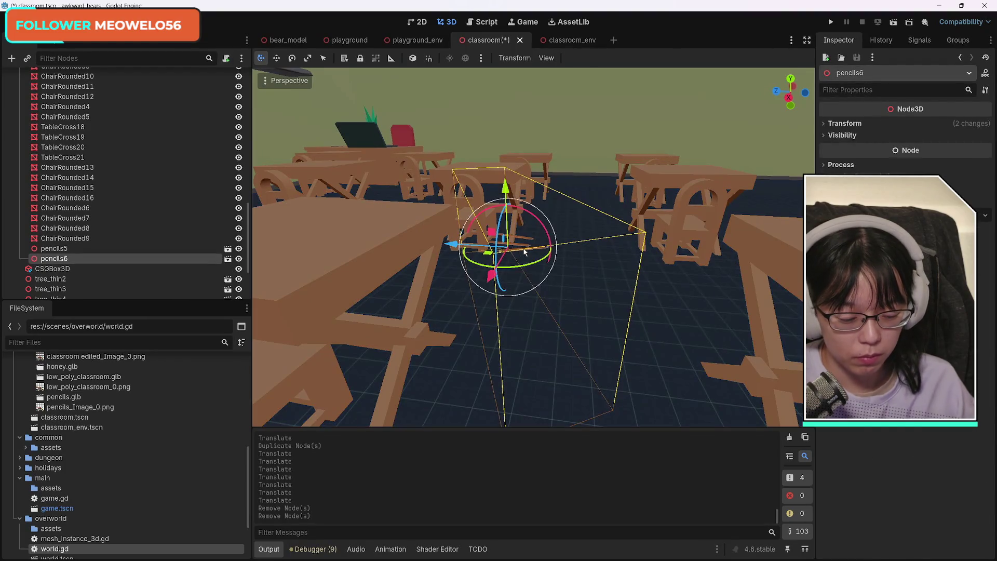
key(Delete)
key(Return)
drag(525, 252, 497, 243)
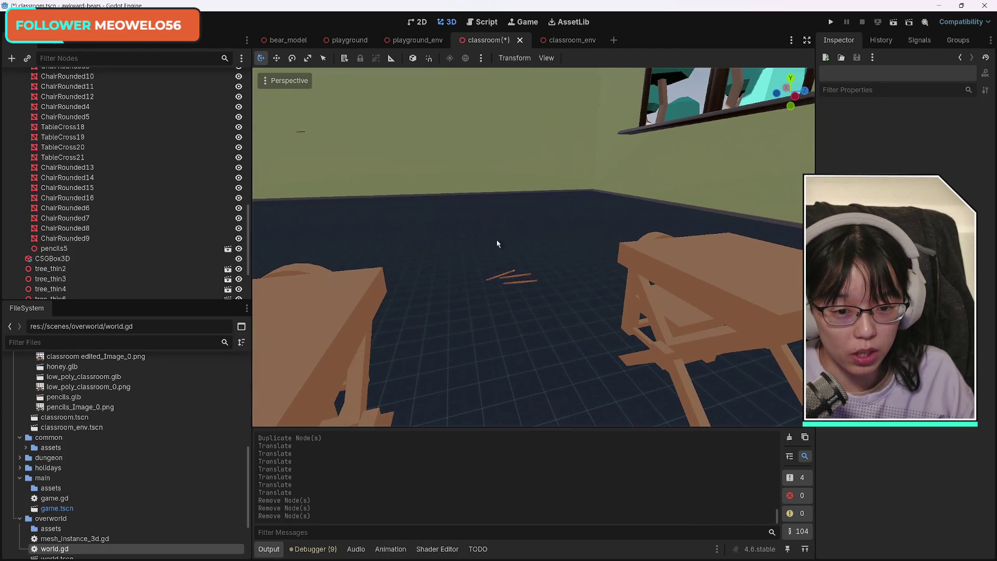
click(507, 281)
key(Delete)
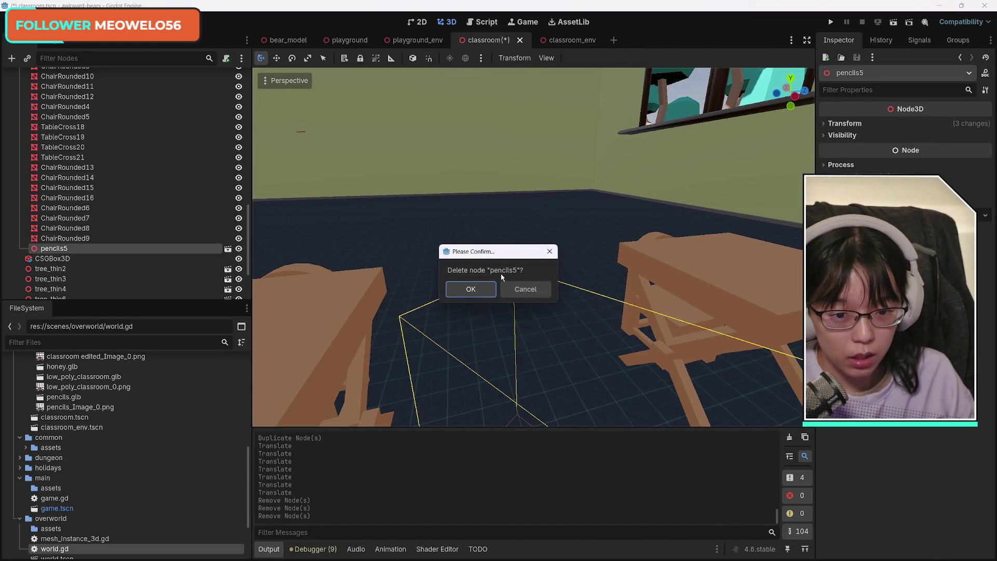
key(Return)
drag(507, 276, 440, 205)
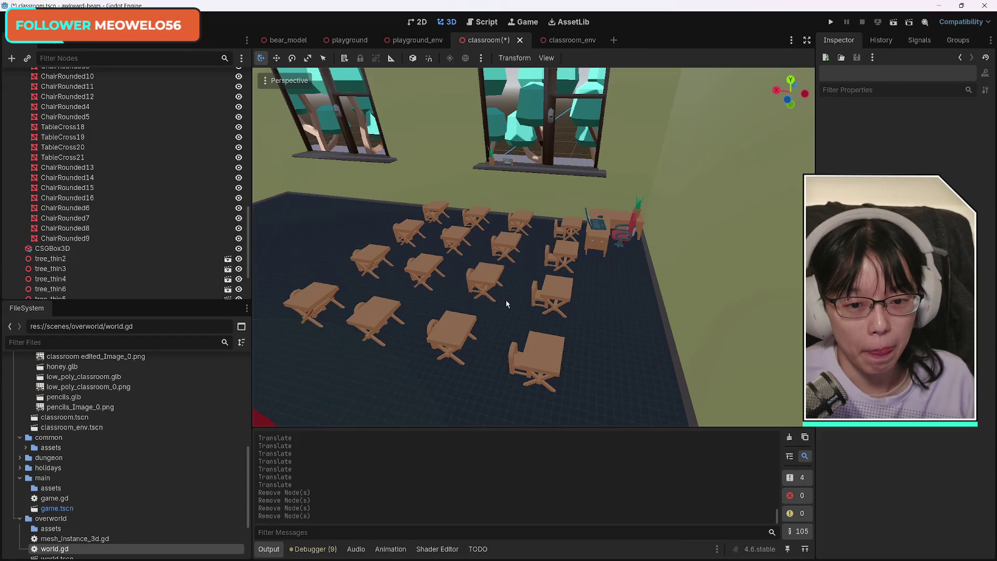
click(562, 341)
Add the tables along the central column and the middle rows to the selection
shift+click(555, 291)
shift+click(565, 244)
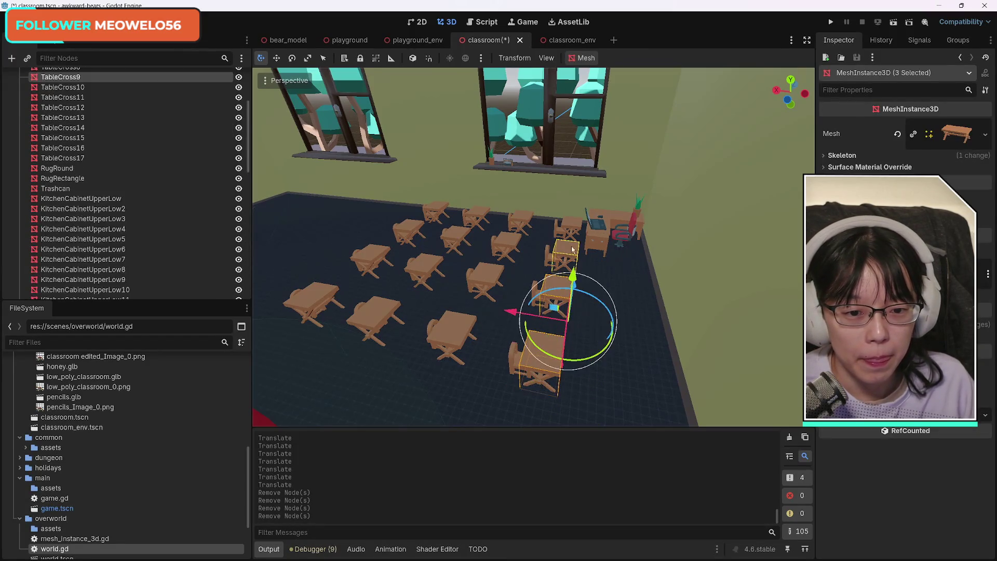
shift+click(569, 225)
shift+click(519, 223)
shift+click(507, 241)
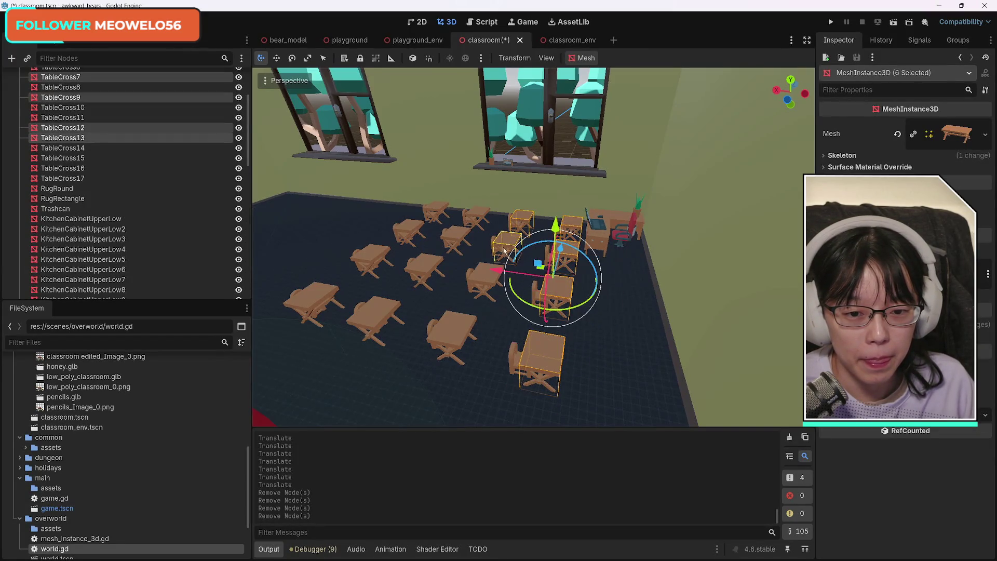
shift+click(437, 330)
shift+click(482, 272)
shift+click(425, 268)
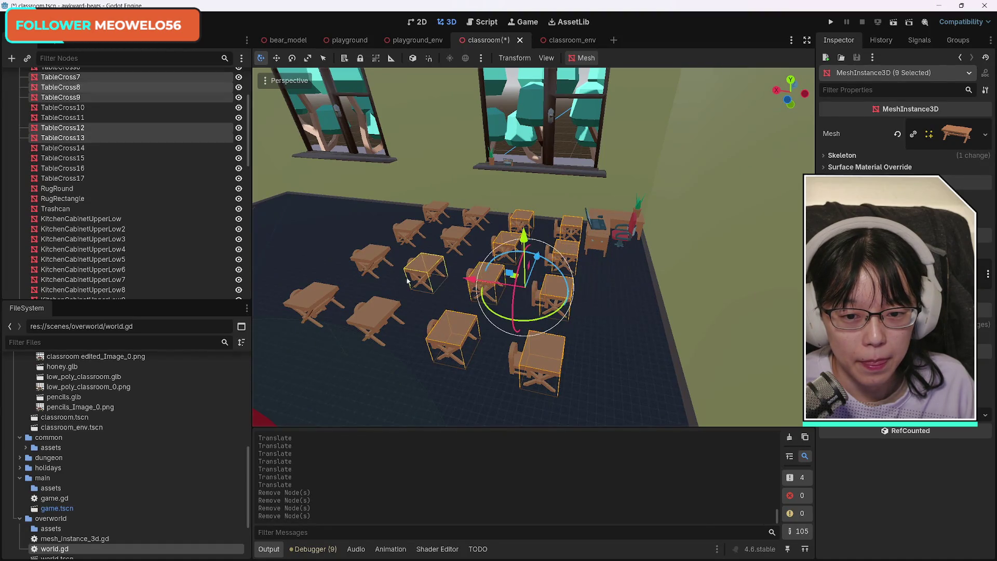
shift+click(317, 302)
shift+click(375, 314)
shift+click(370, 252)
shift+click(407, 232)
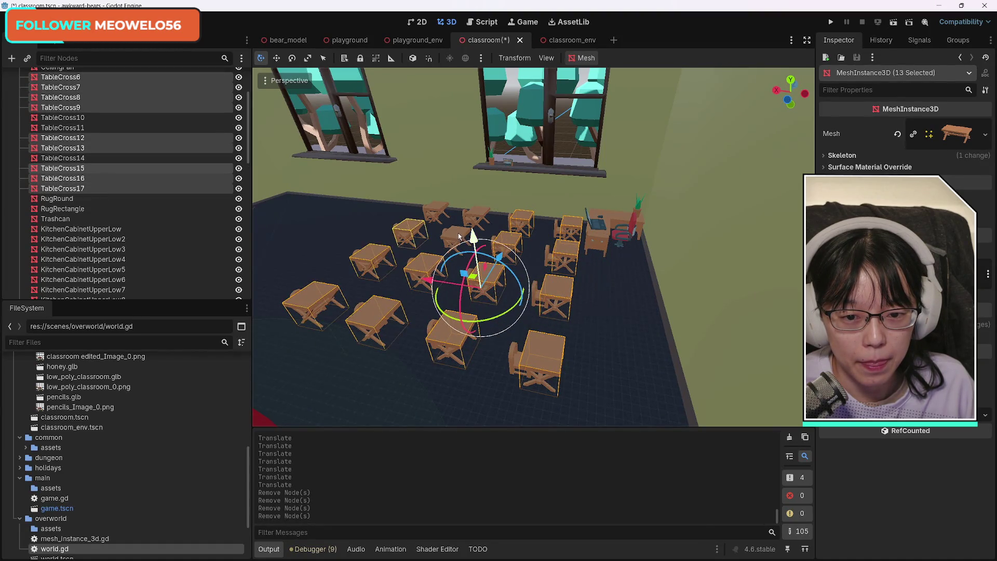
shift+click(480, 214)
shift+click(432, 201)
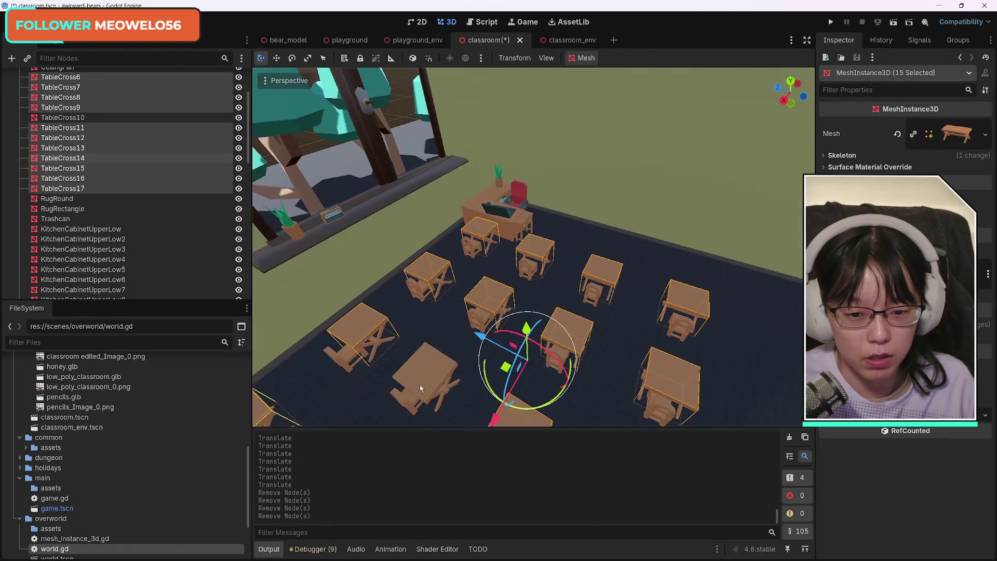
Add the front-left, back-left and remaining side desks to the selection
shift+click(425, 378)
shift+click(474, 252)
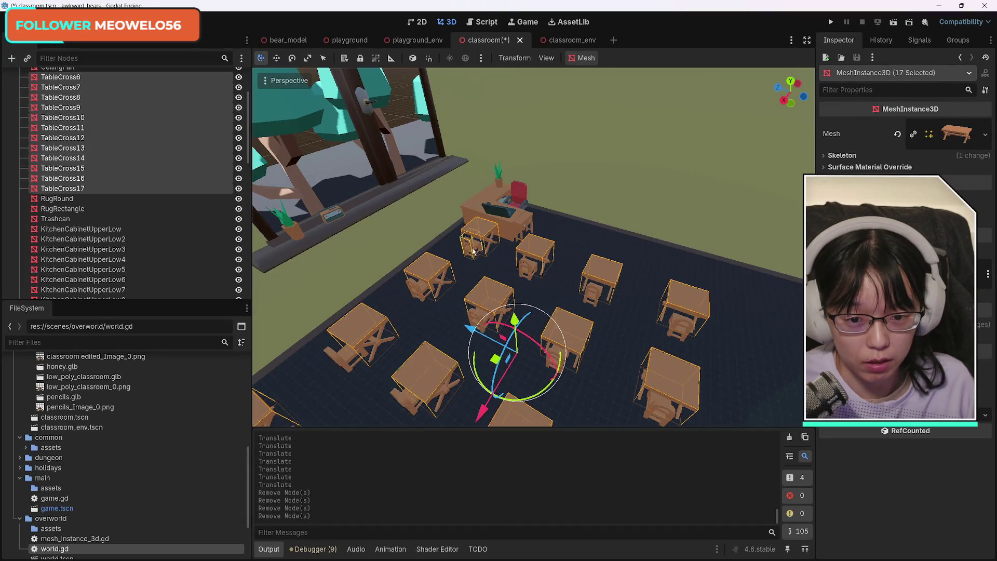
shift+click(530, 267)
shift+click(598, 285)
shift+click(678, 323)
shift+click(662, 403)
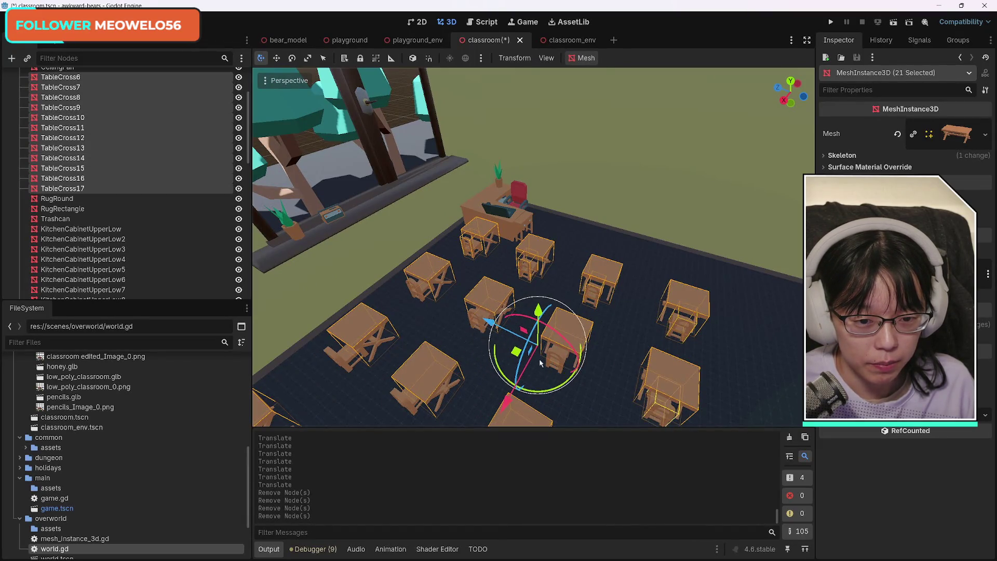
shift+click(414, 294)
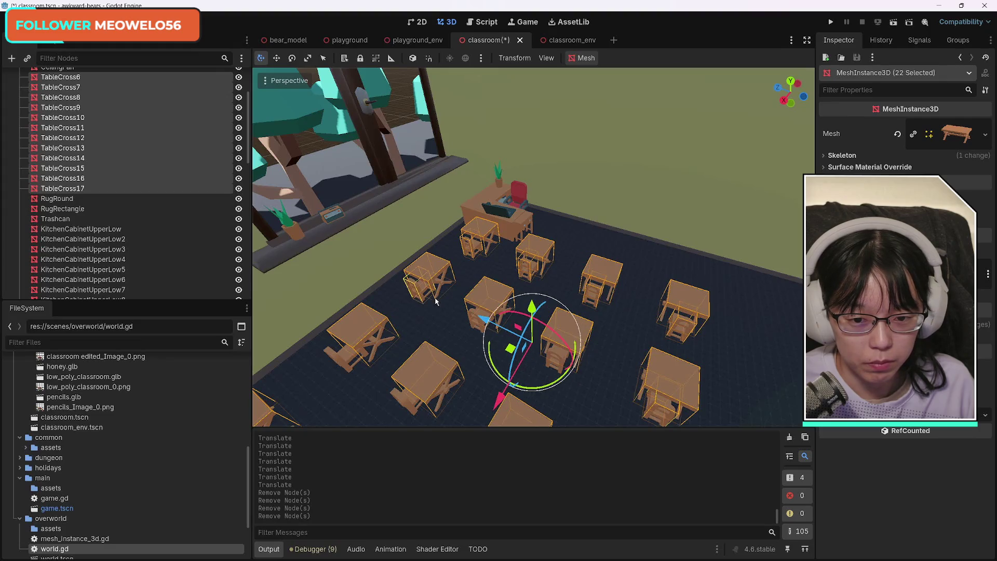
shift+click(477, 324)
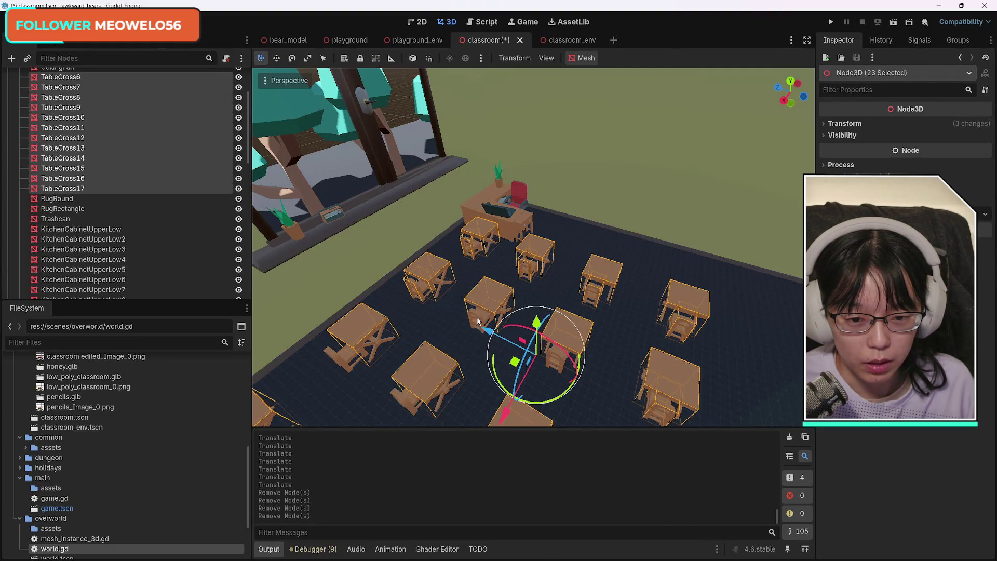
shift+click(479, 316)
shift+click(338, 363)
shift+click(415, 403)
Add the last six tables to reach 32 selected, then move the block 2.227 along X
right_click(642, 313)
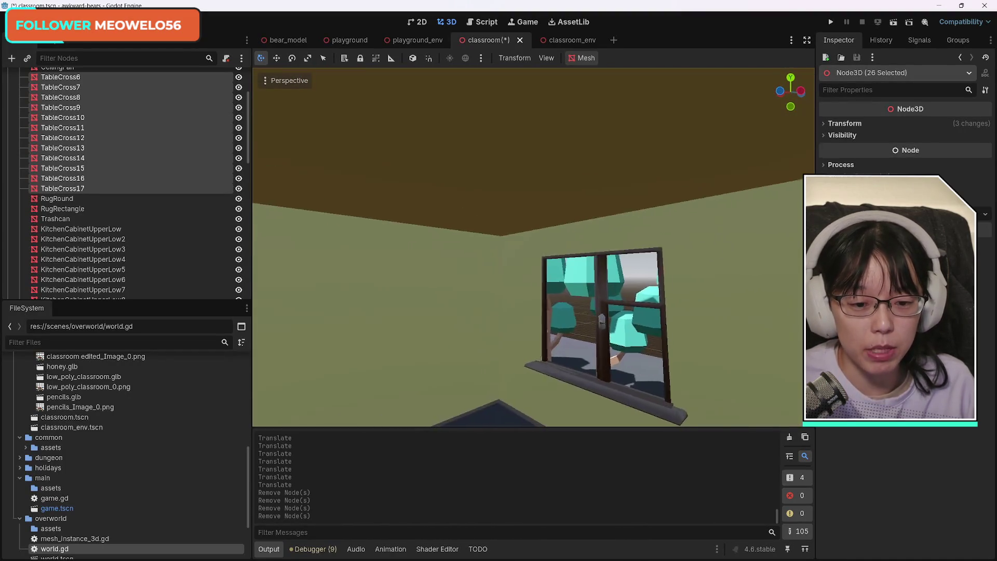
key(w)
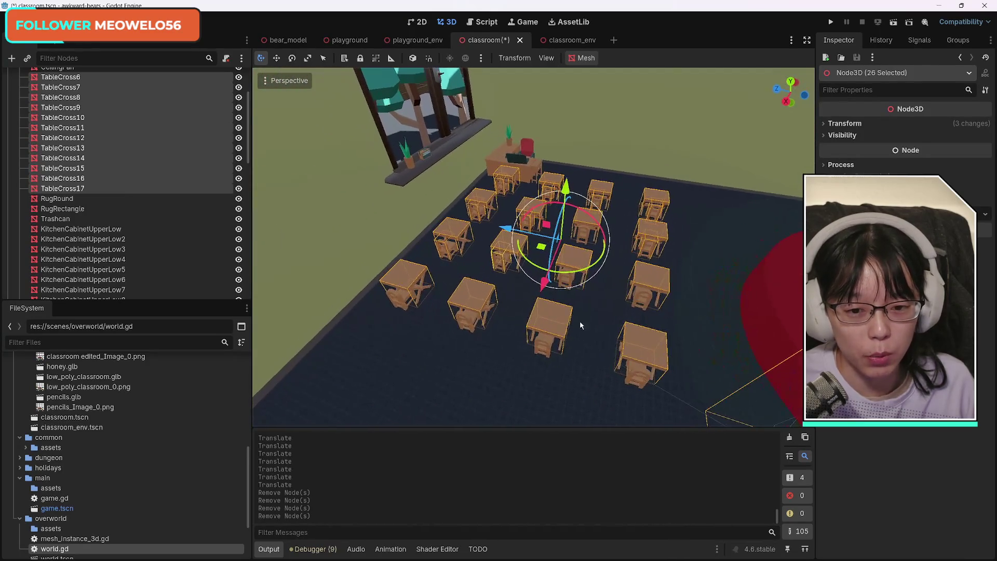
shift+click(405, 307)
shift+click(465, 327)
shift+click(545, 347)
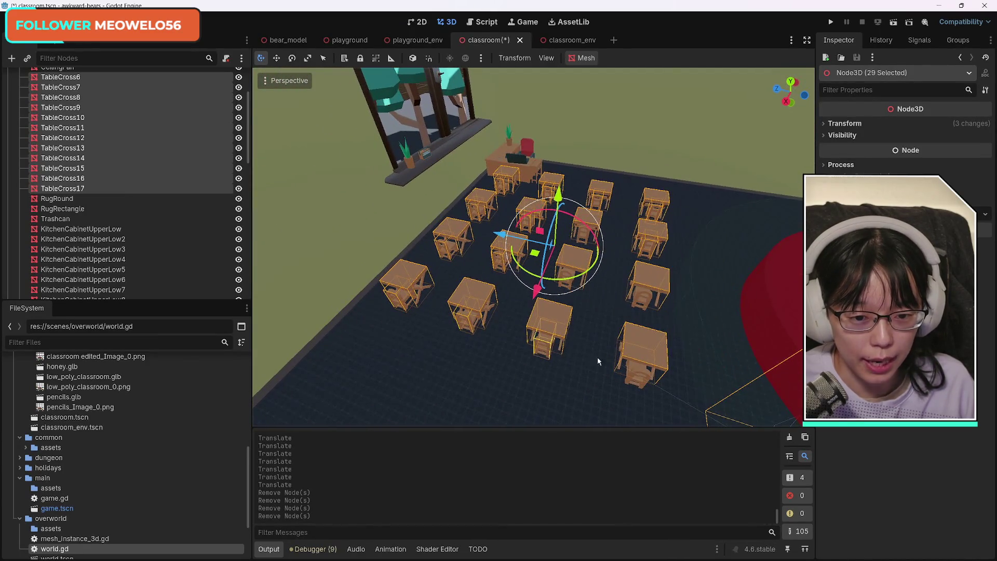
shift+click(644, 294)
shift+click(569, 280)
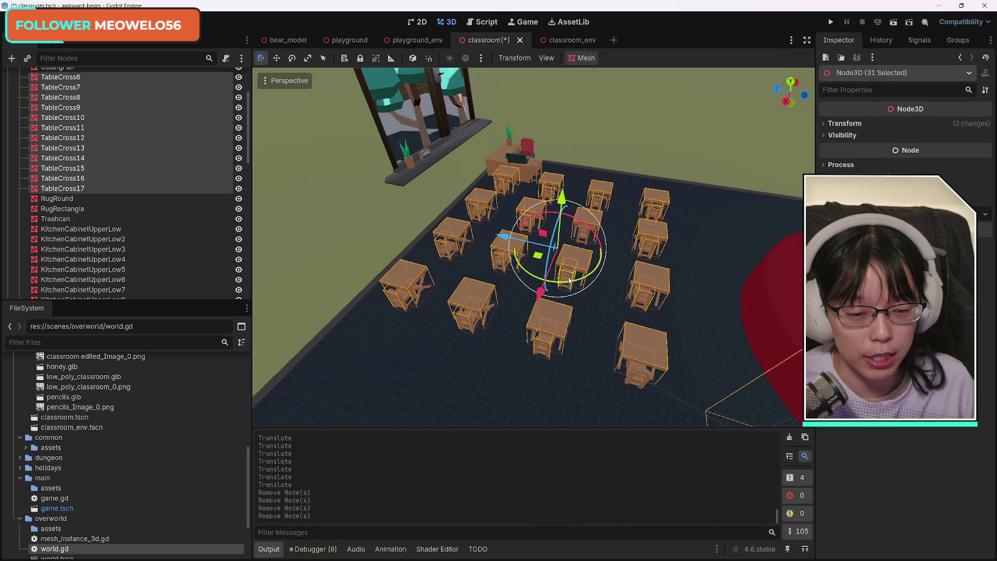
shift+click(587, 235)
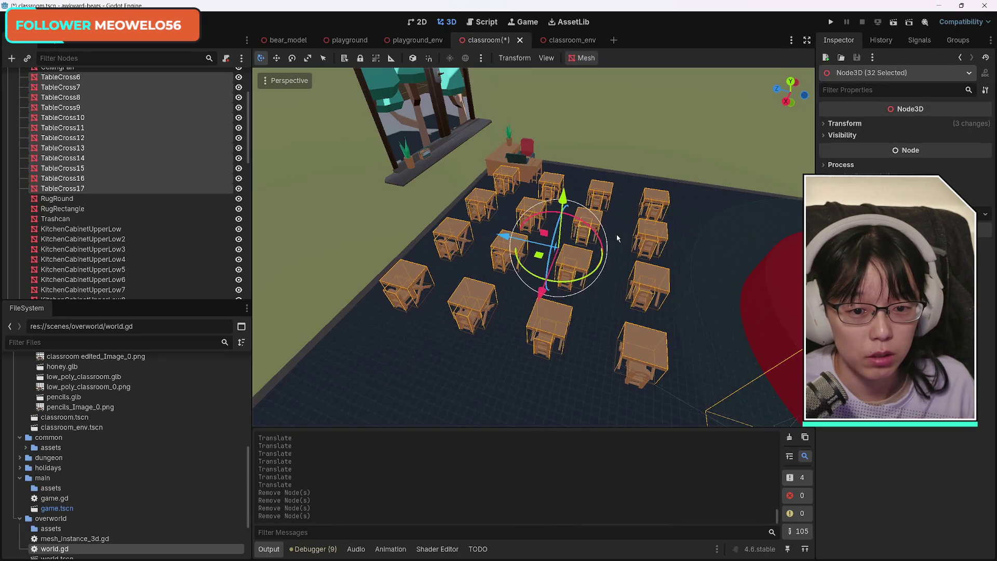
drag(542, 290, 513, 350)
Shift the desk block -0.673 along Z, then move ChairRounded9 1.963 on X and -0.66 on Z
drag(493, 276, 511, 279)
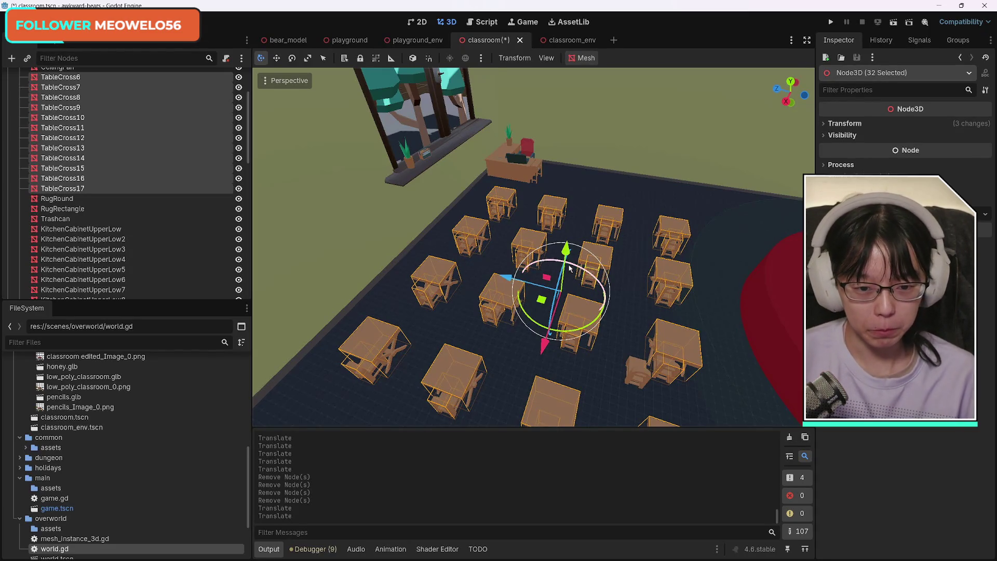
mouse_move(510, 279)
mouse_down()
mouse_move(539, 342)
mouse_move(681, 388)
mouse_move(727, 302)
mouse_move(609, 373)
mouse_move(587, 358)
mouse_up()
click(535, 285)
drag(535, 285, 543, 280)
drag(592, 332, 654, 364)
mouse_move(535, 349)
mouse_down()
mouse_move(568, 345)
mouse_move(564, 358)
mouse_move(691, 349)
mouse_move(296, 292)
mouse_move(390, 282)
mouse_up()
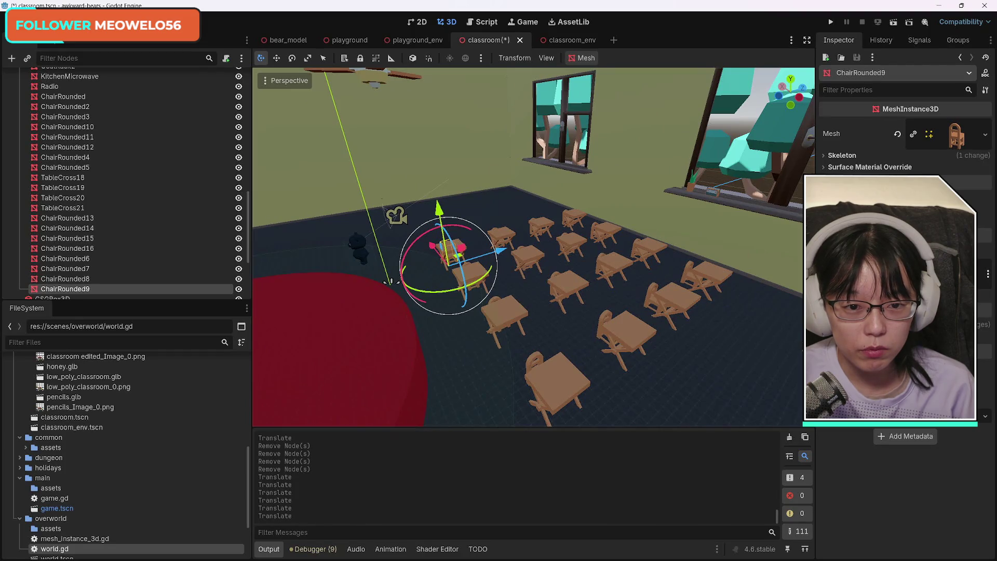
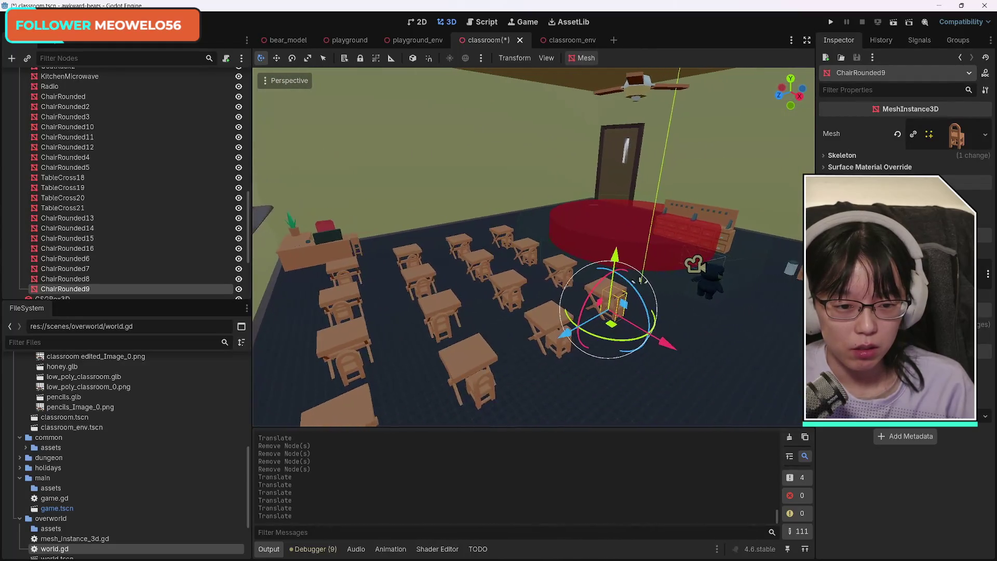
Select CoatRack2 and CoatRack together and frame both coat racks in the viewport
click(729, 400)
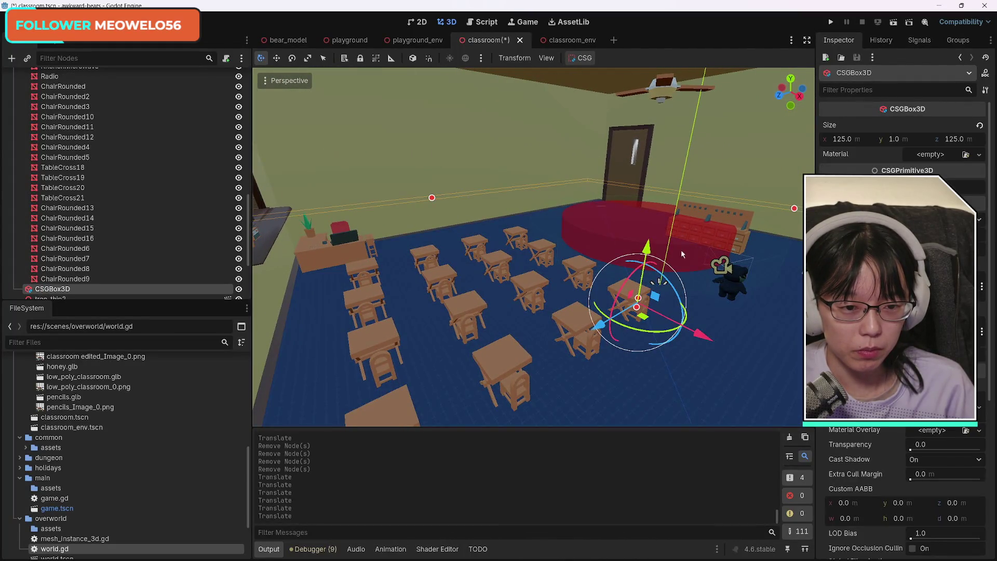
click(309, 253)
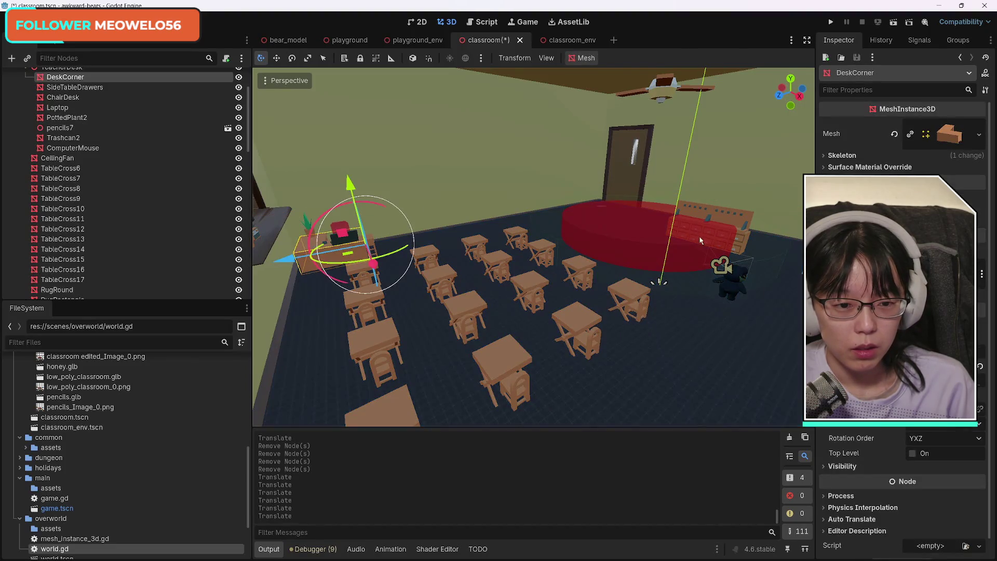
click(698, 212)
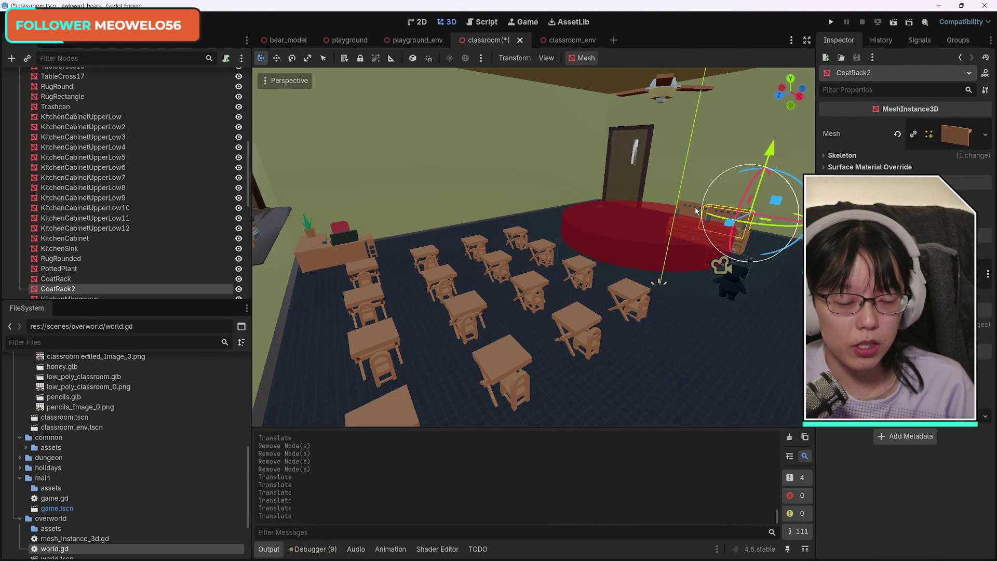
scroll(96, 261, down, 2)
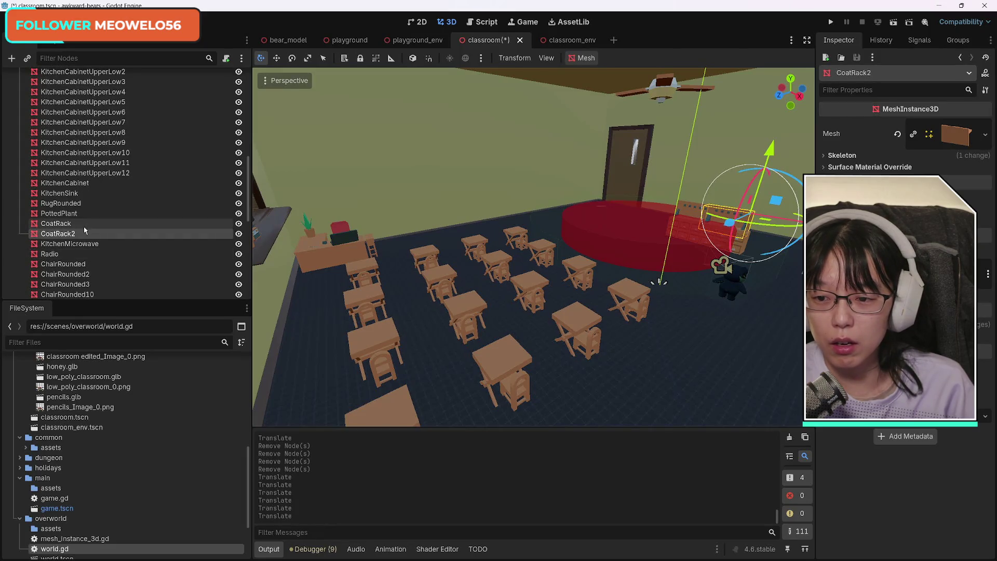
ctrl+click(104, 223)
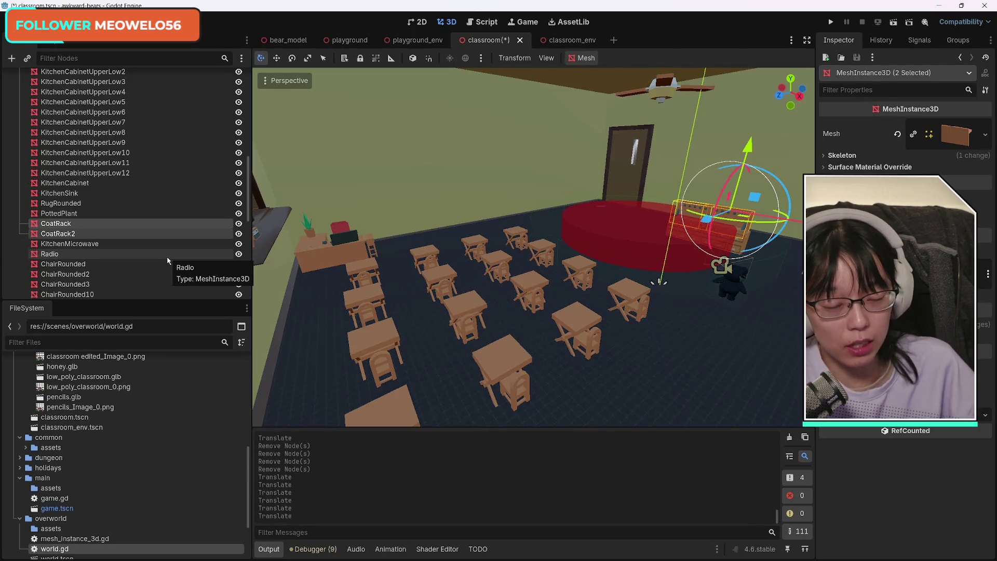
key(f)
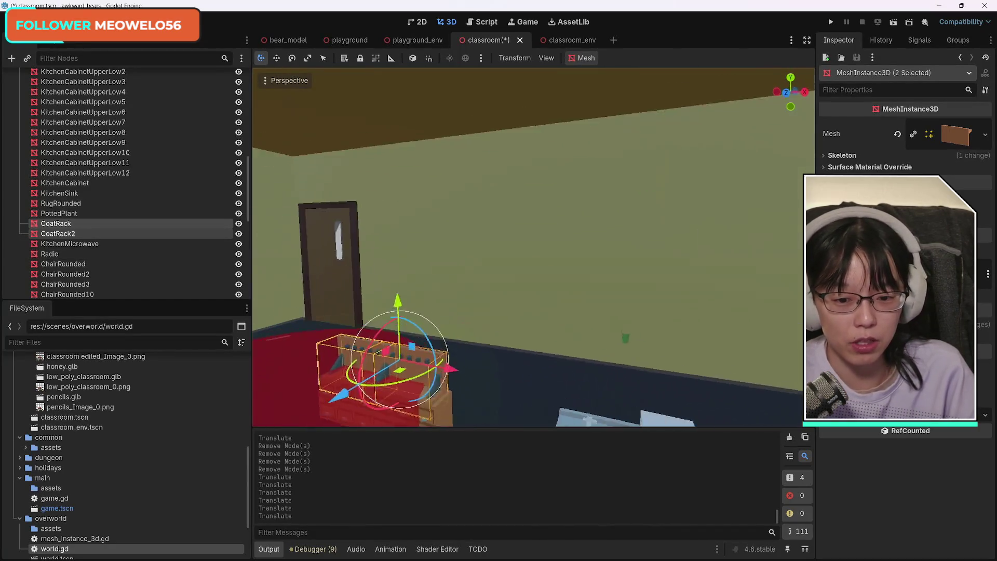
Select KitchenCabinetUpperLow through UpperLow12 plus CoatRack and CoatRack2 as one group
shift+click(625, 316)
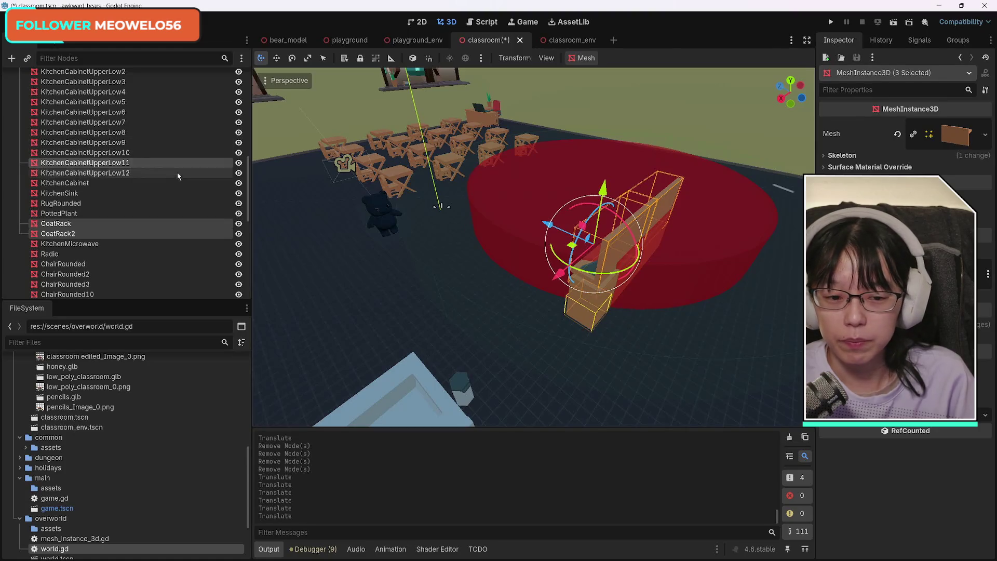
ctrl+click(108, 174)
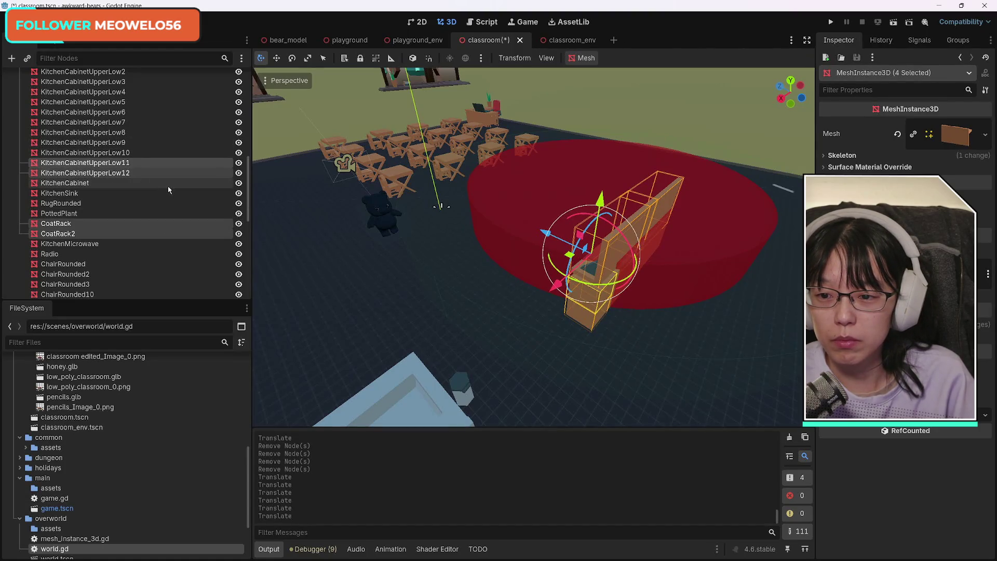
click(130, 175)
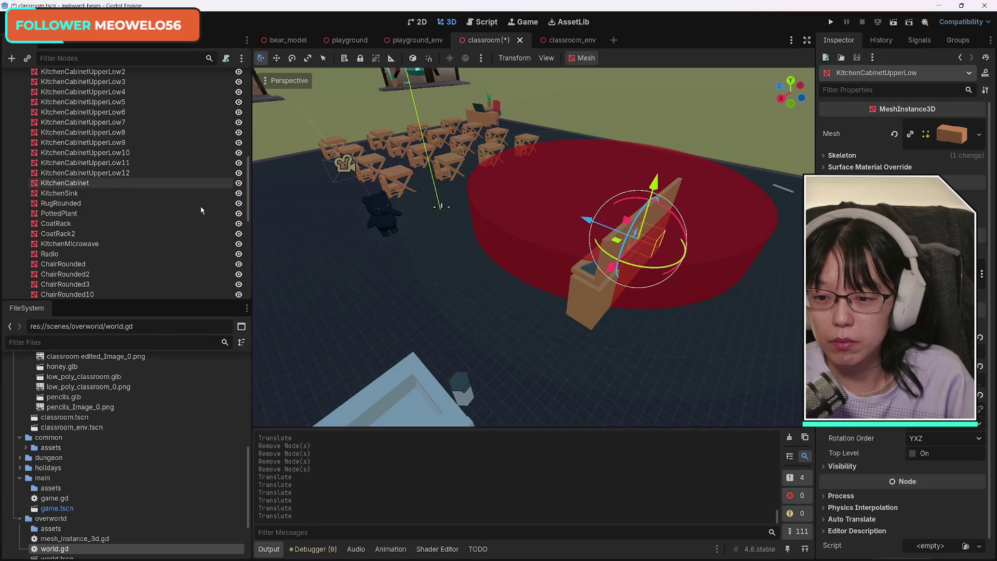
shift+click(130, 175)
scroll(112, 239, down, 1)
ctrl+click(62, 196)
ctrl+click(62, 206)
Push the selected cabinets and coat racks back along the Z axis toward the door wall
drag(688, 247, 587, 249)
mouse_move(375, 273)
mouse_down()
mouse_move(551, 284)
mouse_move(529, 285)
mouse_up()
drag(503, 242, 447, 208)
key(f)
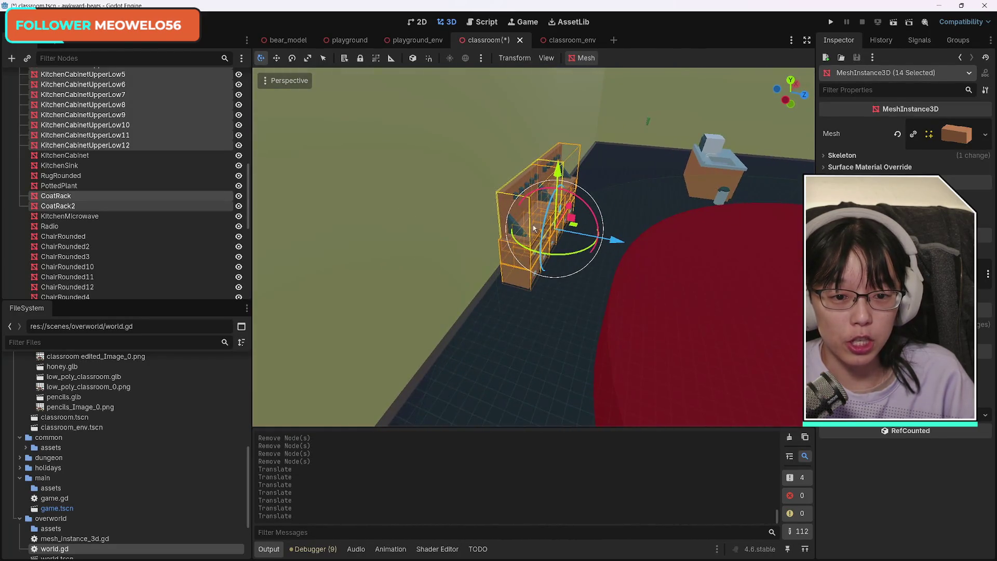
drag(563, 241, 420, 267)
key(f)
Slide the group left along X beside the red rug and save classroom.tscn
key(f)
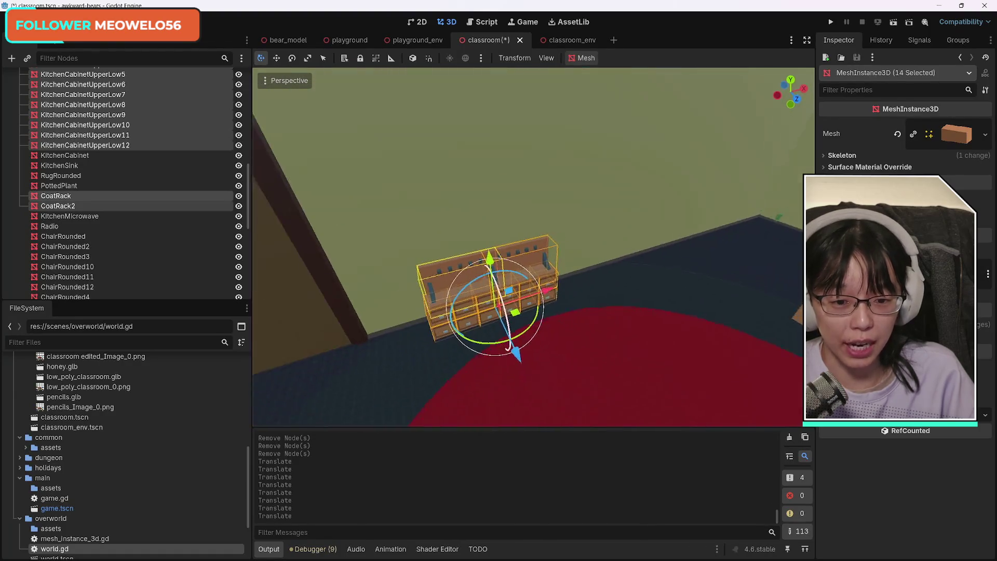
drag(554, 295, 493, 317)
key(f)
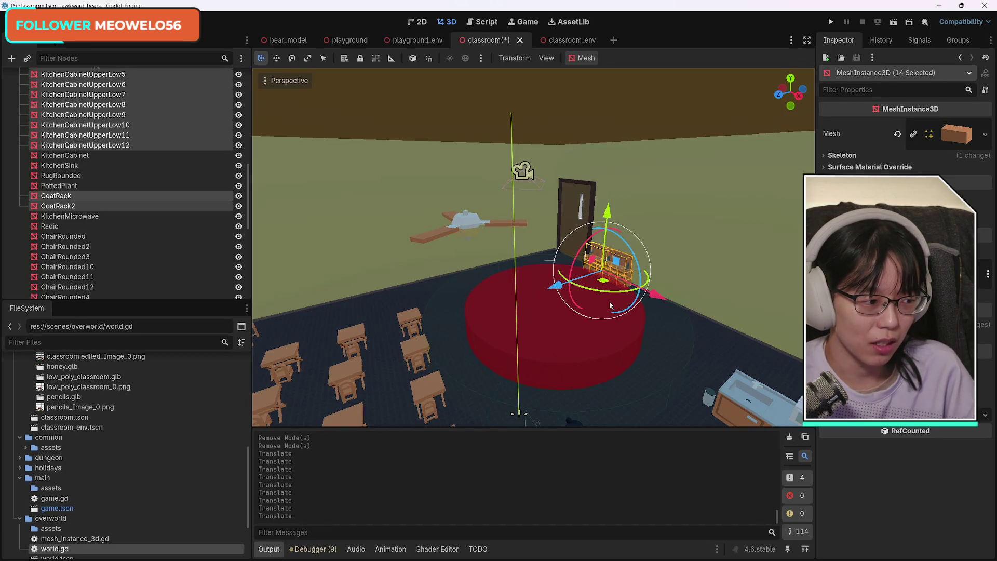
drag(650, 334, 650, 334)
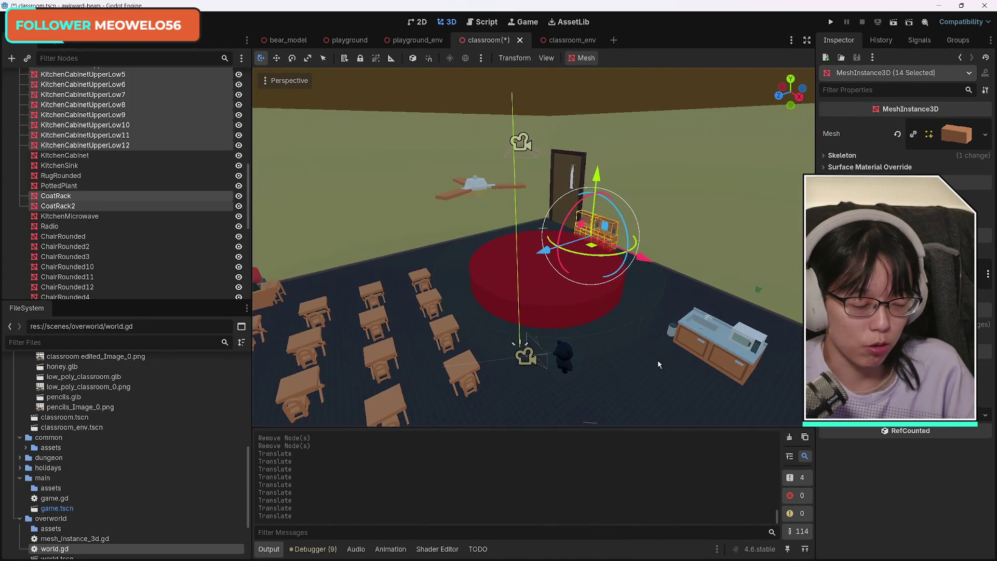
drag(558, 351, 579, 363)
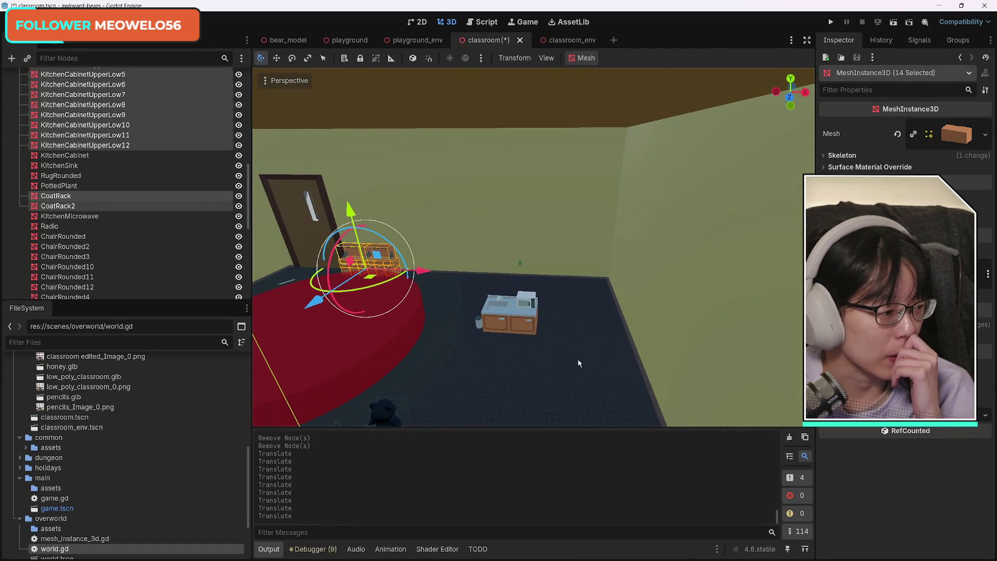
drag(559, 337, 559, 338)
drag(647, 337, 648, 338)
key(ctrl+s)
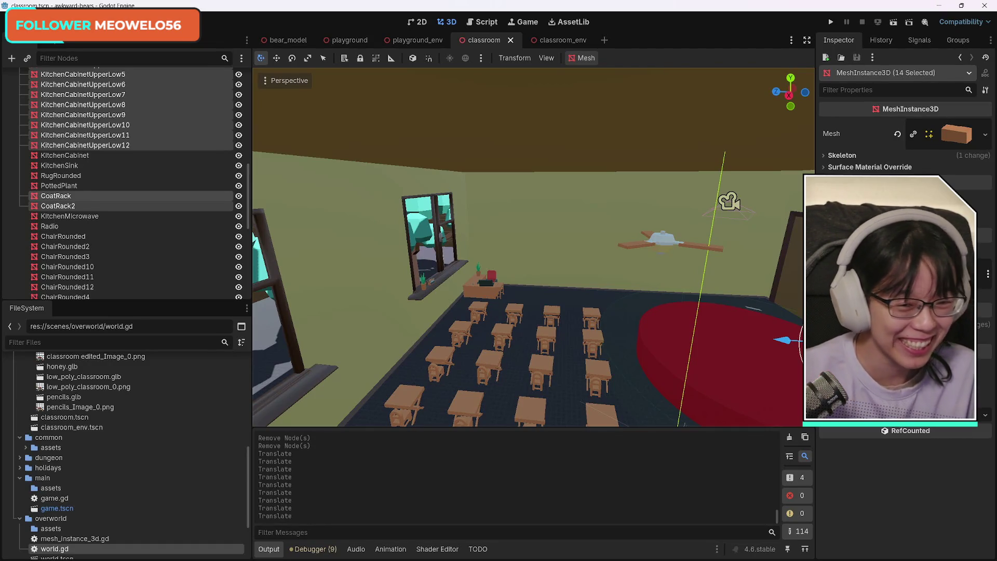
Orbit the view down to the kitchen counter to inspect the rearranged room
mouse_move(533, 247)
mouse_down()
mouse_move(519, 223)
mouse_move(540, 239)
mouse_move(509, 270)
mouse_up()
drag(571, 311, 654, 341)
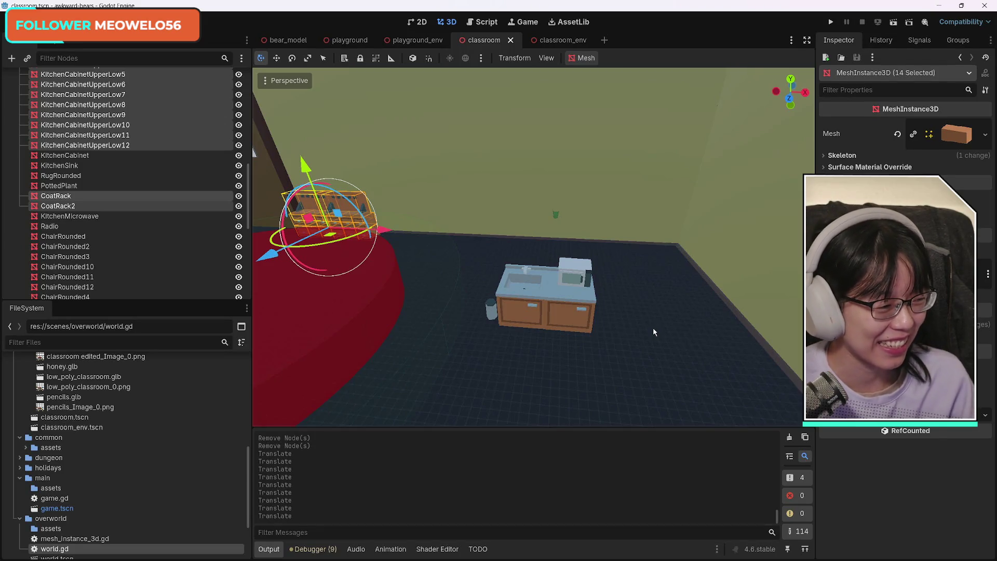
Select the microwave, trash can, kitchen cabinet and sink together
click(584, 266)
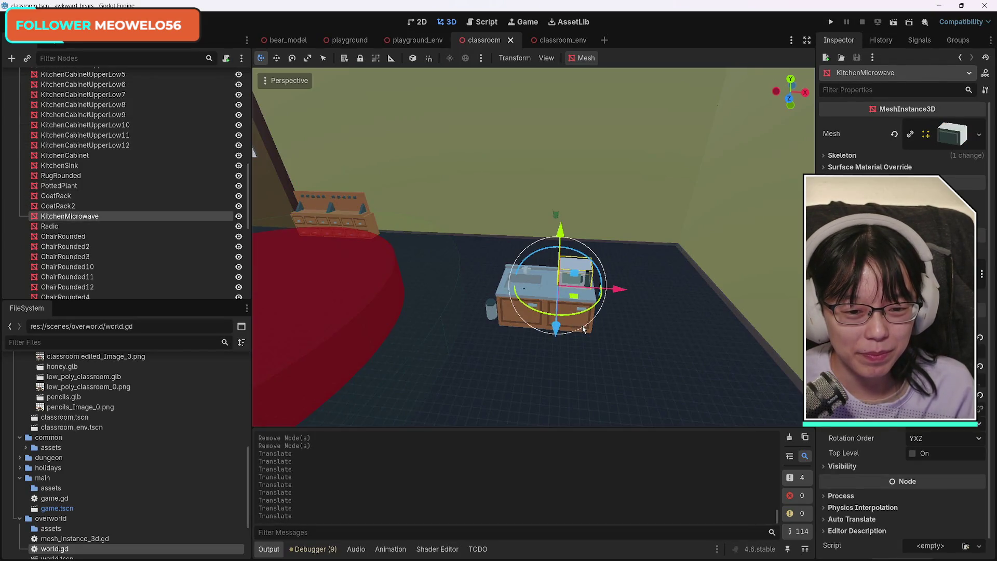
shift+click(584, 329)
shift+click(524, 306)
shift+click(493, 315)
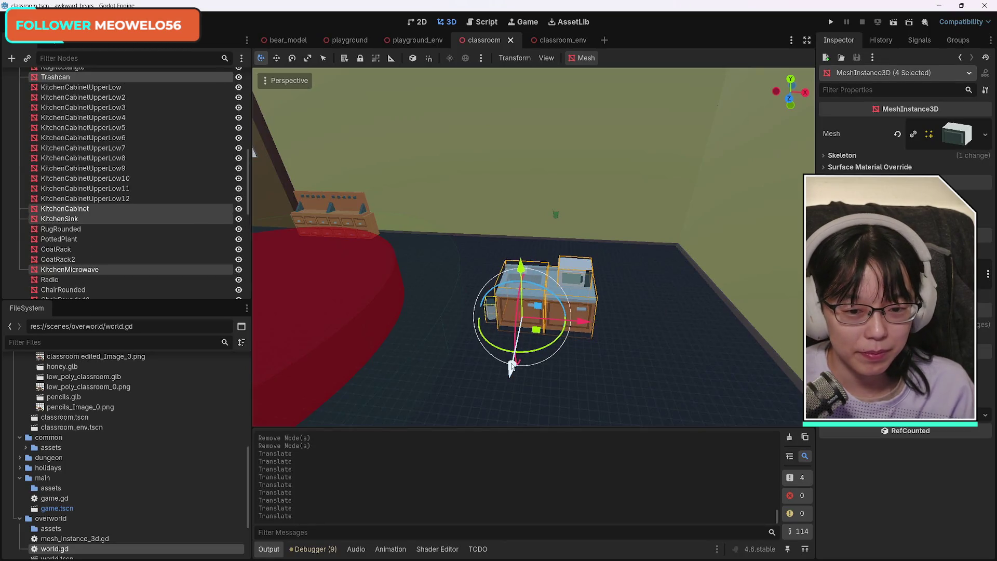
Move the counter group along X and back against the far wall
drag(584, 321, 756, 335)
drag(714, 384, 656, 278)
mouse_move(533, 247)
mouse_down()
mouse_move(467, 239)
mouse_move(457, 250)
mouse_move(447, 239)
mouse_move(483, 223)
mouse_move(514, 269)
mouse_up()
click(478, 240)
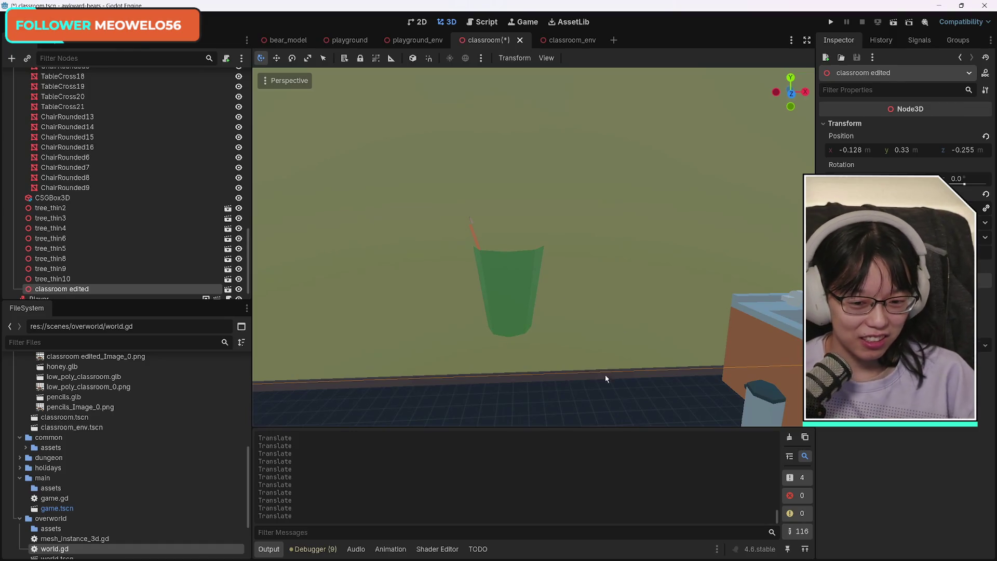
scroll(573, 396, down, 5)
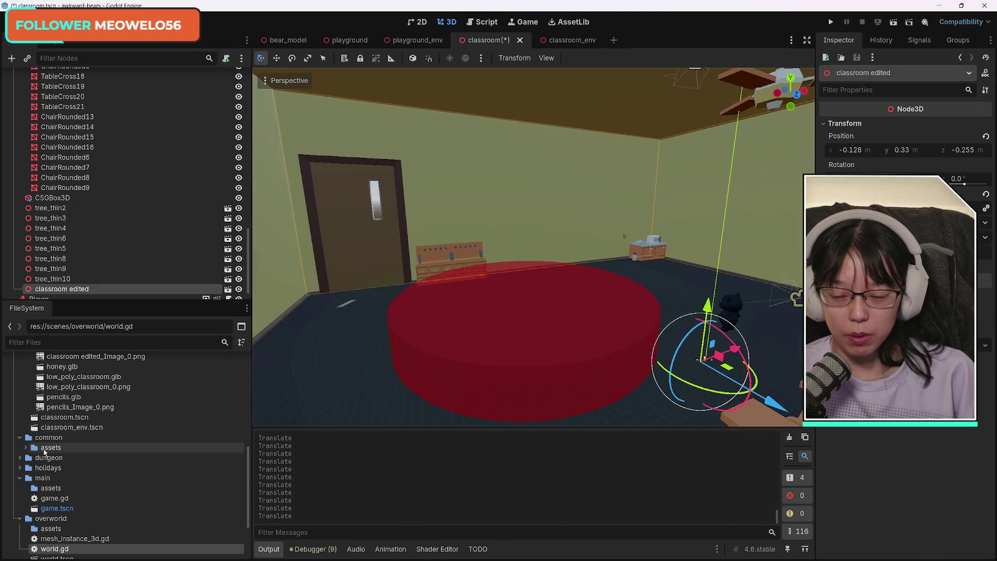
scroll(125, 478, down, 3)
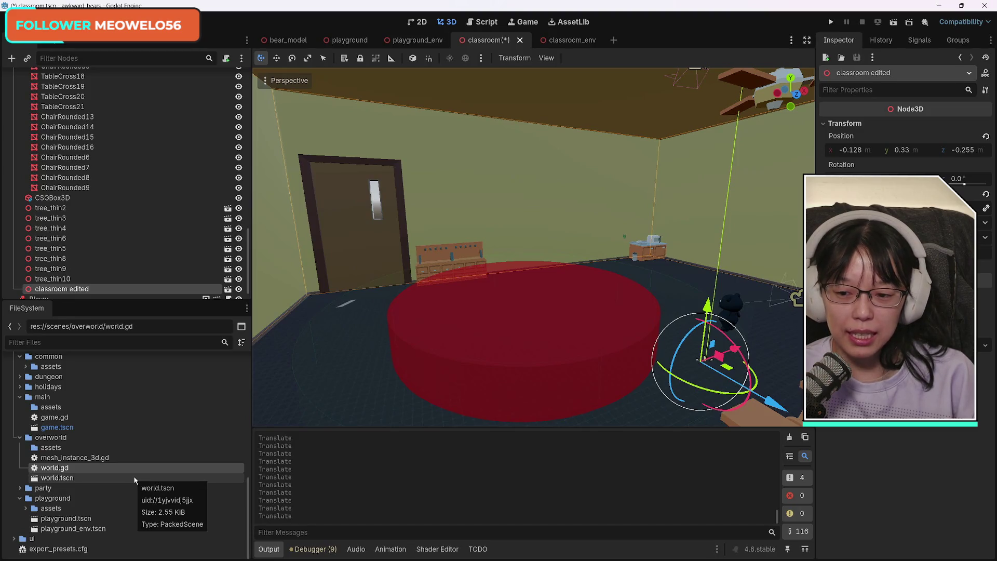
scroll(117, 266, down, 1)
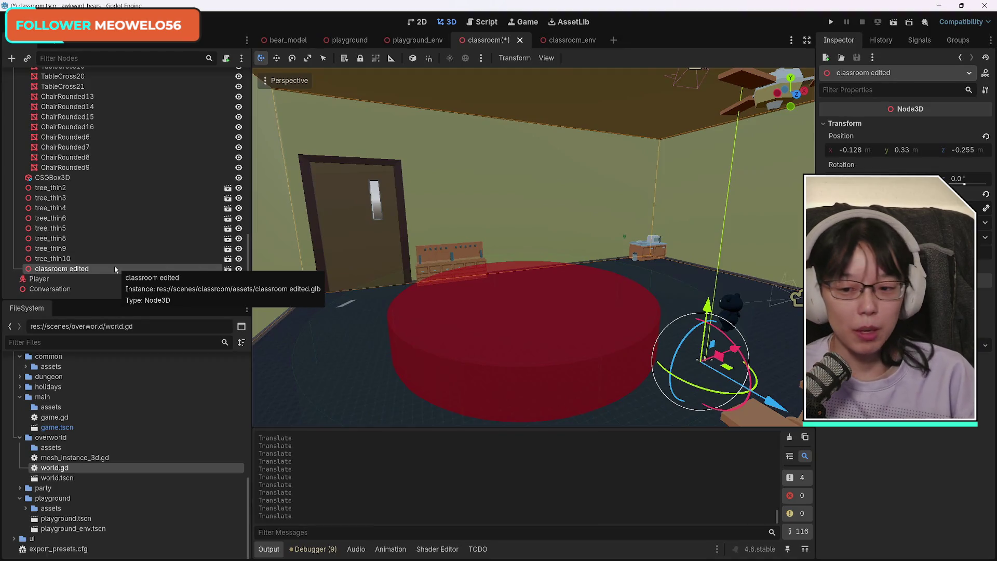
scroll(115, 268, up, 5)
scroll(128, 276, up, 1)
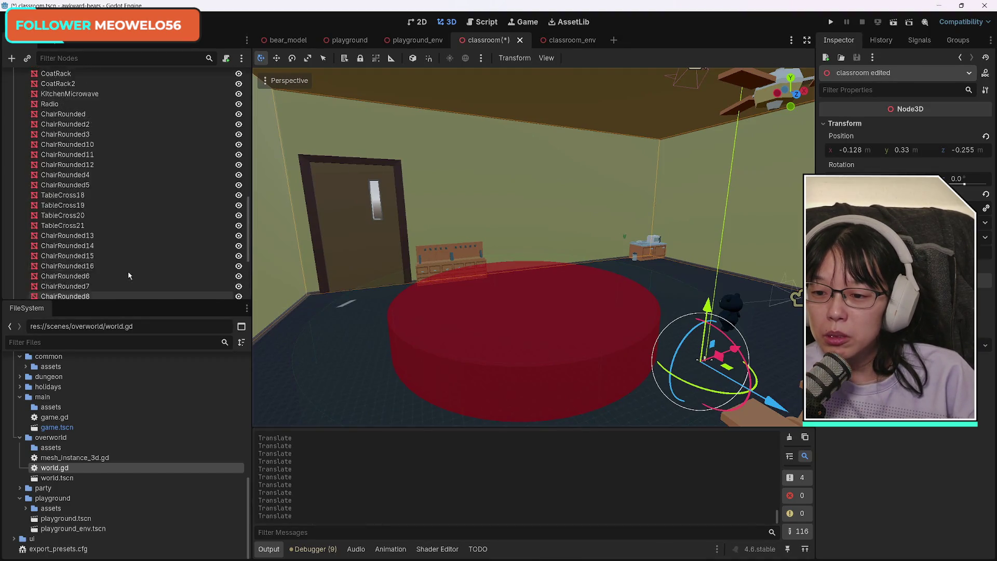
scroll(129, 276, up, 4)
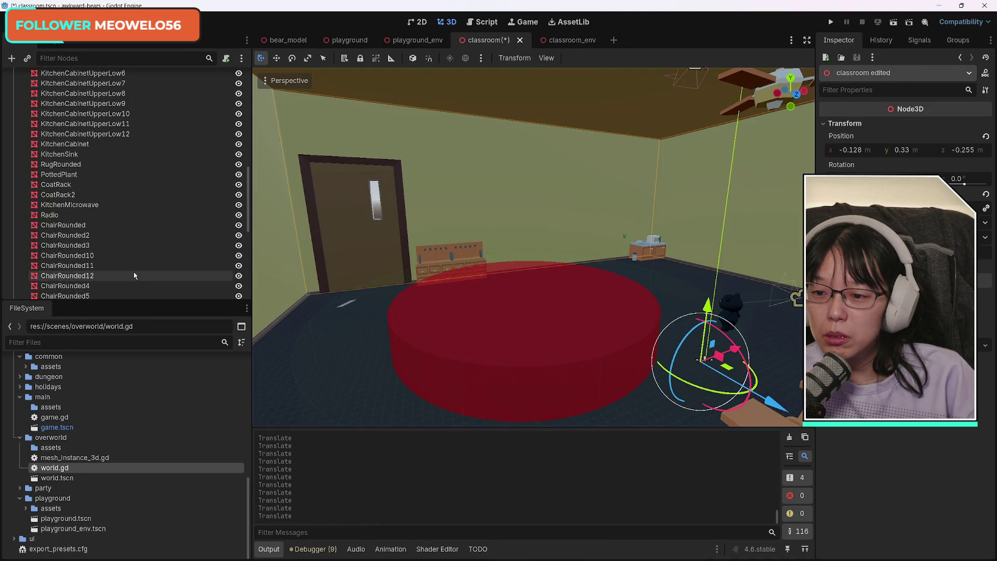
Select RugRounded, RugRound and RugRectangle together, undoing an accidental lift of the rug
click(93, 165)
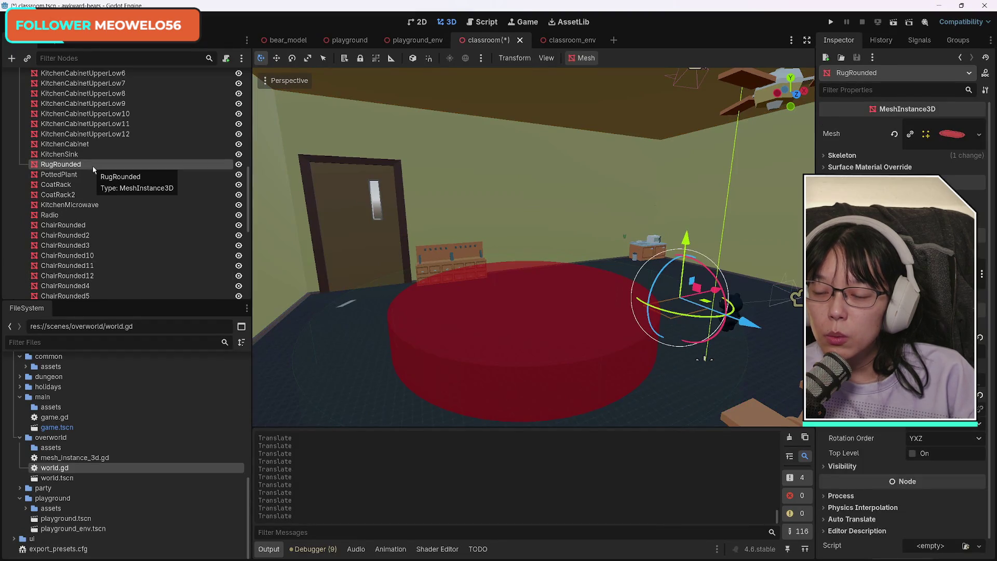
drag(685, 240, 682, 197)
key(ctrl+z)
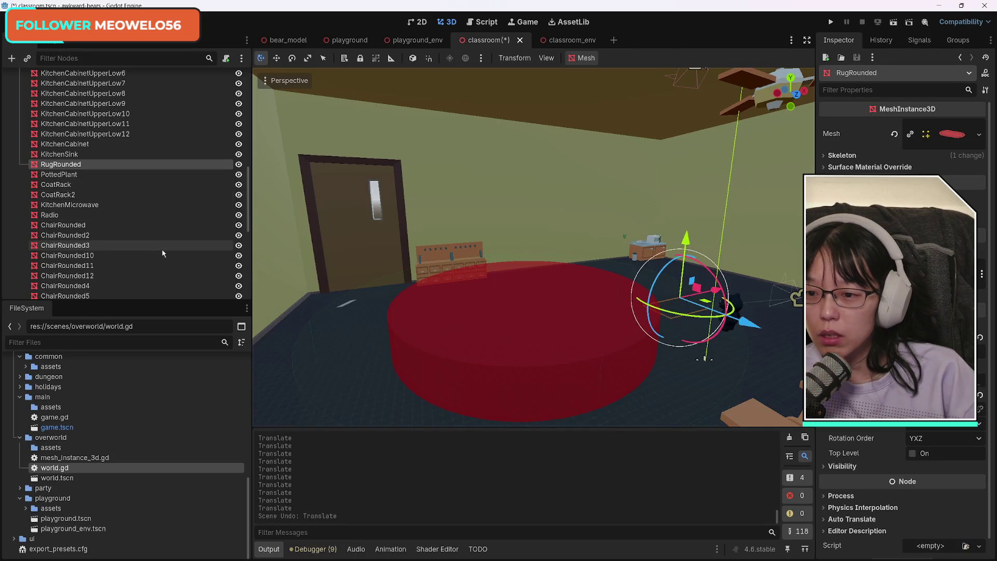
scroll(162, 258, up, 10)
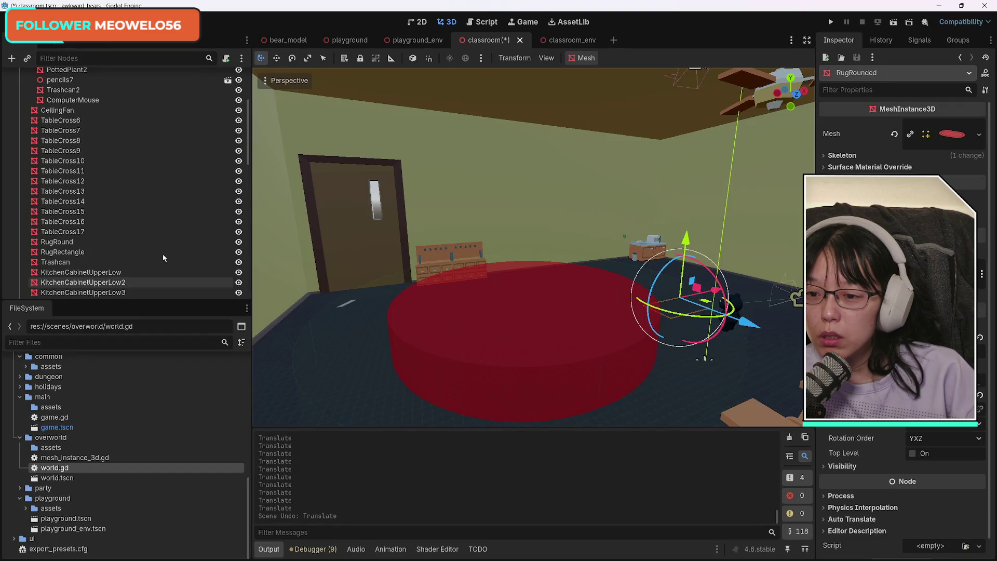
ctrl+click(87, 251)
ctrl+click(86, 243)
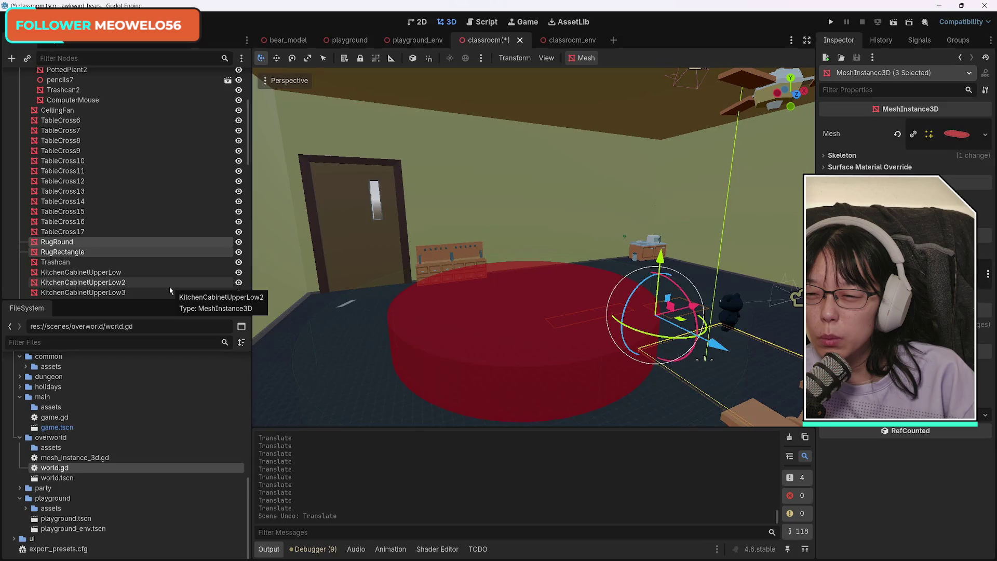
scroll(170, 289, up, 2)
scroll(171, 290, up, 3)
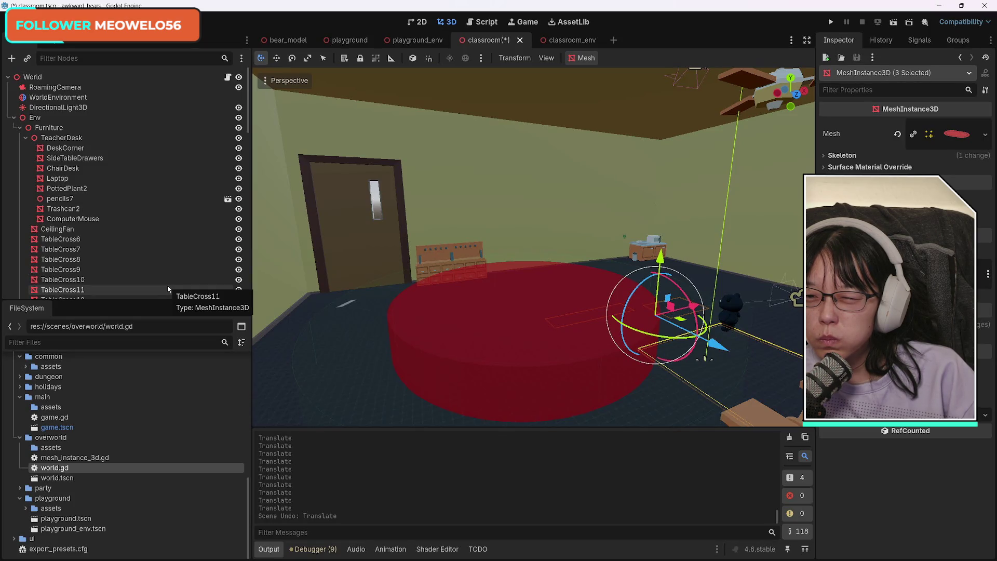
Move the three rugs along the Z axis toward the kitchen counter
mouse_move(660, 255)
mouse_down()
mouse_move(656, 242)
mouse_move(658, 256)
mouse_up()
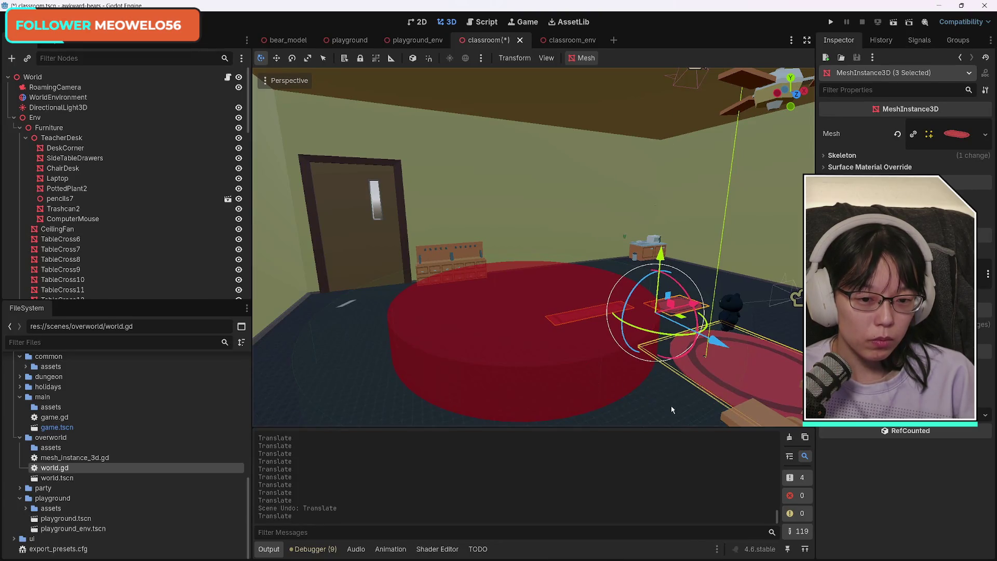
drag(667, 405, 667, 405)
mouse_move(606, 262)
mouse_down()
mouse_move(505, 248)
mouse_move(465, 223)
mouse_move(486, 199)
mouse_up()
drag(513, 296, 566, 290)
key(w)
drag(538, 335, 541, 327)
Slide the rectangular rug left toward the side wall and adjust it along Z
click(503, 283)
click(500, 281)
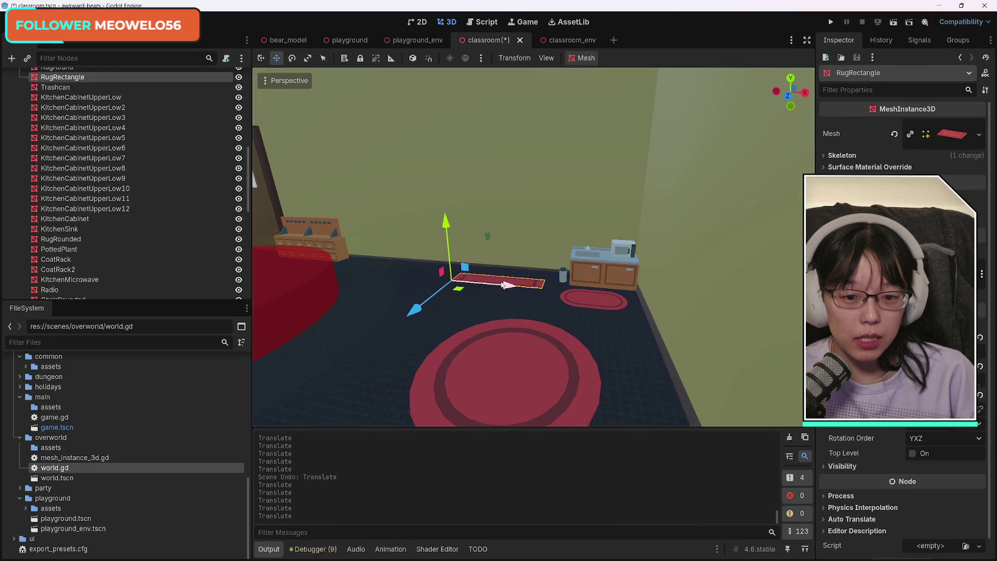
drag(436, 305, 395, 314)
mouse_move(520, 287)
mouse_down()
mouse_move(334, 285)
mouse_move(333, 294)
mouse_up()
click(286, 288)
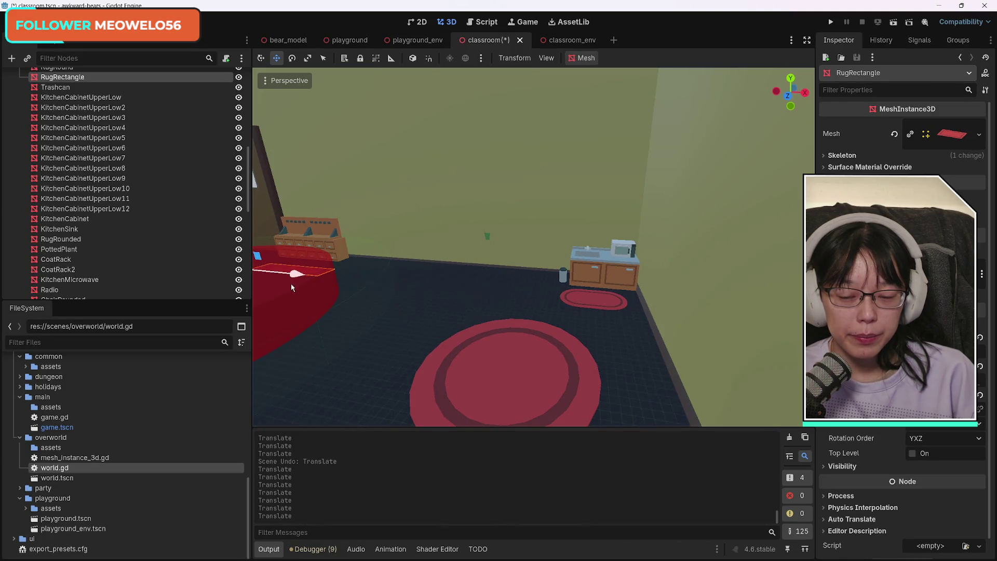
key(w)
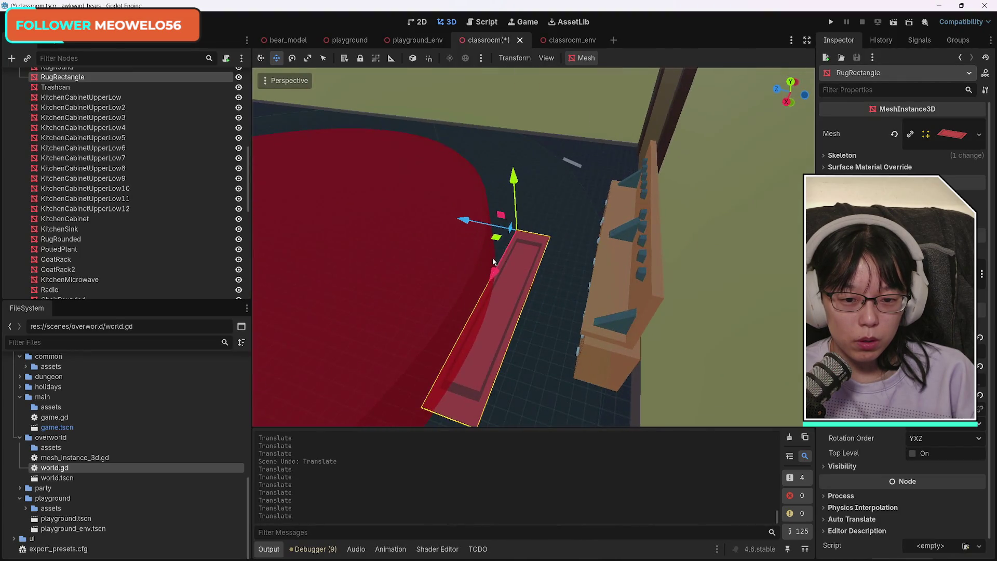
key(g)
key(z)
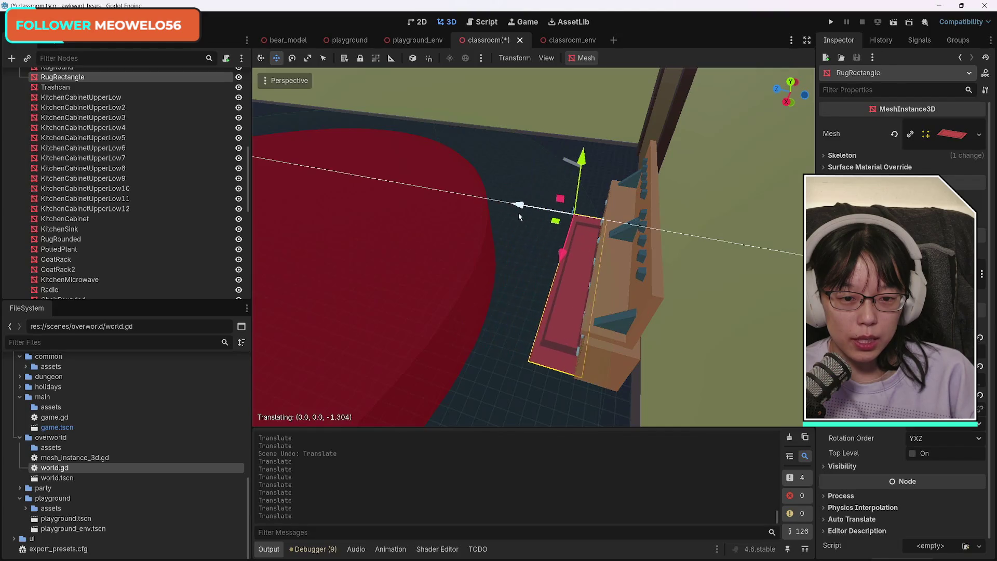
click(514, 209)
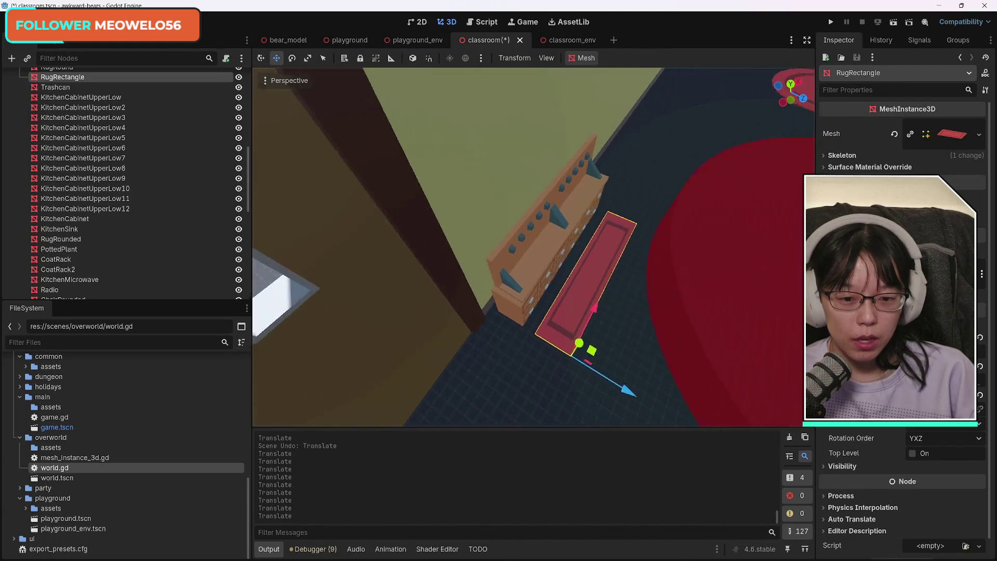
Shift the rectangular rug along X until it lies beside the bookcase
key(s)
key(g)
key(x)
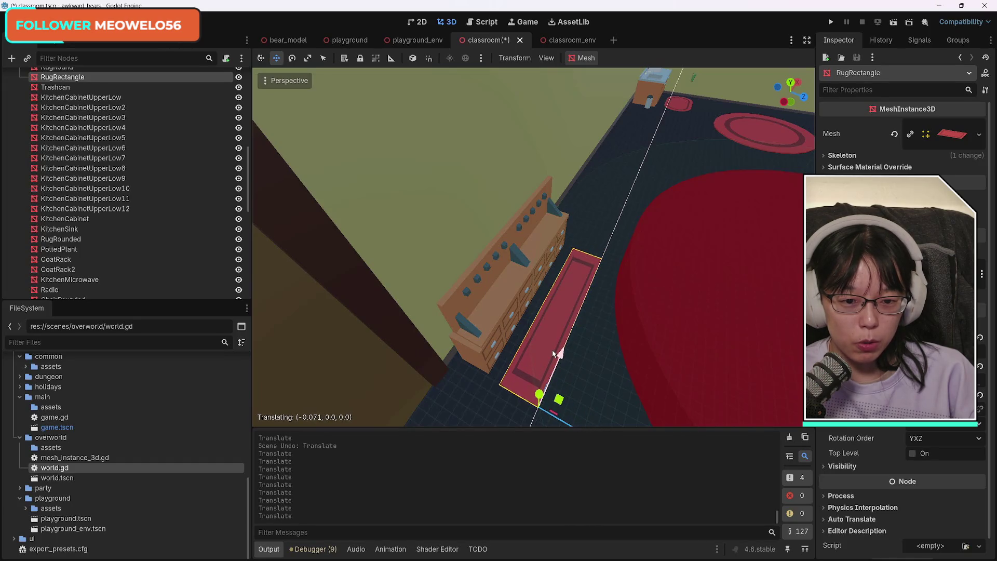
click(555, 354)
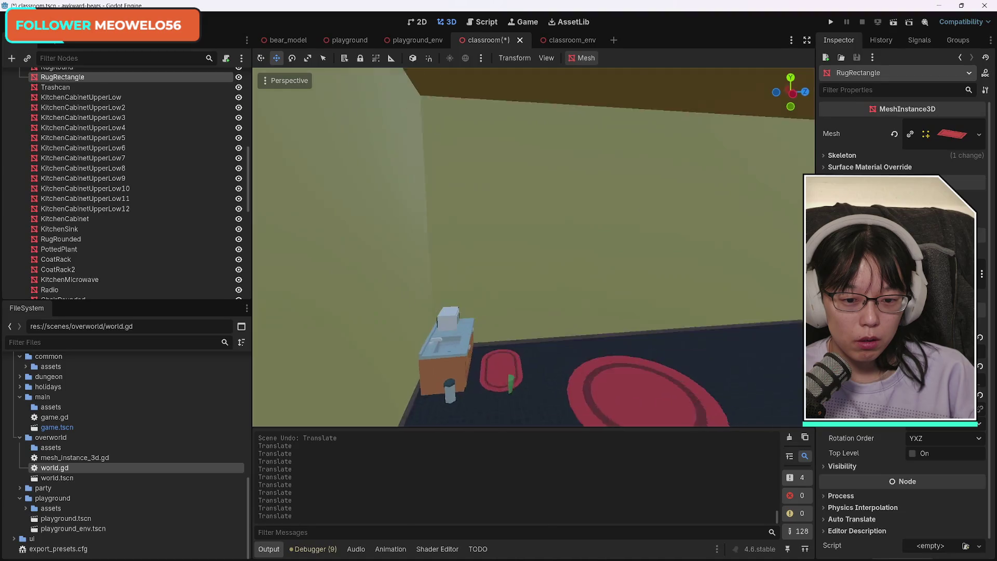
key(s)
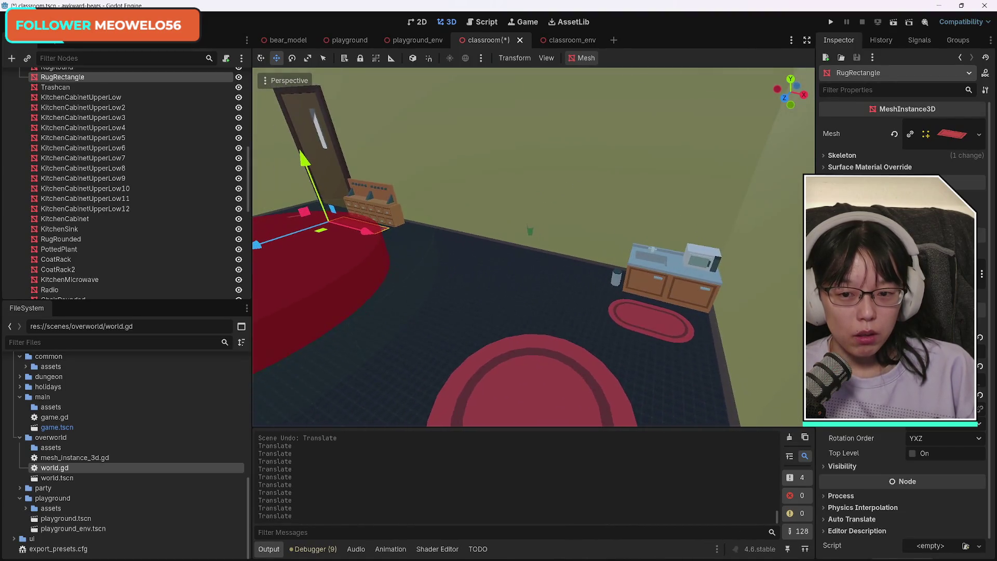
click(619, 283)
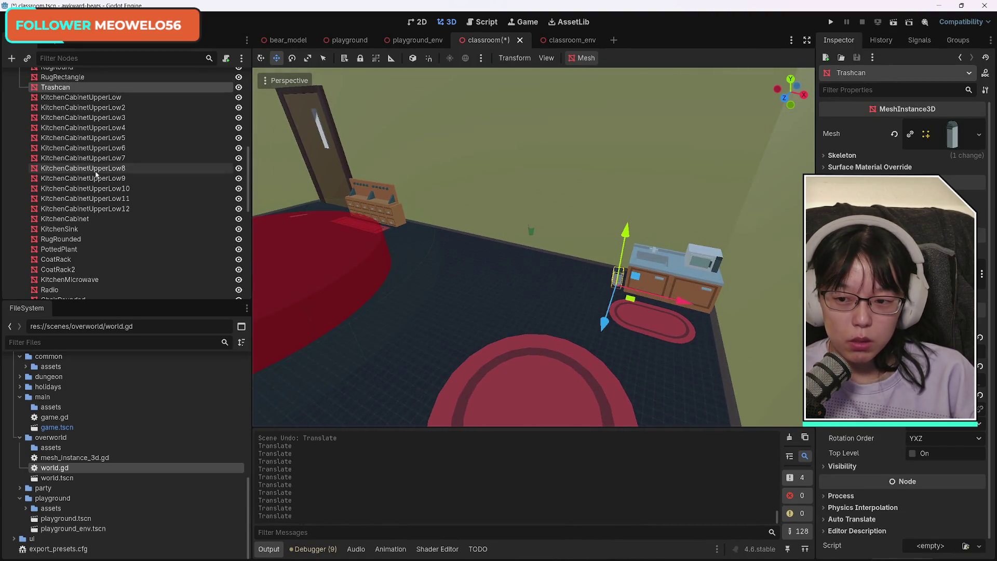
Duplicate the trashcan and place Trashcan2 next to the bookcase
scroll(166, 259, up, 4)
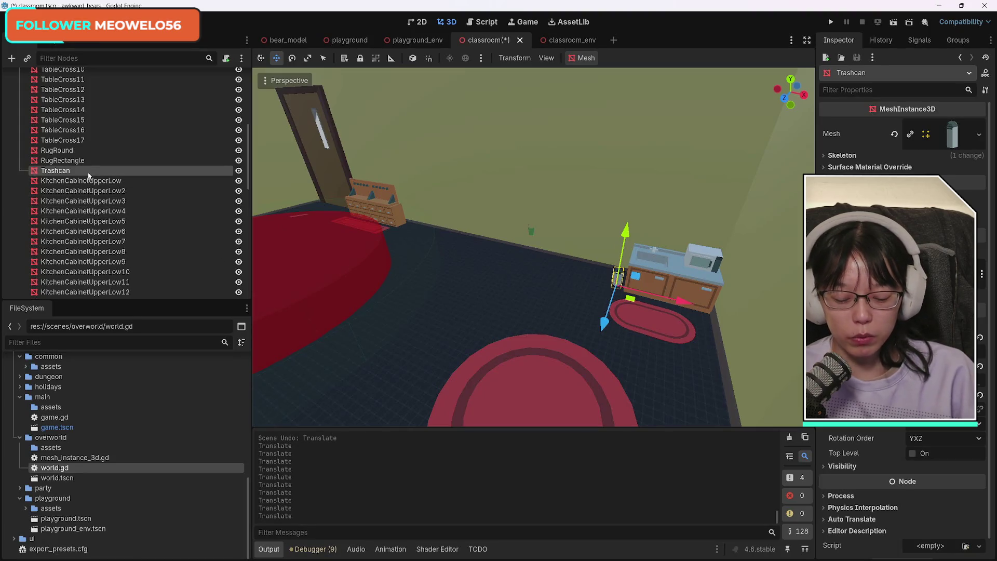
key(ctrl+d)
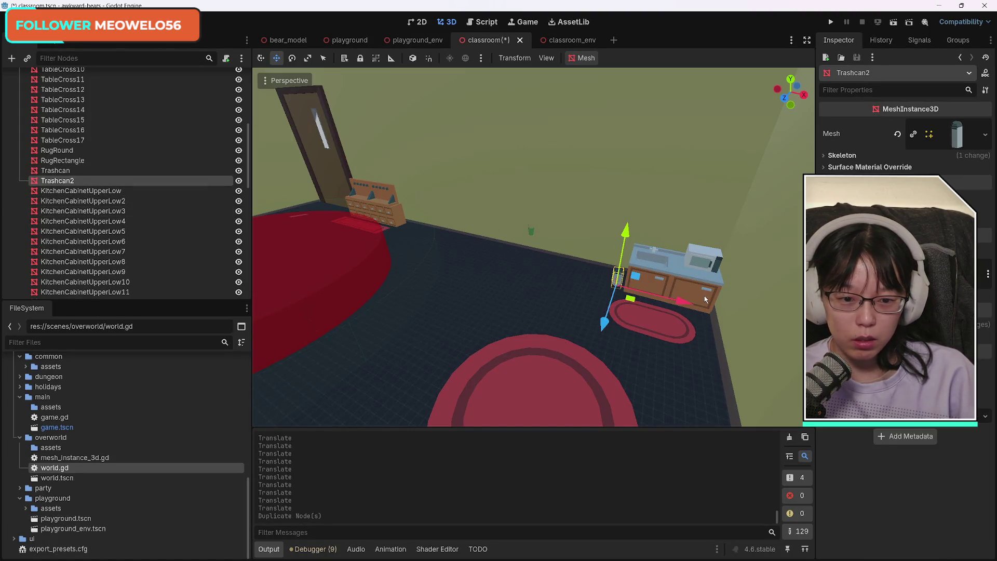
mouse_move(688, 302)
mouse_down()
mouse_move(340, 260)
mouse_move(363, 265)
mouse_up()
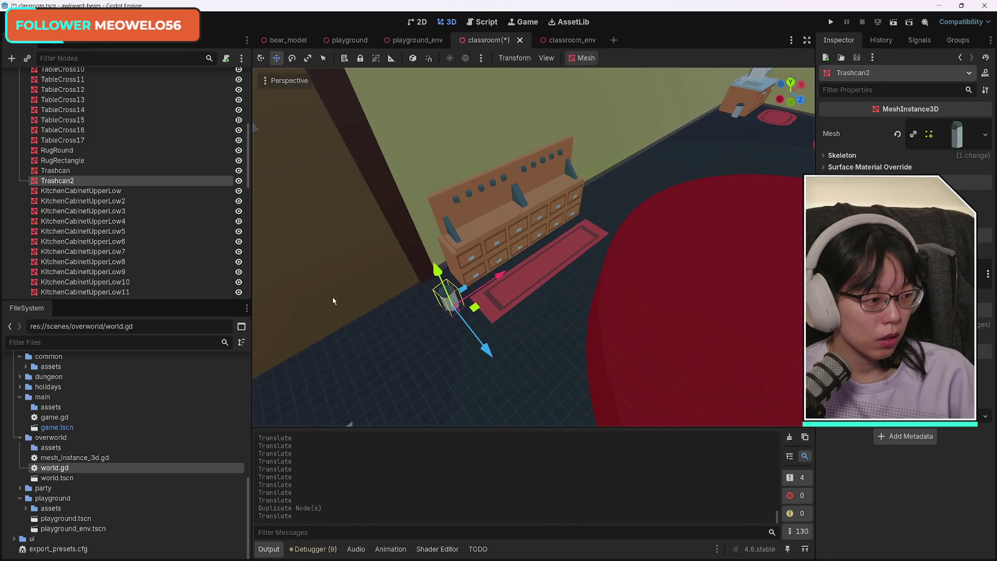
drag(487, 351, 487, 320)
drag(492, 264, 495, 261)
Shift the bookcase, kitchen cabinet, both coat racks and rectangular rug together along the wall
scroll(138, 200, down, 5)
shift+click(110, 163)
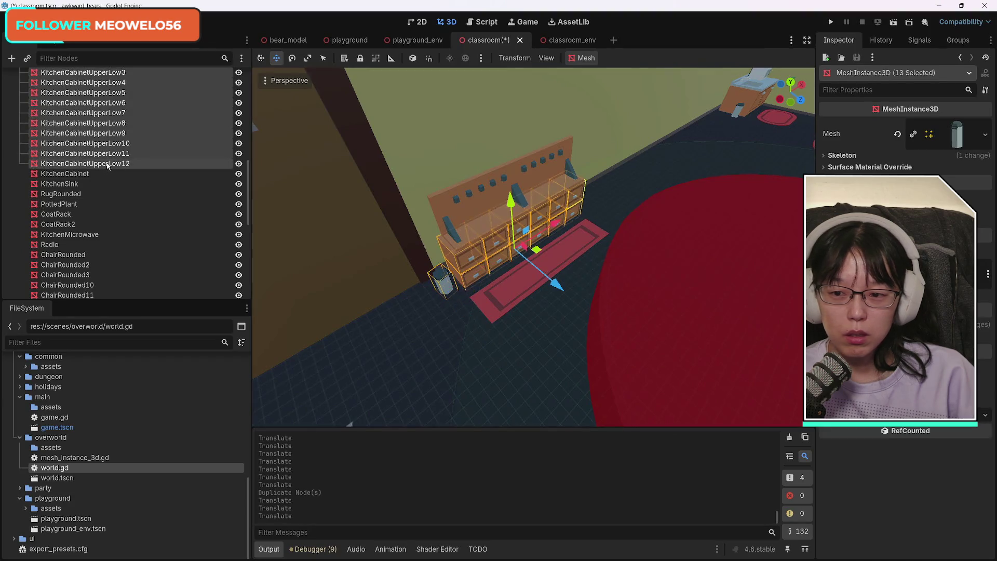
ctrl+click(104, 174)
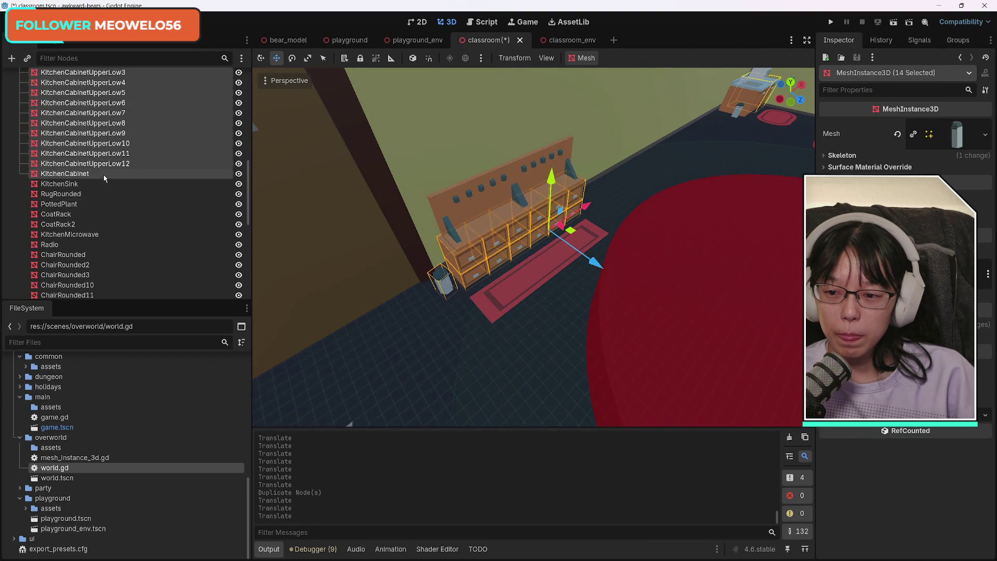
ctrl+click(73, 214)
ctrl+click(85, 224)
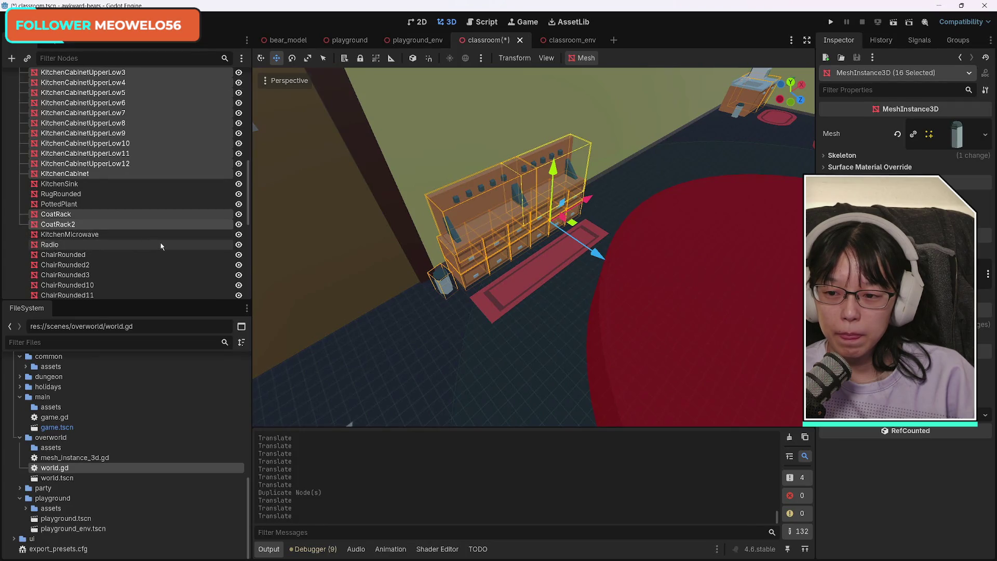
scroll(159, 246, up, 5)
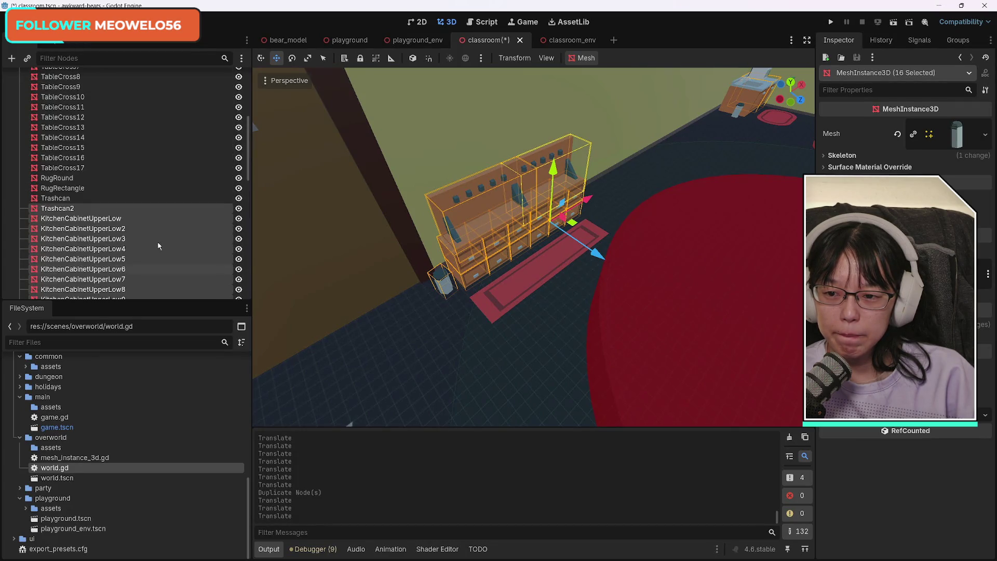
ctrl+click(85, 188)
mouse_move(585, 203)
mouse_down()
mouse_move(596, 198)
mouse_move(565, 222)
mouse_up()
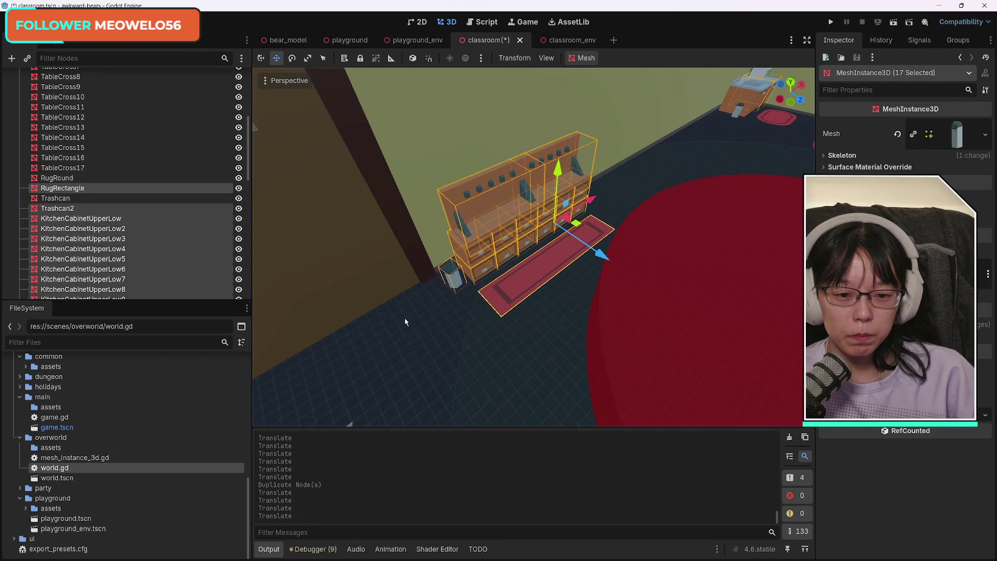
Orbit toward the windowed wall and select the round ringed rug
click(405, 322)
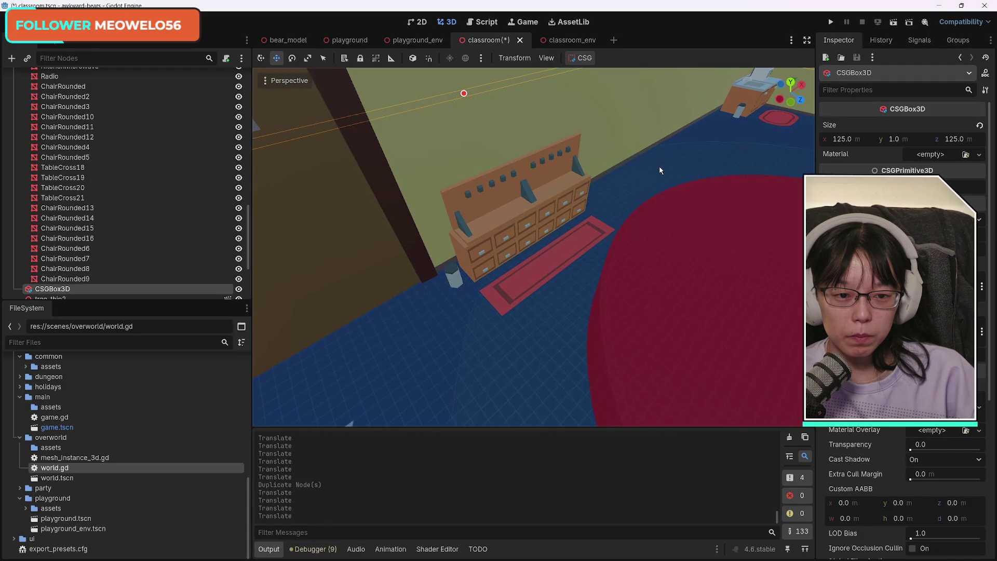
mouse_move(606, 290)
mouse_down()
mouse_move(592, 229)
mouse_move(607, 224)
mouse_move(550, 244)
mouse_move(562, 285)
mouse_move(758, 310)
mouse_up()
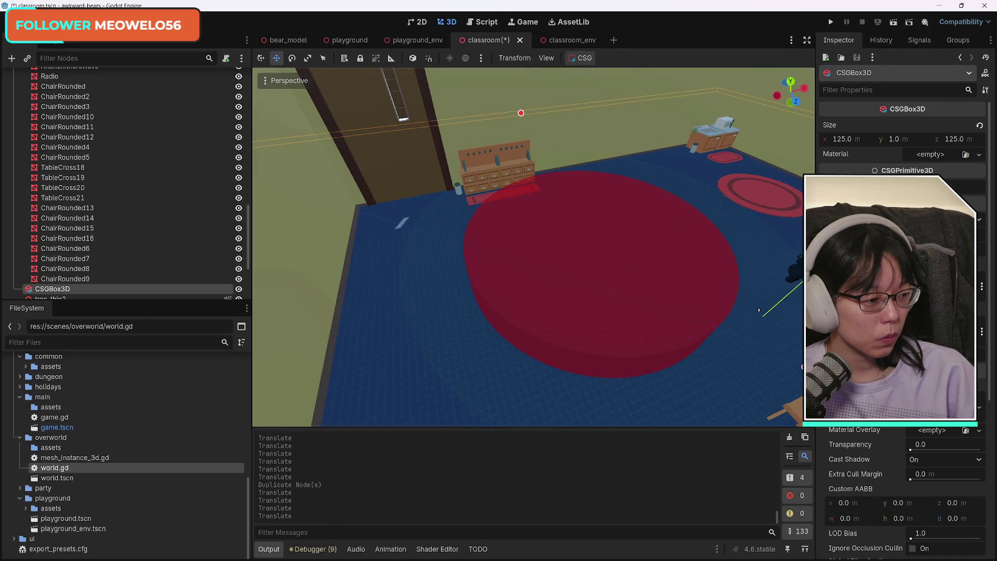
mouse_move(759, 310)
mouse_down()
mouse_move(779, 314)
mouse_move(717, 290)
mouse_move(628, 338)
mouse_up()
drag(475, 297, 534, 286)
click(513, 287)
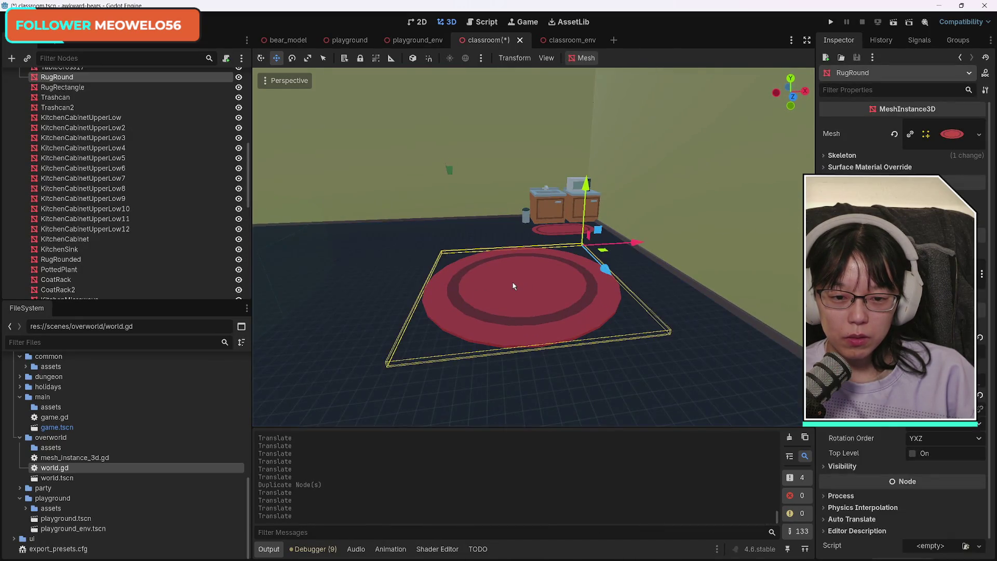
Drag the round ringed rug along Z and to the left beside the front desks, then frame it
mouse_move(605, 269)
mouse_down()
mouse_move(481, 252)
mouse_move(401, 282)
mouse_move(428, 242)
mouse_up()
drag(501, 227, 455, 227)
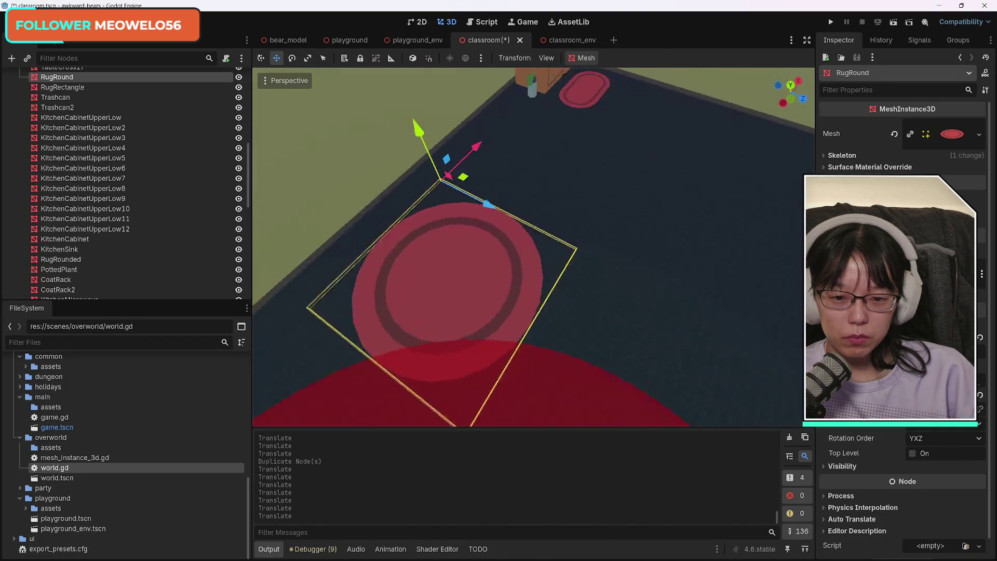
mouse_move(563, 240)
mouse_down()
mouse_move(554, 268)
mouse_move(546, 252)
mouse_move(552, 269)
mouse_move(550, 251)
mouse_move(573, 272)
mouse_up()
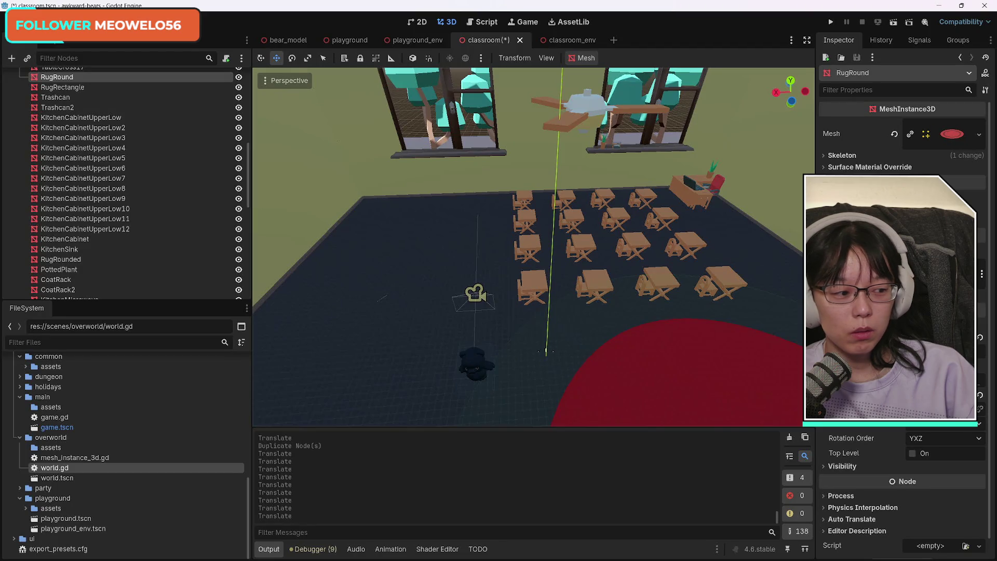
key(f)
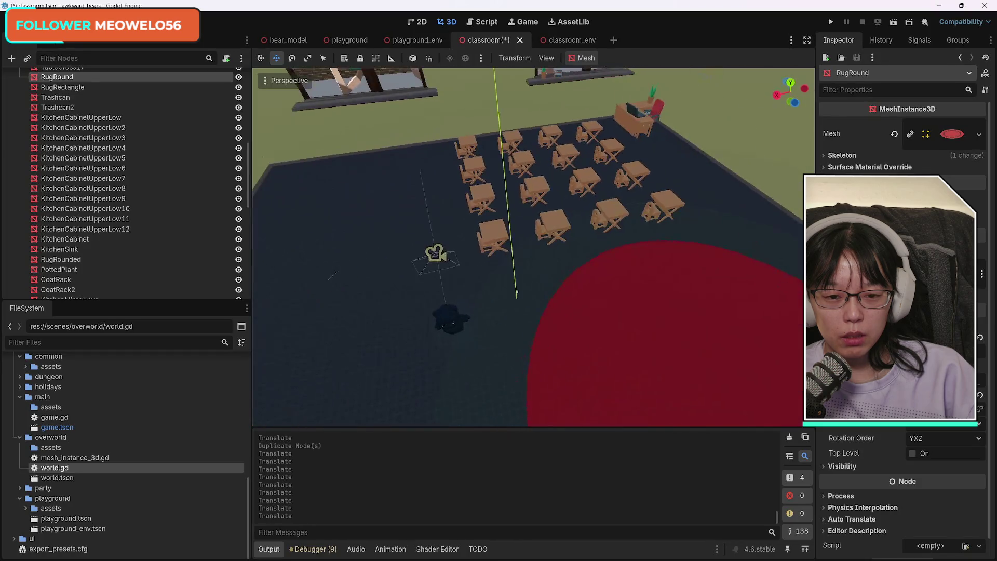
key(f)
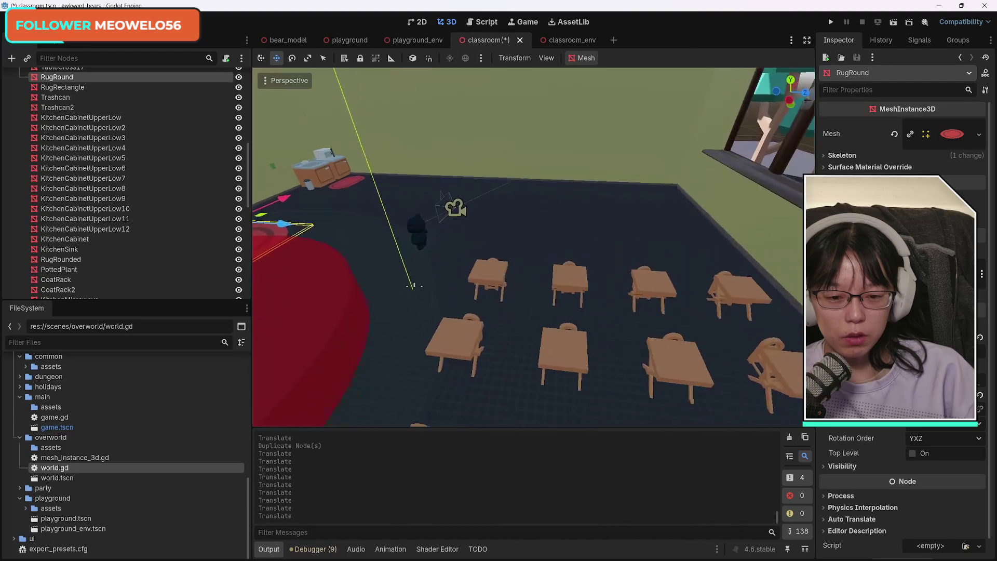
click(400, 275)
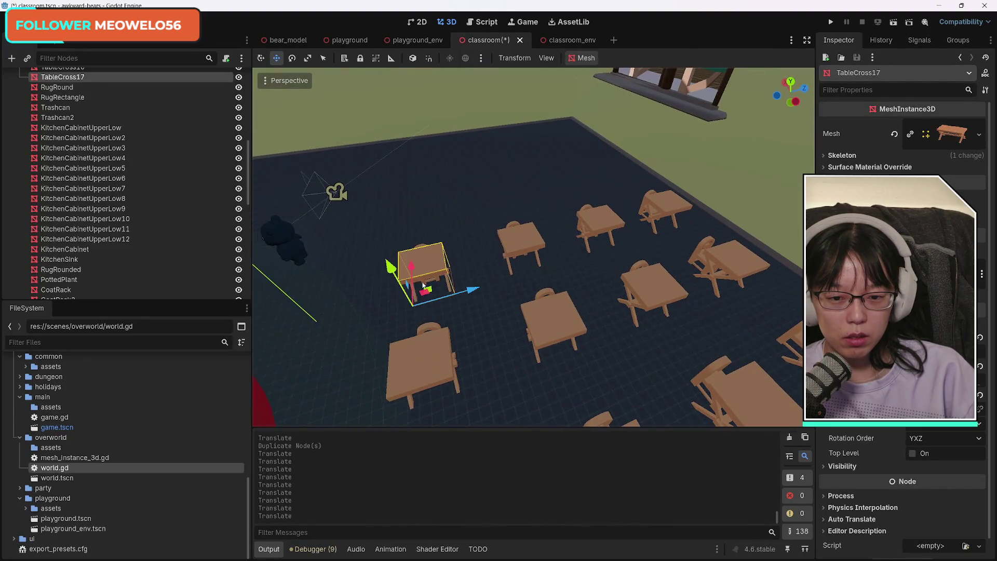
Select four TableCross desks and three chairs together
shift+click(440, 357)
shift+click(560, 336)
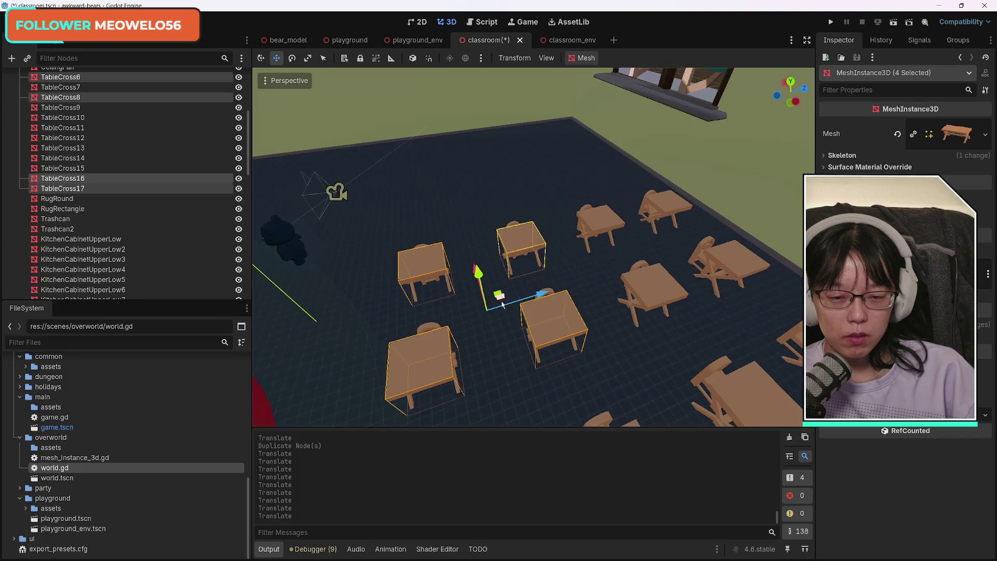
shift+click(527, 256)
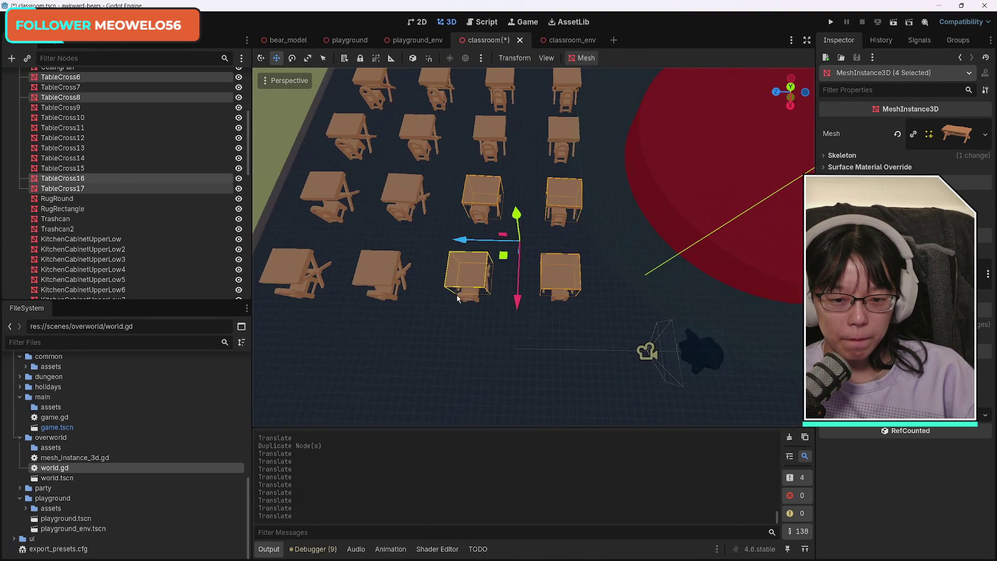
shift+click(476, 277)
shift+click(479, 220)
shift+click(559, 223)
shift+click(562, 300)
Duplicate the desks and chairs and move the copies along X and Z onto the round rug
key(ctrl+d)
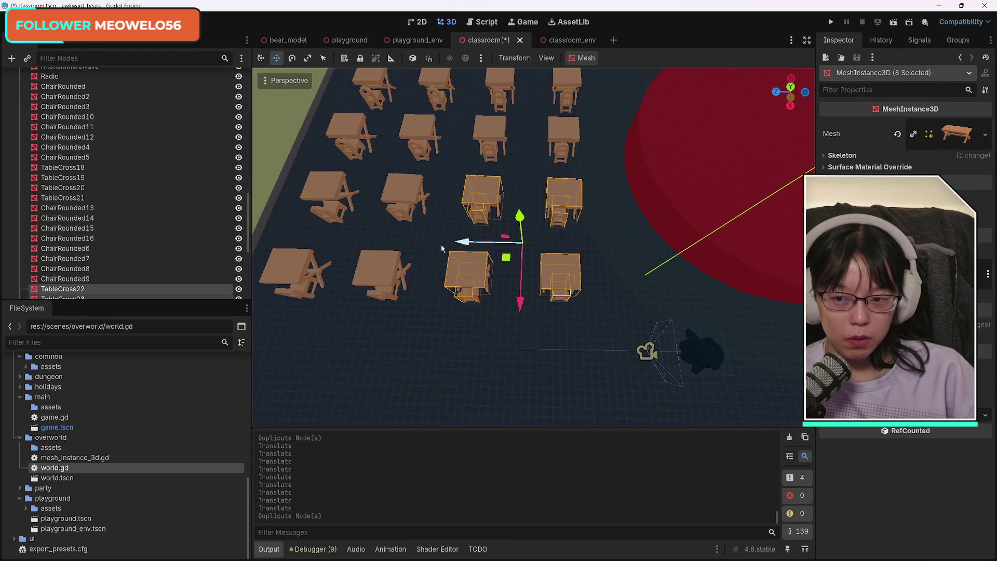
mouse_move(481, 248)
mouse_down()
mouse_move(747, 263)
mouse_move(707, 266)
mouse_move(647, 245)
mouse_up()
drag(601, 220, 664, 227)
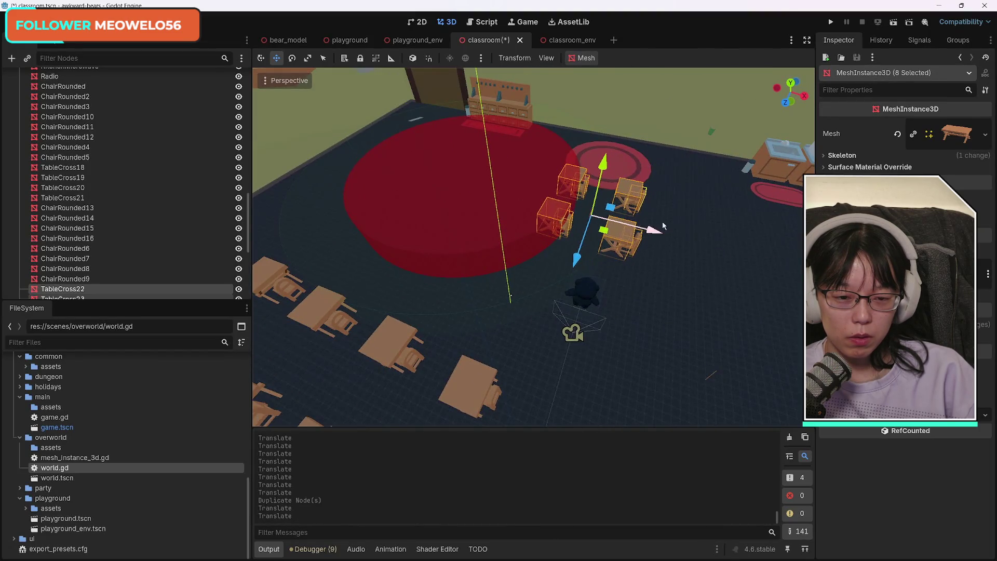
mouse_move(569, 263)
mouse_down()
mouse_move(587, 219)
mouse_move(587, 249)
mouse_move(577, 224)
mouse_move(592, 203)
mouse_move(608, 213)
mouse_move(598, 234)
mouse_move(678, 243)
mouse_up()
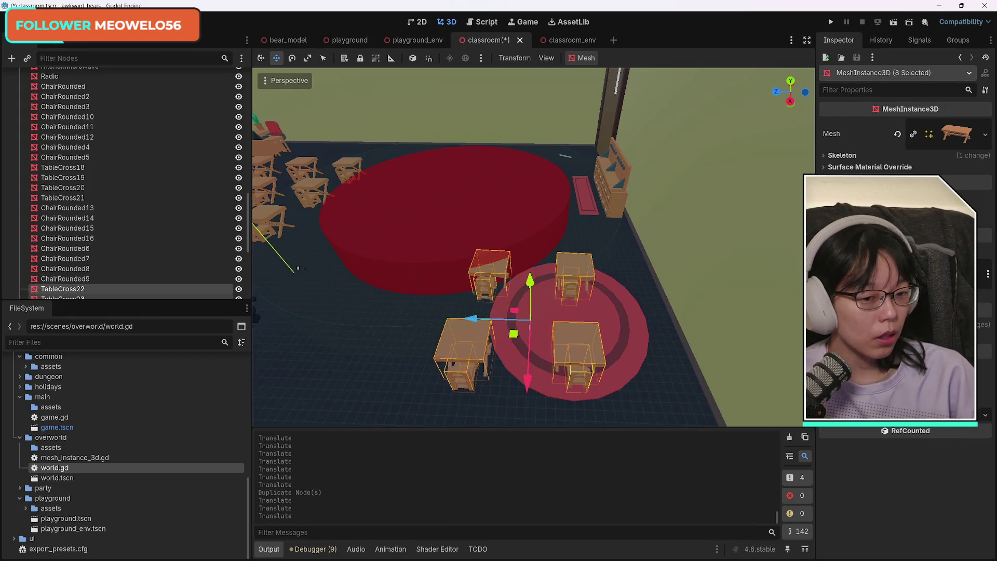
mouse_move(534, 391)
mouse_down()
mouse_move(535, 402)
mouse_move(533, 394)
mouse_up()
mouse_move(496, 341)
mouse_down()
mouse_move(530, 312)
mouse_move(511, 332)
mouse_move(591, 288)
mouse_up()
drag(581, 355, 582, 384)
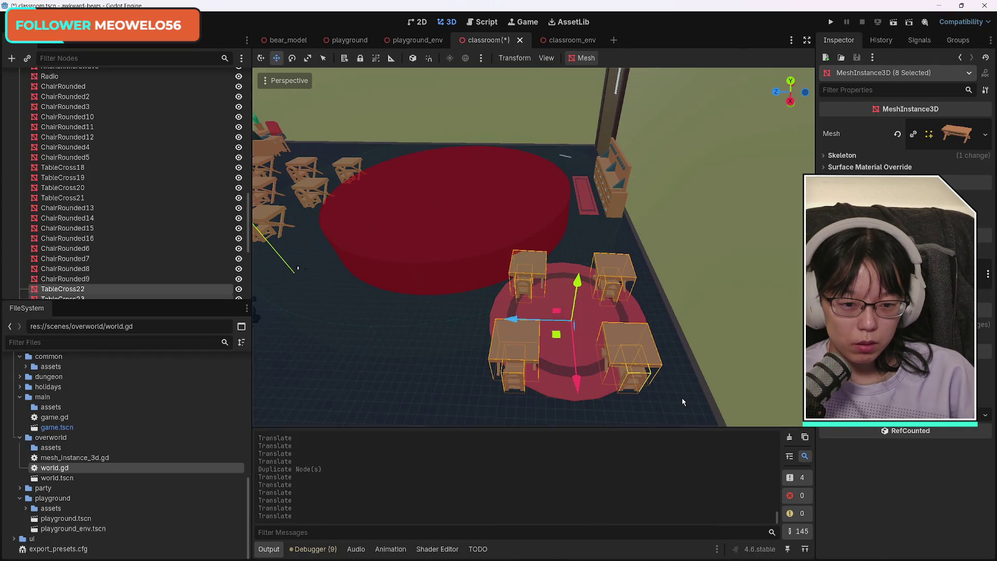
click(683, 402)
click(612, 294)
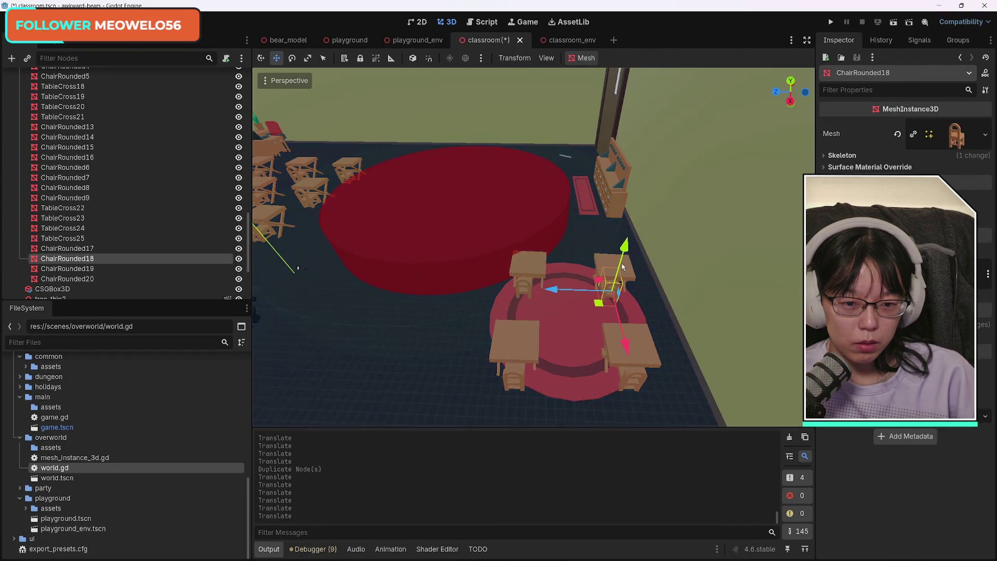
Rotate the back two tables with chairs, including TableCross23 and ChairRounded17, by 180°
shift+click(628, 268)
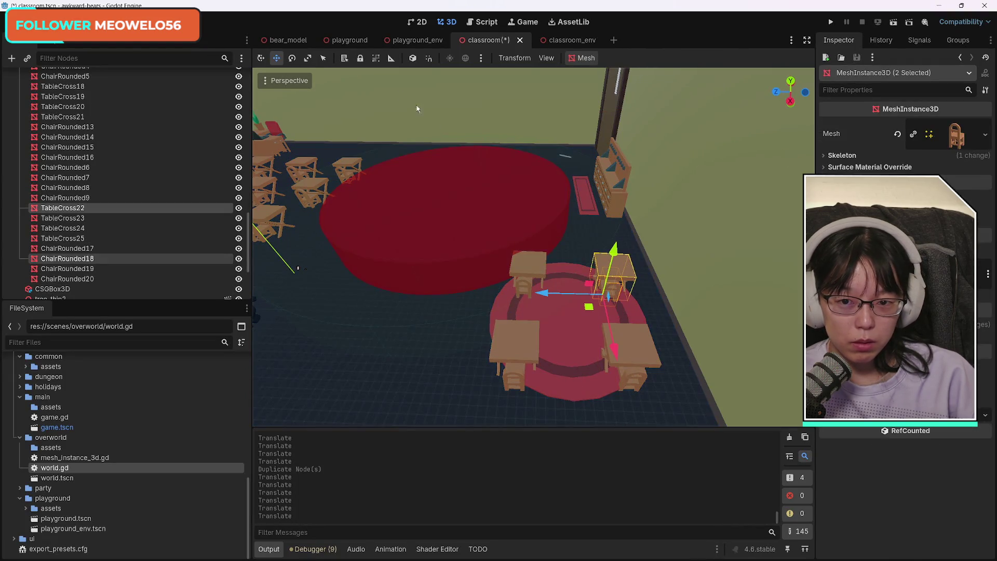
click(293, 59)
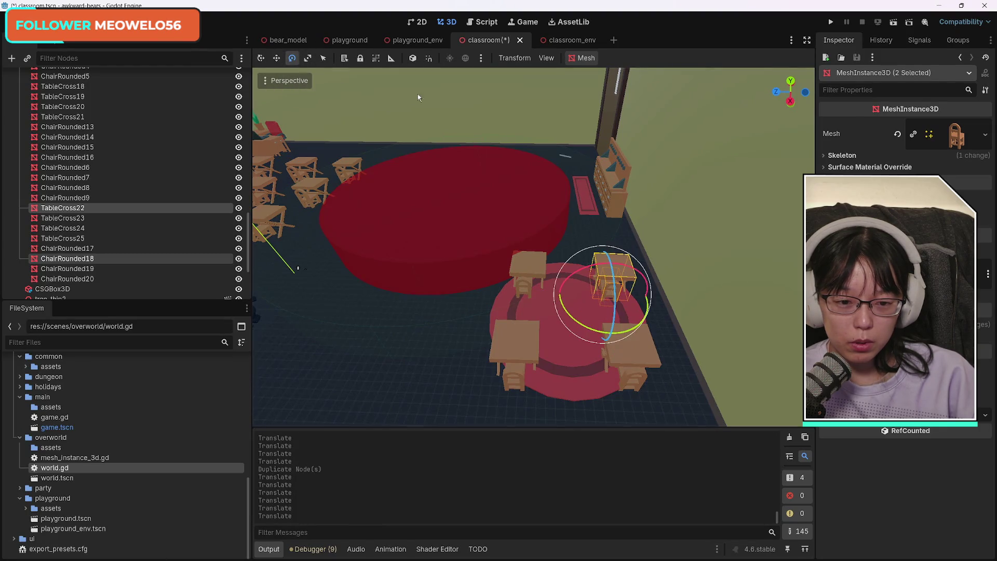
mouse_move(648, 300)
mouse_down()
mouse_move(634, 320)
mouse_move(587, 324)
mouse_move(554, 293)
mouse_up()
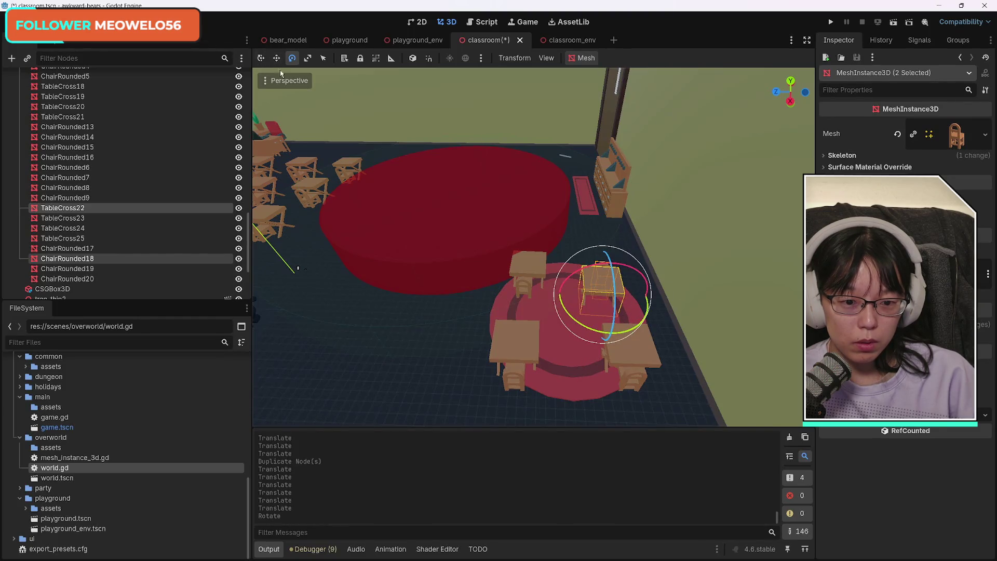
key(ctrl+z)
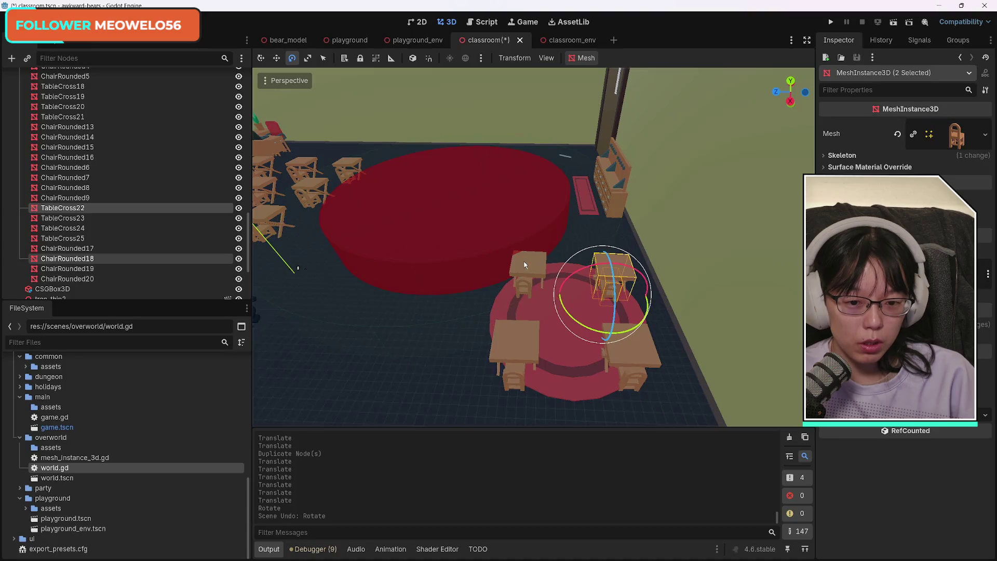
shift+click(534, 275)
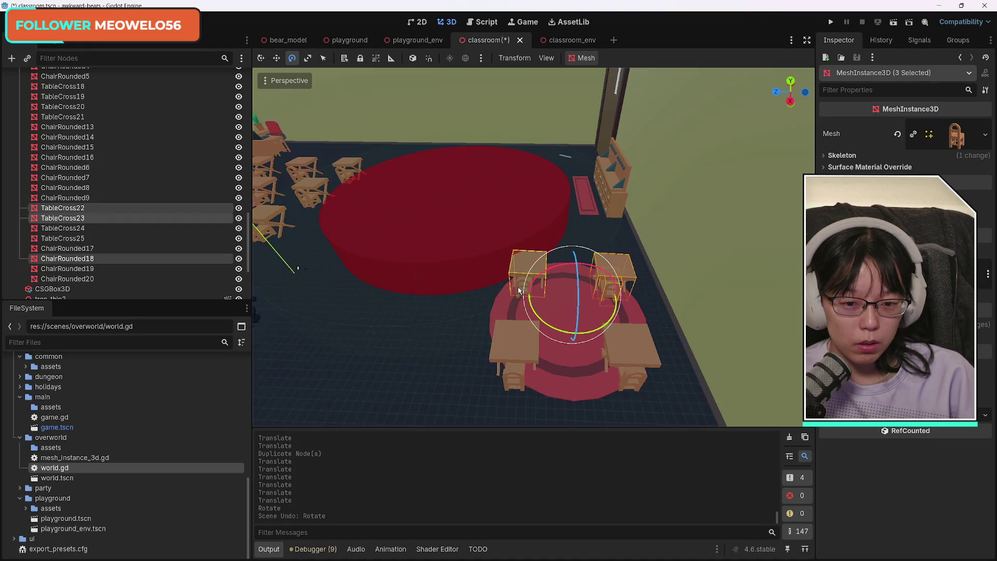
shift+click(519, 290)
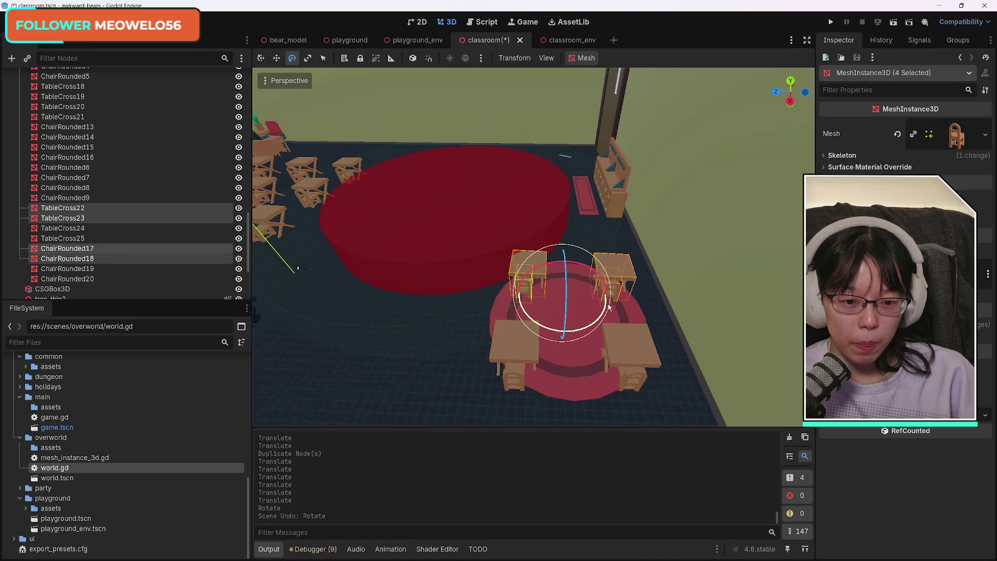
mouse_move(606, 300)
mouse_down()
mouse_move(561, 260)
mouse_move(523, 294)
mouse_move(593, 294)
mouse_up()
Slide the turned desk pairs along X against the front pair on the rug
click(259, 59)
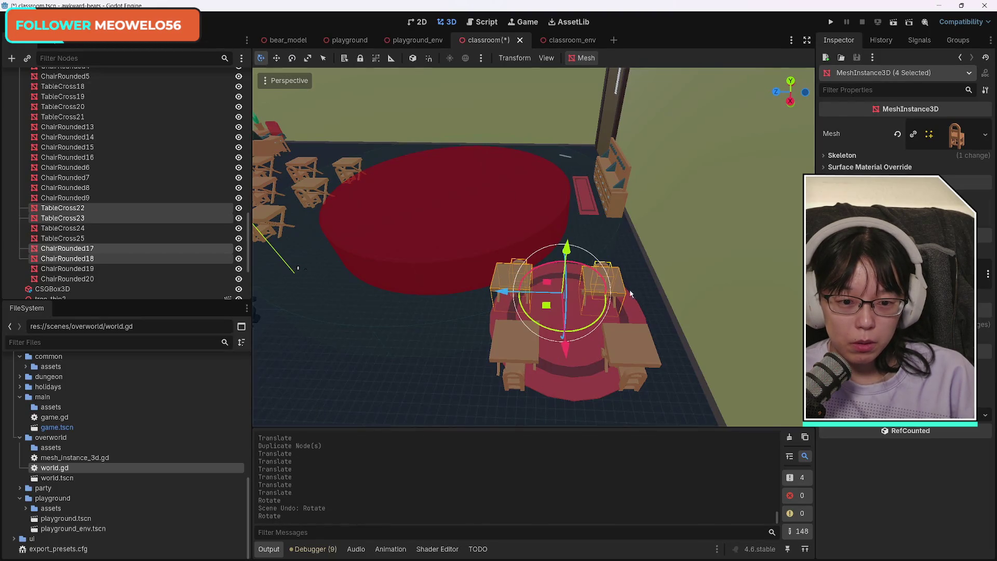
drag(509, 293, 528, 301)
drag(583, 353, 596, 384)
drag(522, 316, 519, 319)
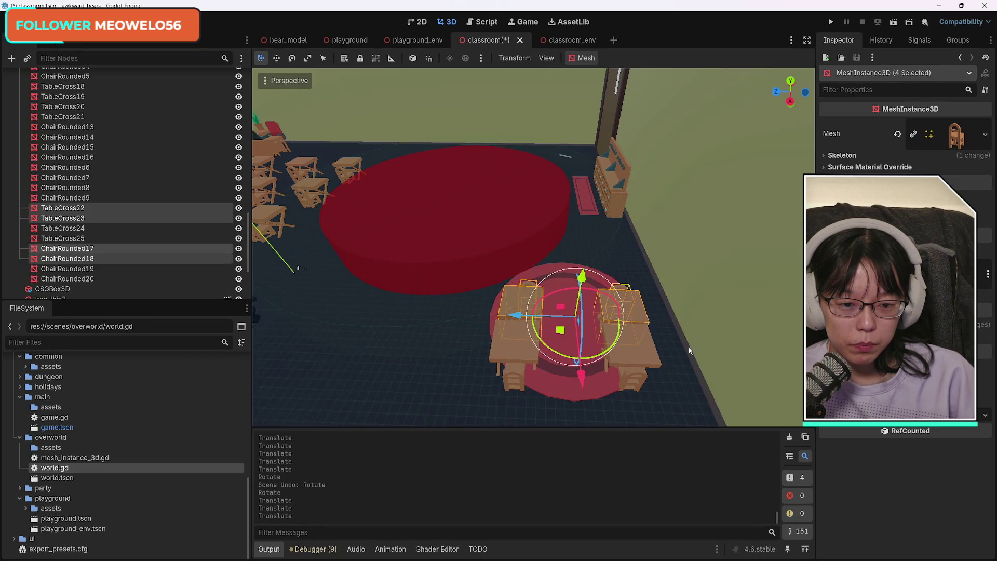
click(519, 298)
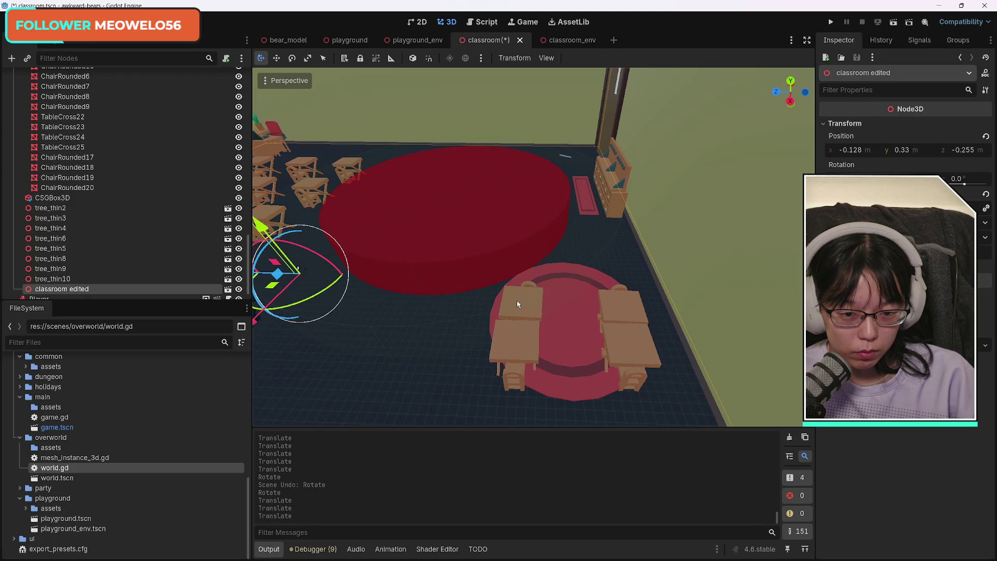
Nudge the back table TableCross25 and its chair ChairRounded20 into place
click(517, 303)
click(511, 359)
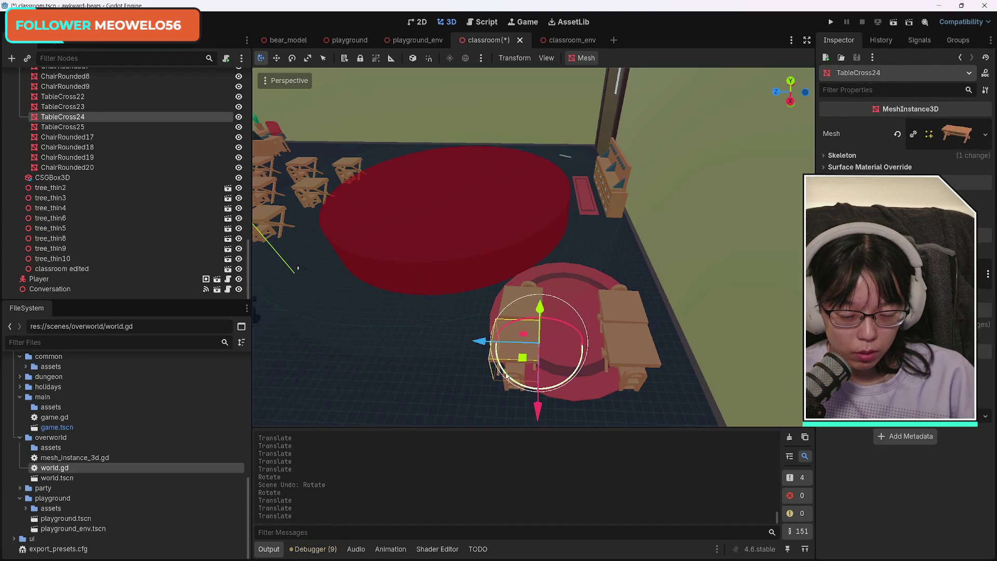
mouse_move(547, 341)
mouse_down()
mouse_move(520, 312)
mouse_move(499, 320)
mouse_up()
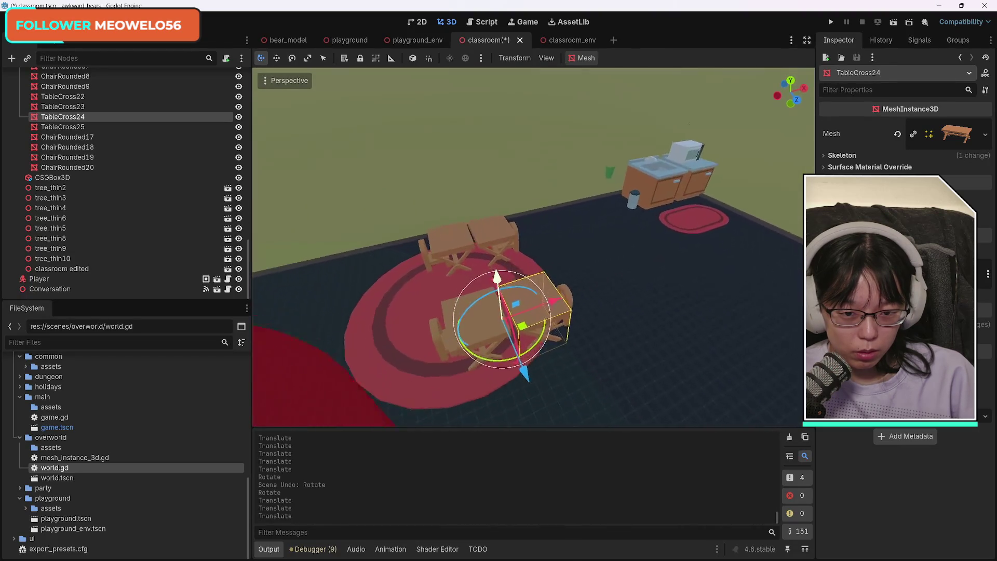
scroll(560, 350, up, 5)
click(586, 254)
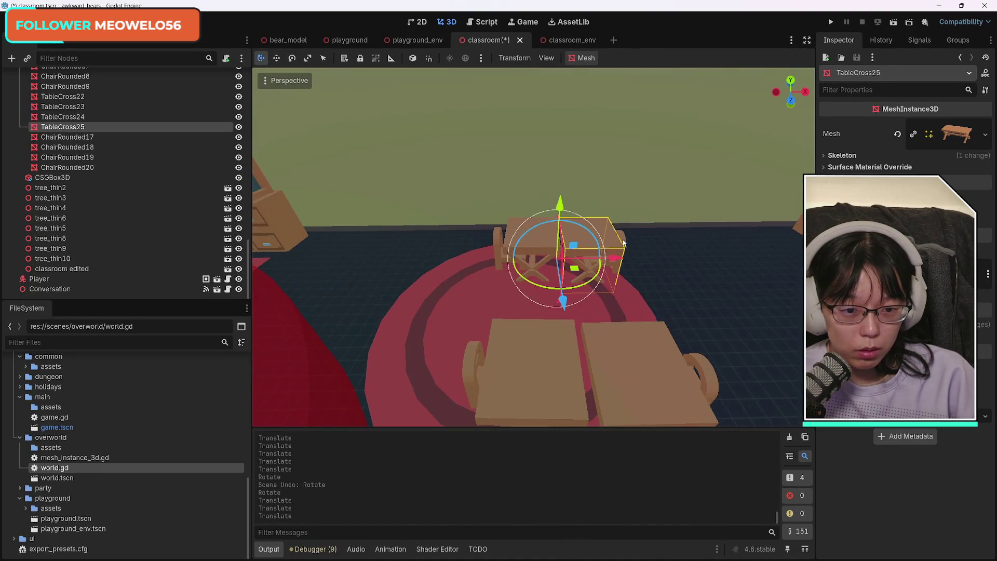
shift+click(614, 235)
mouse_move(585, 284)
mouse_down()
mouse_move(627, 260)
mouse_move(597, 292)
mouse_up()
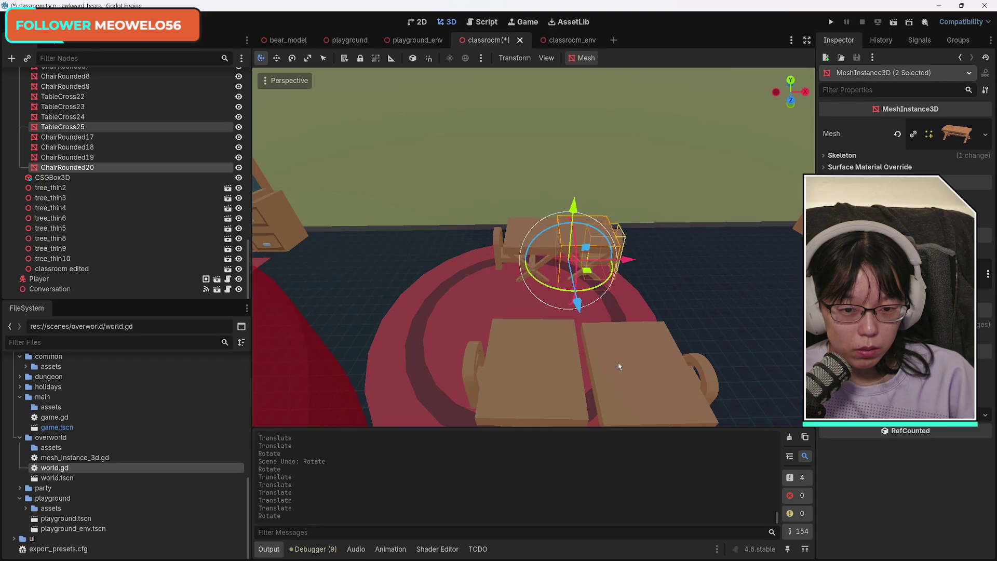
Shift TableCross24 and ChairRounded19 along X and Z, and straighten the pair
click(544, 366)
click(650, 370)
shift+click(709, 376)
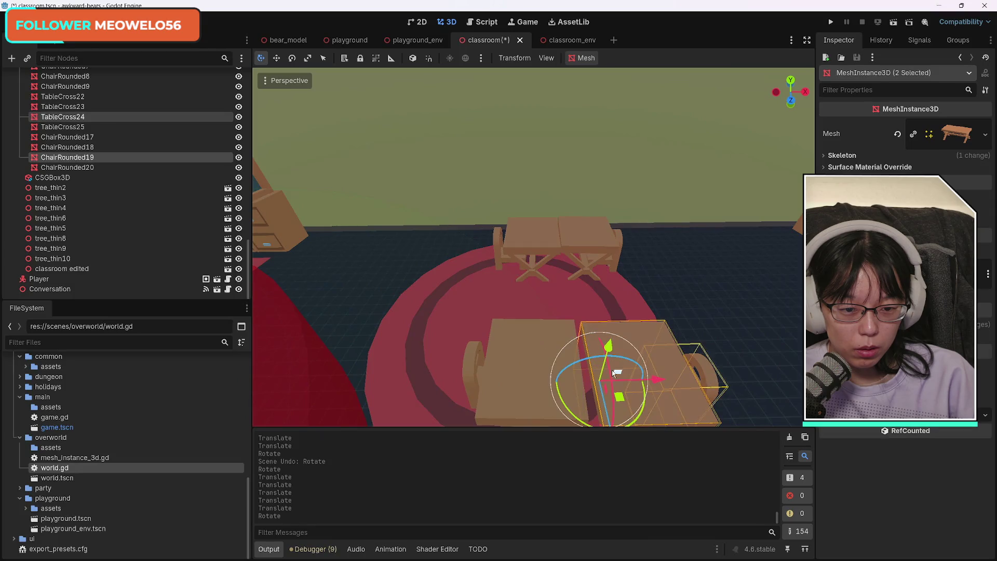
drag(651, 382, 655, 382)
drag(652, 381, 653, 380)
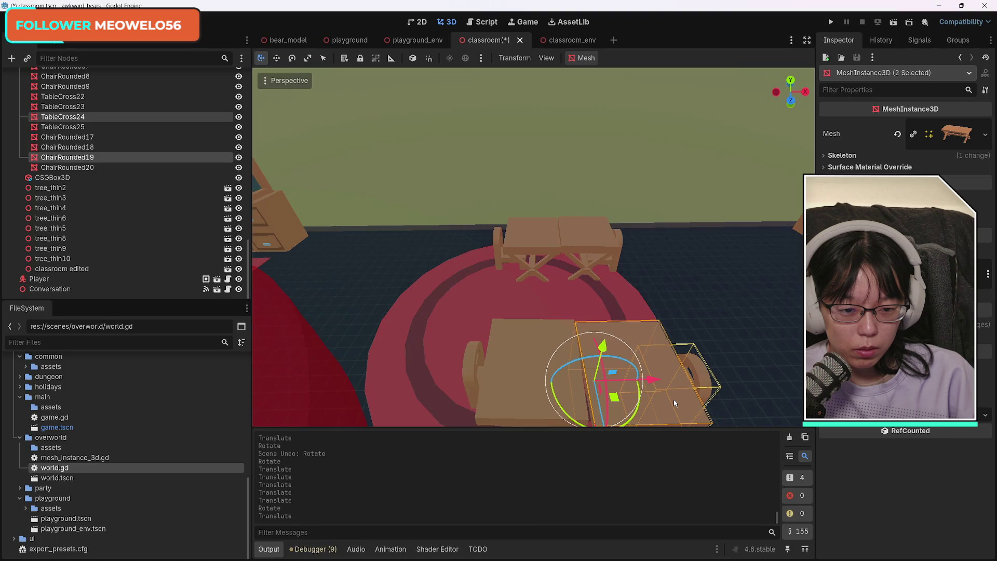
scroll(674, 398, down, 2)
drag(594, 407, 593, 414)
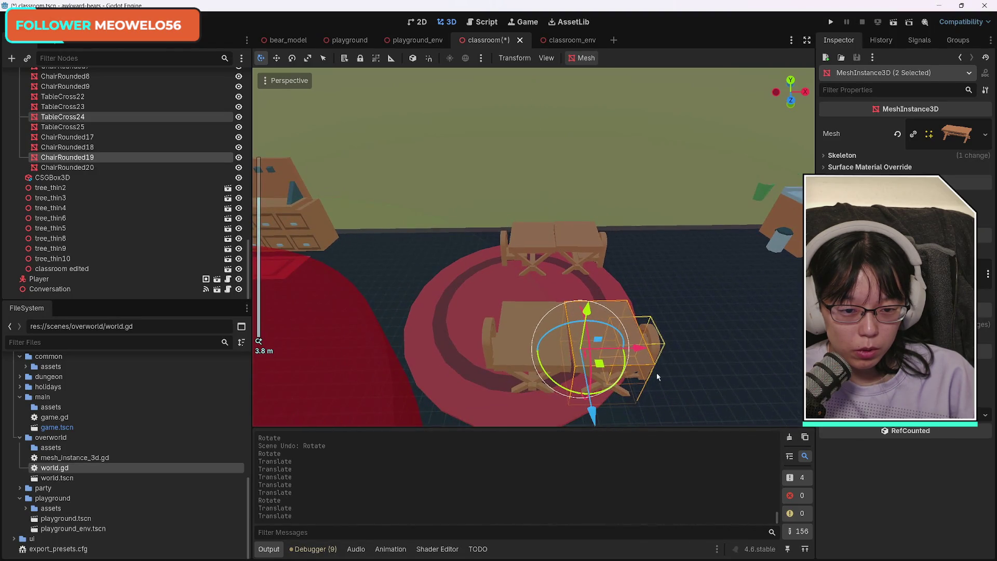
drag(624, 372, 622, 372)
Move TableCross22 and ChairRounded18 back, then nudge TableCross23 with ChairRounded17 along Z
shift+click(546, 327)
shift+click(507, 343)
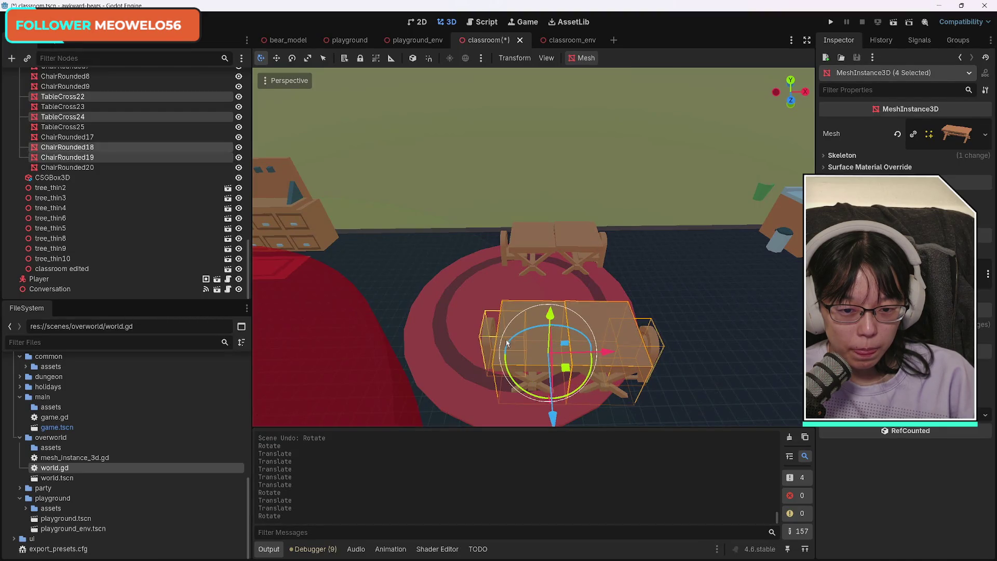
mouse_move(553, 422)
mouse_down()
mouse_move(537, 346)
mouse_move(494, 277)
mouse_move(503, 346)
mouse_move(532, 345)
mouse_up()
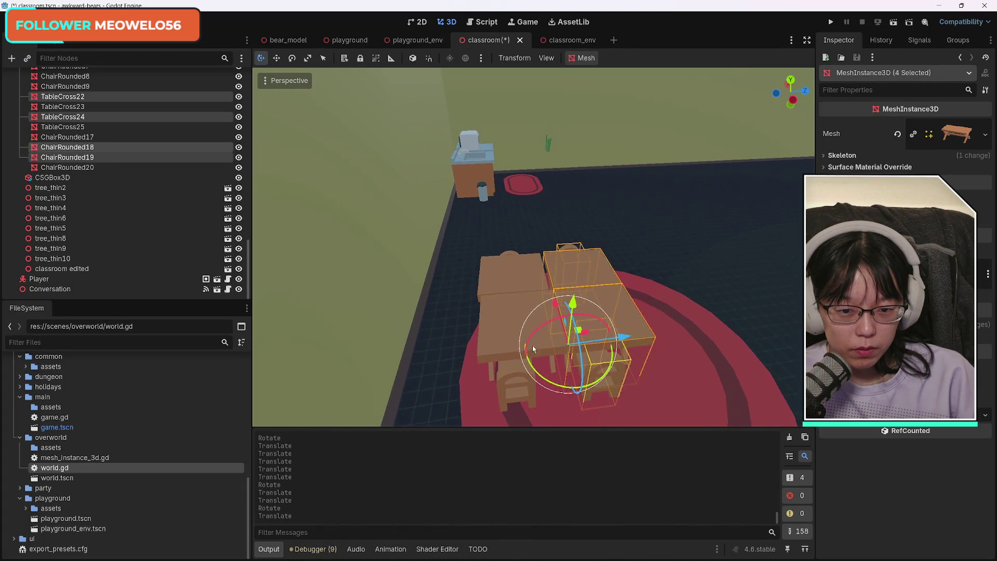
click(494, 329)
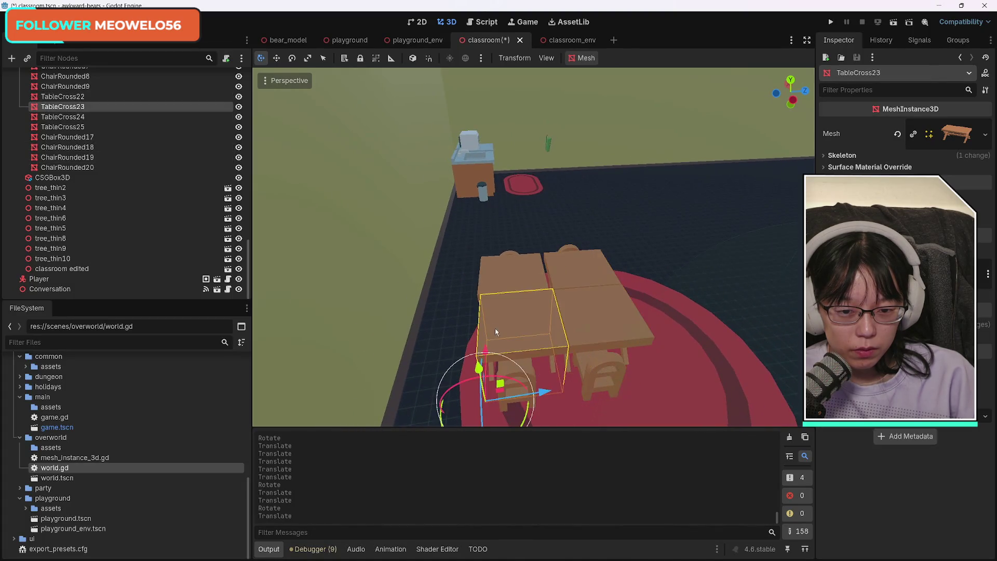
shift+click(536, 376)
drag(554, 379, 561, 381)
Shift TableCross22, TableCross24 and chairs ChairRounded18–19 slightly along X
click(615, 310)
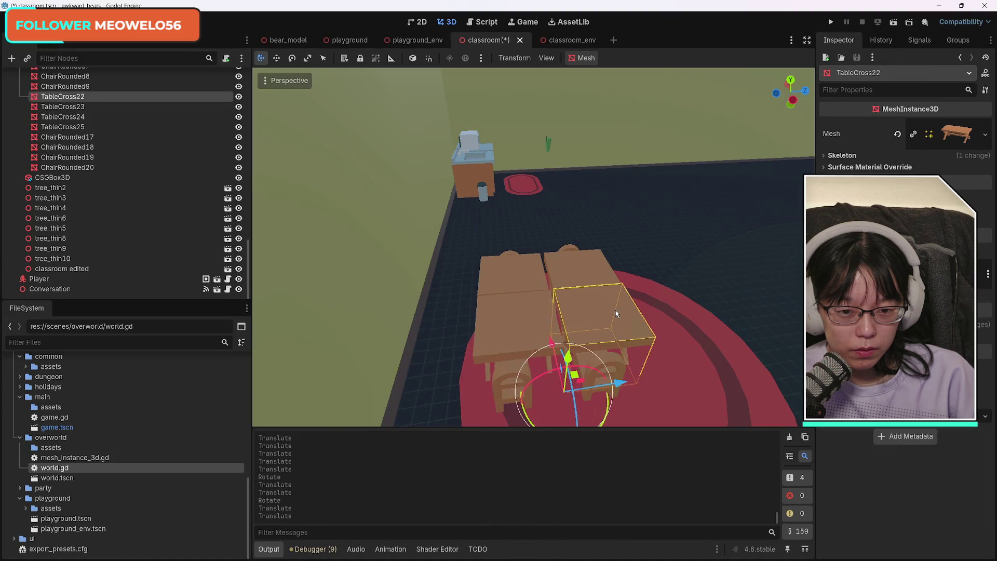
shift+click(583, 270)
shift+click(571, 248)
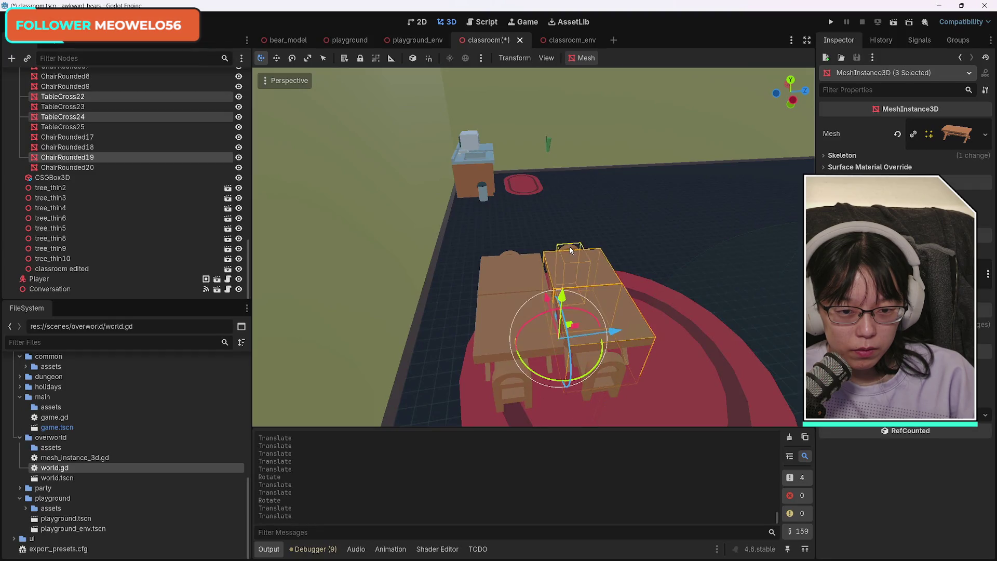
shift+click(616, 384)
drag(618, 341, 613, 340)
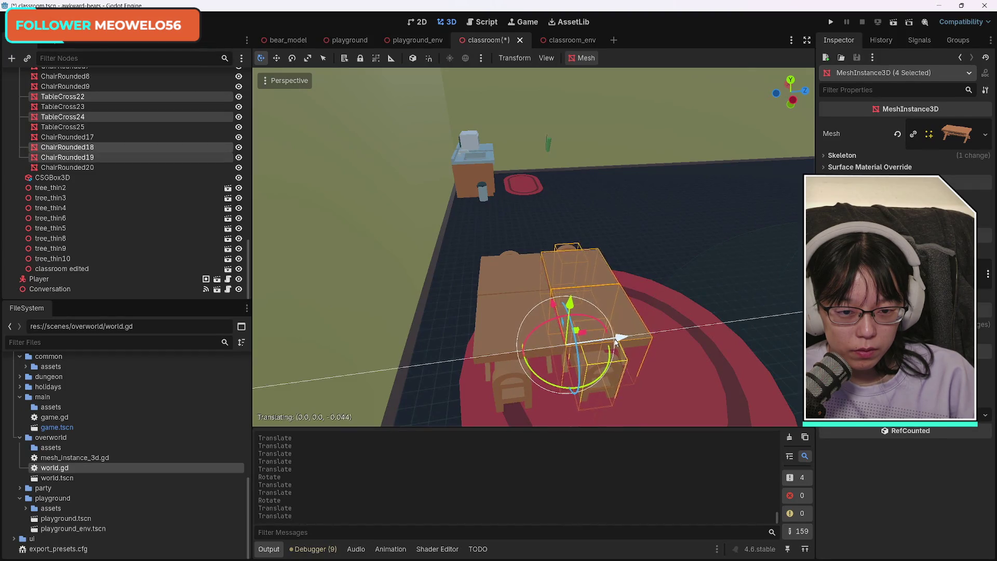
key(w)
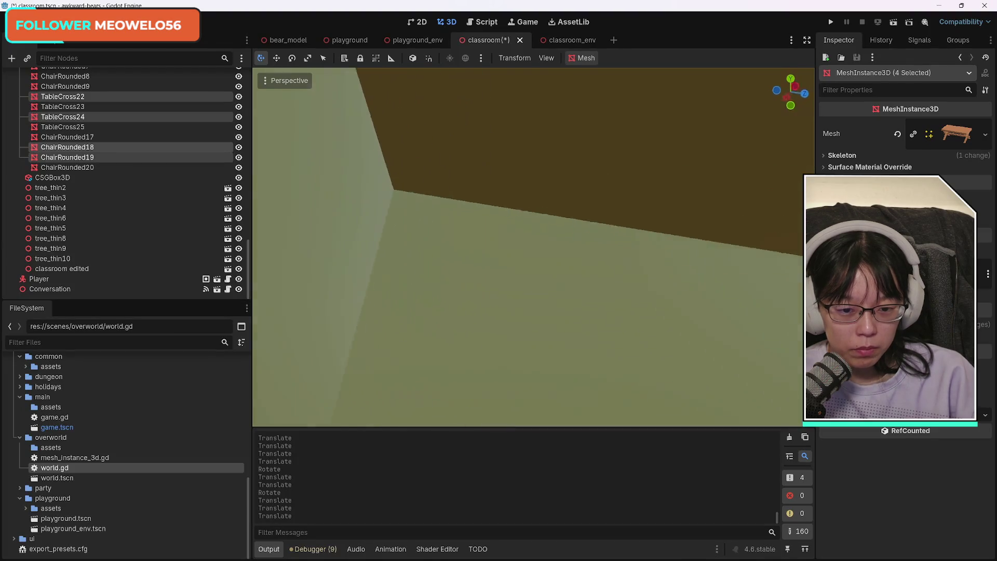
key(s)
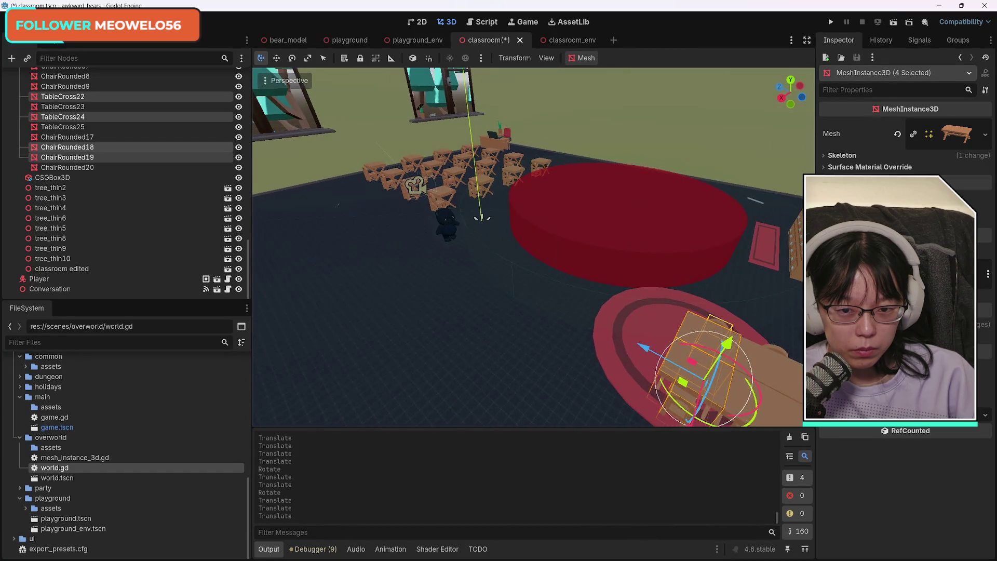
key(f)
key(d)
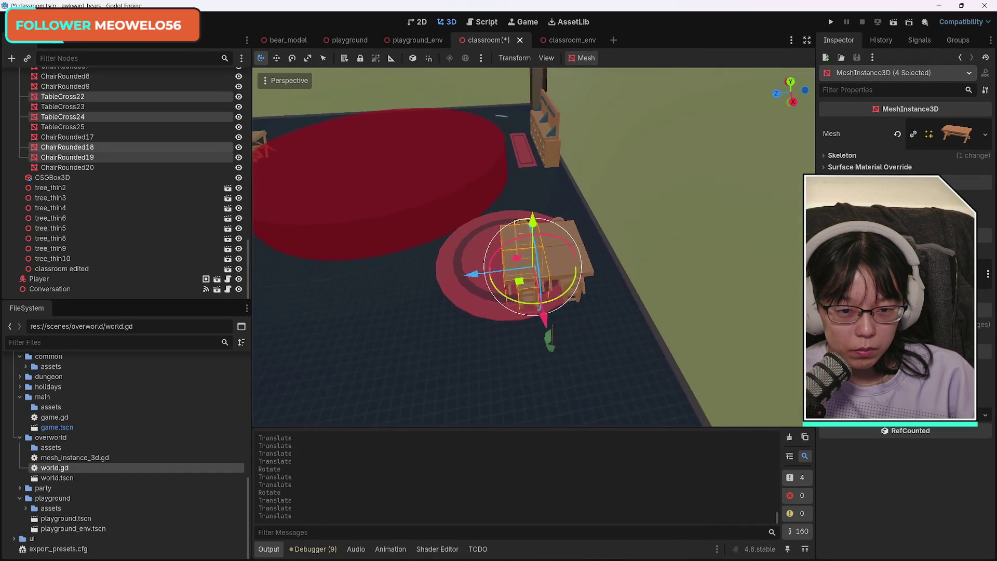
key(w)
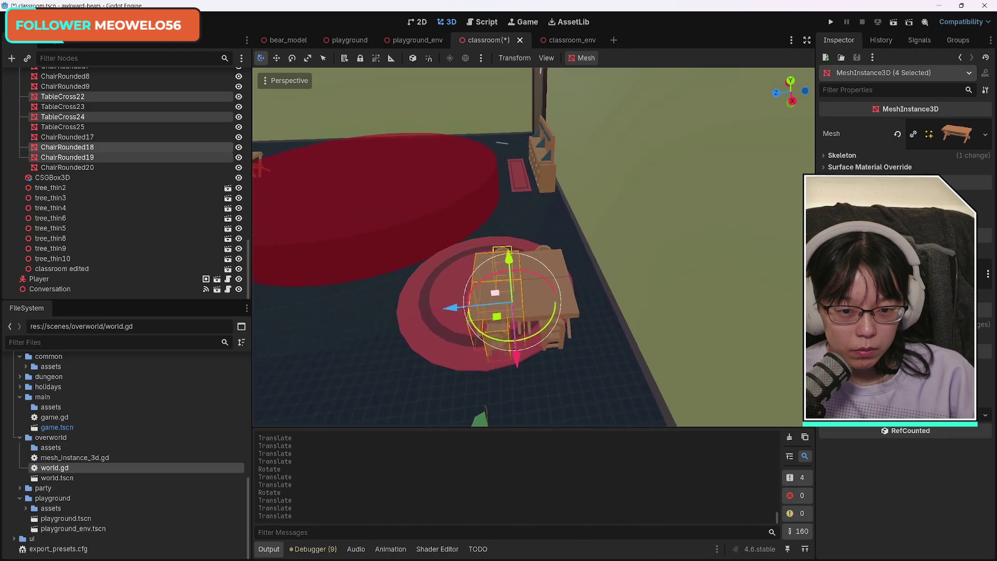
key(s)
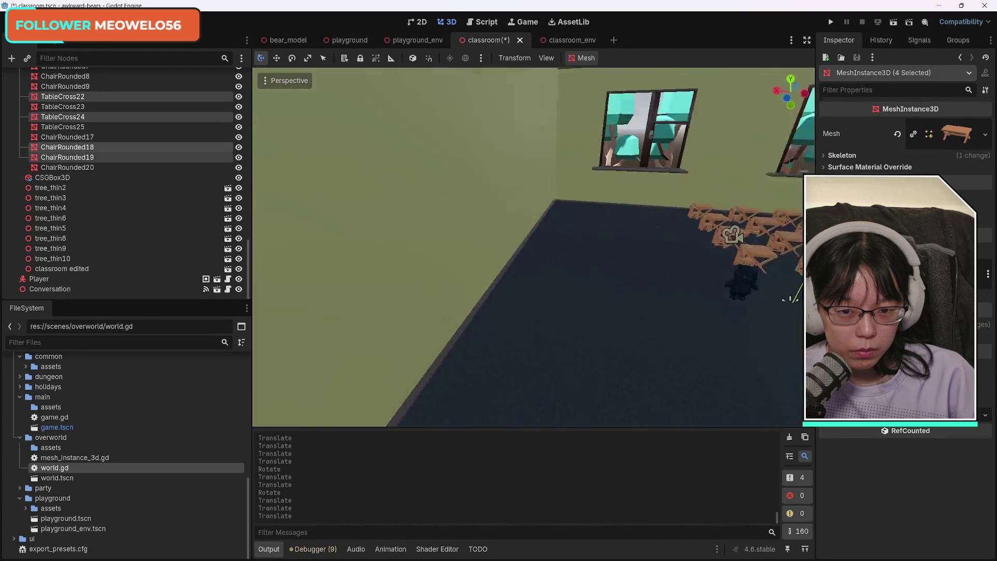
key(s)
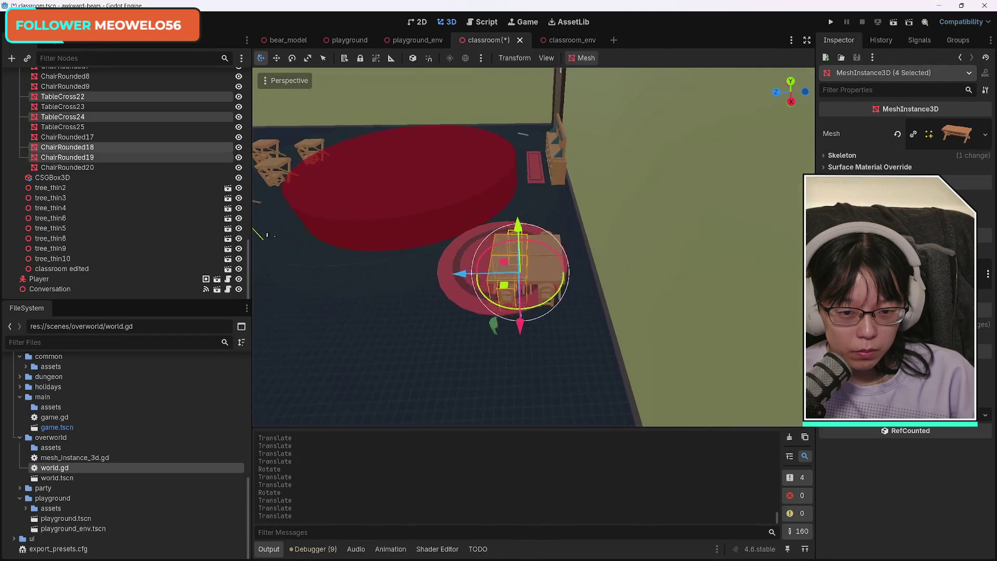
key(w)
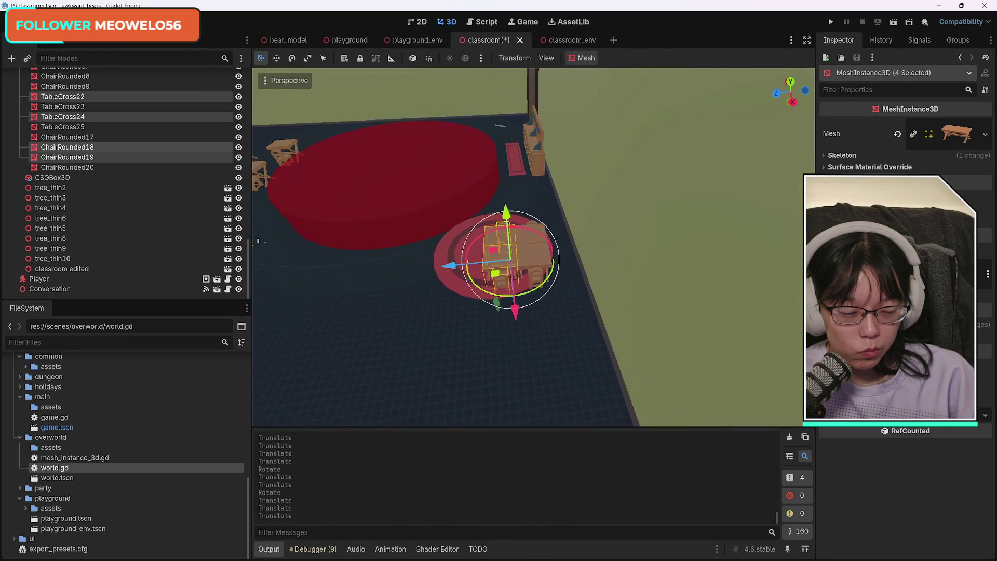
key(w)
Move the whole eight-piece desk cluster onto the smaller red rug
shift+click(576, 291)
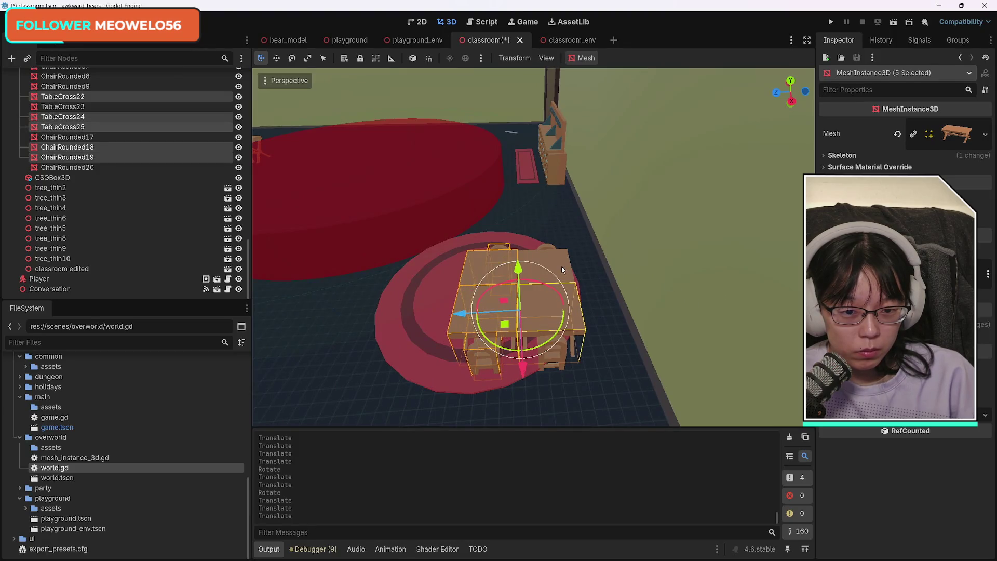
shift+click(556, 259)
shift+click(565, 341)
shift+click(561, 357)
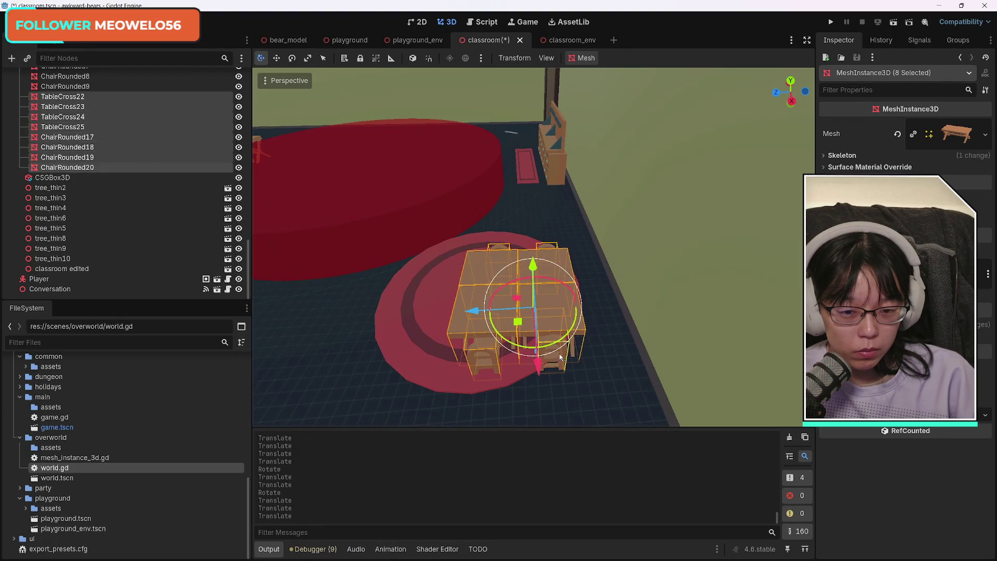
mouse_move(534, 373)
mouse_down()
mouse_move(543, 398)
mouse_move(575, 402)
mouse_up()
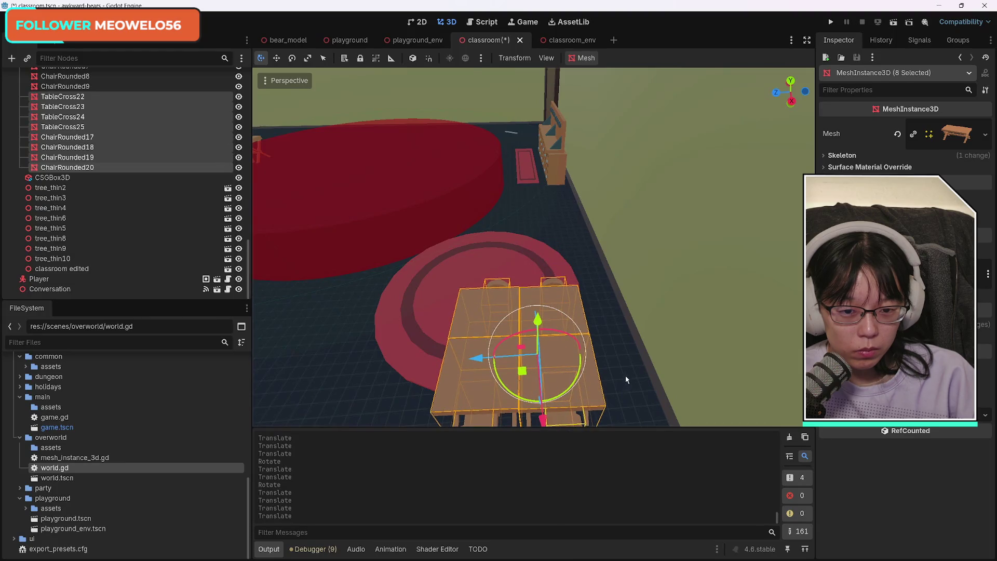
scroll(626, 380, down, 5)
scroll(627, 380, up, 5)
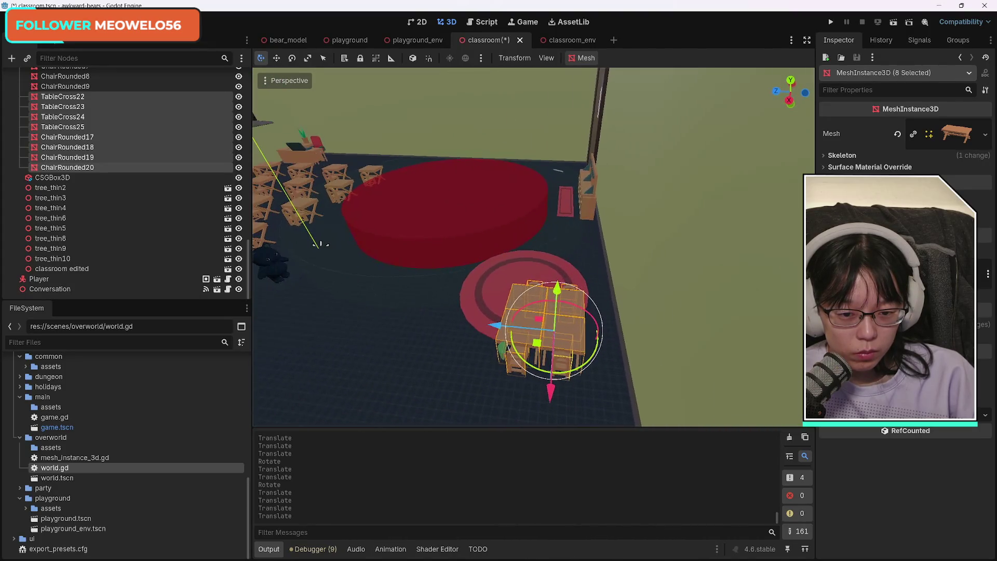
mouse_move(446, 322)
mouse_down()
mouse_move(481, 323)
mouse_move(473, 325)
mouse_up()
drag(550, 362, 544, 363)
drag(473, 325, 477, 322)
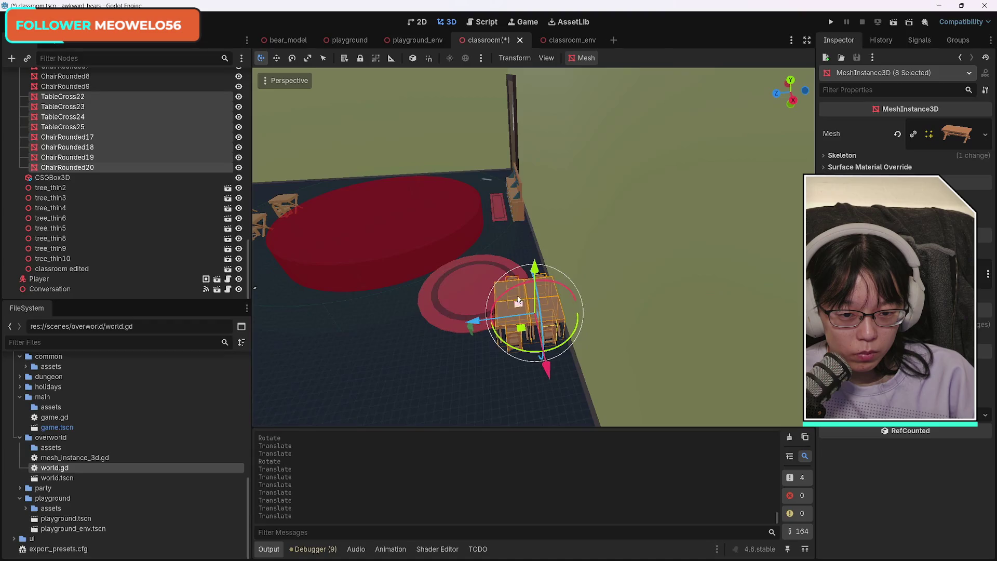
Duplicate the cluster as TableCross26–29 with ChairRounded21–24, shifted along Z beside it
drag(614, 339, 551, 350)
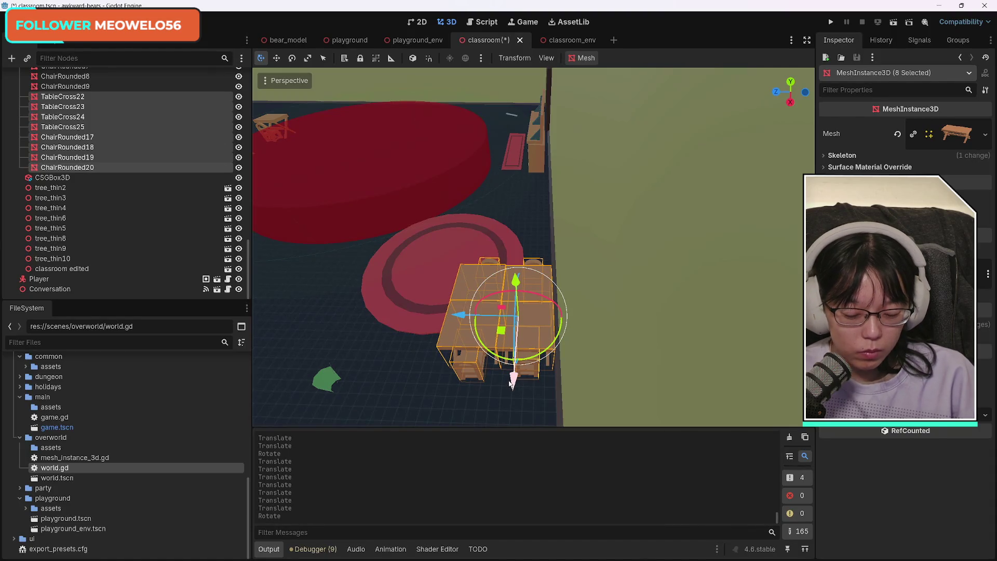
key(ctrl+d)
drag(464, 315, 334, 313)
Fly around to check both desk clusters, deselect everything, and save the classroom scene
key(w)
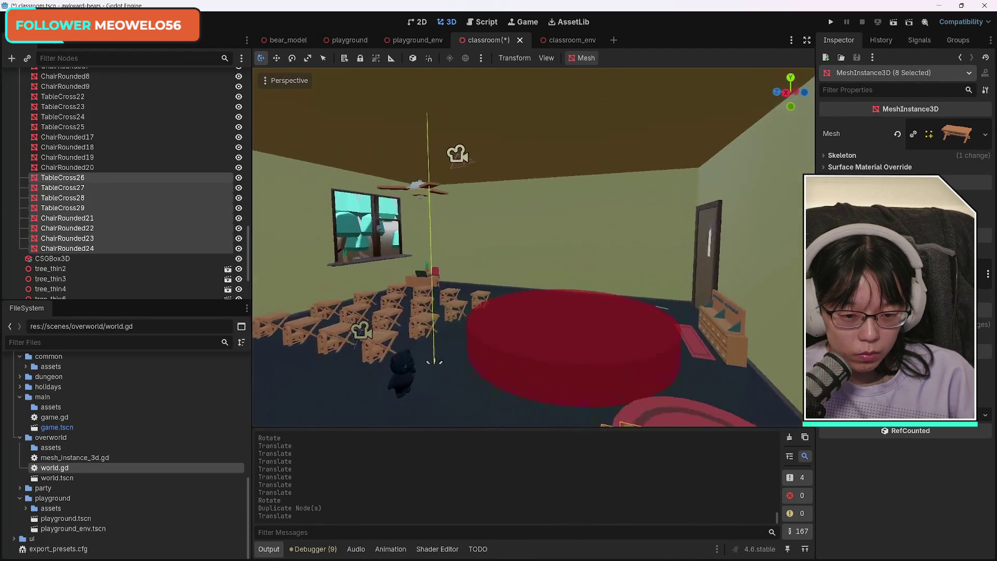
key(w)
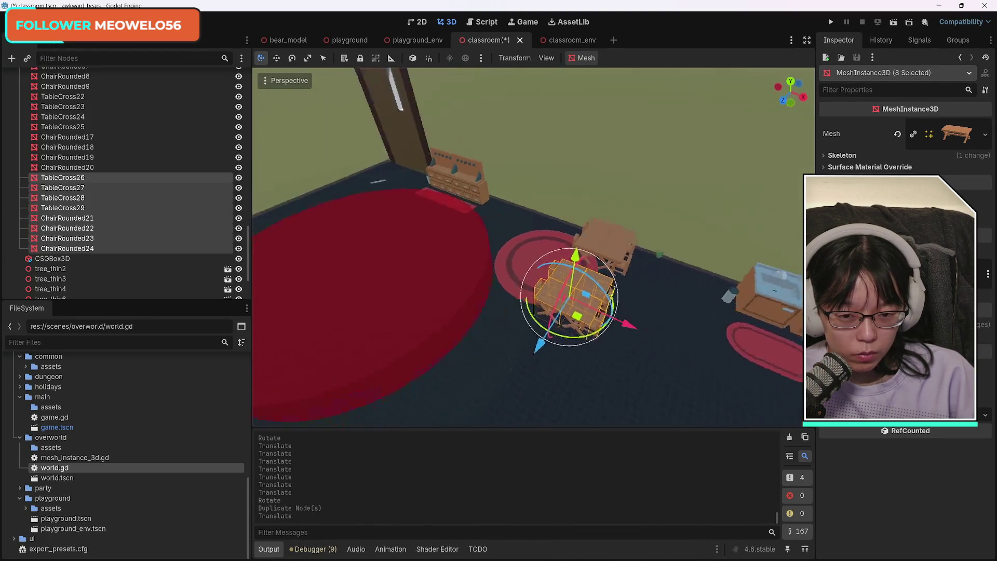
key(w)
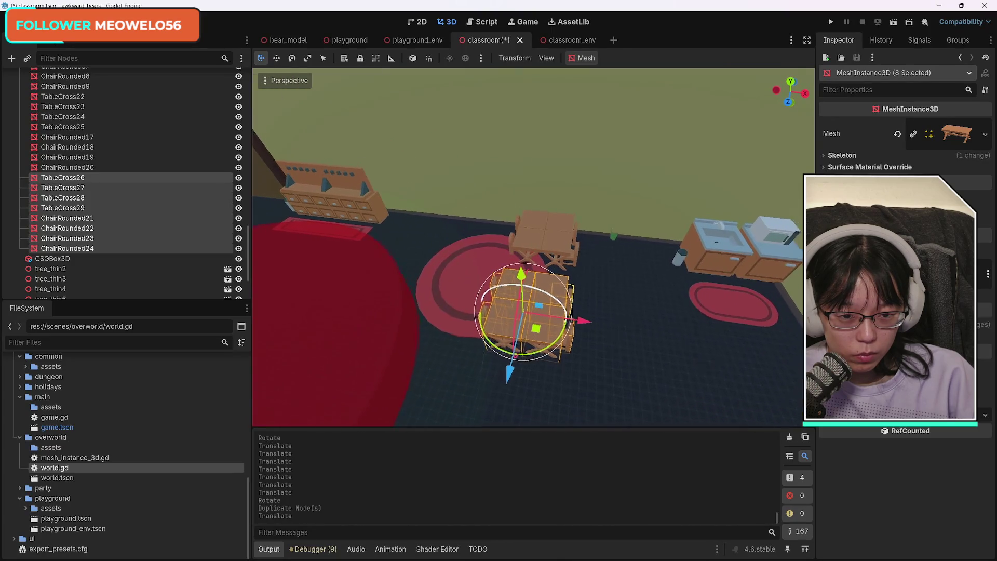
key(w)
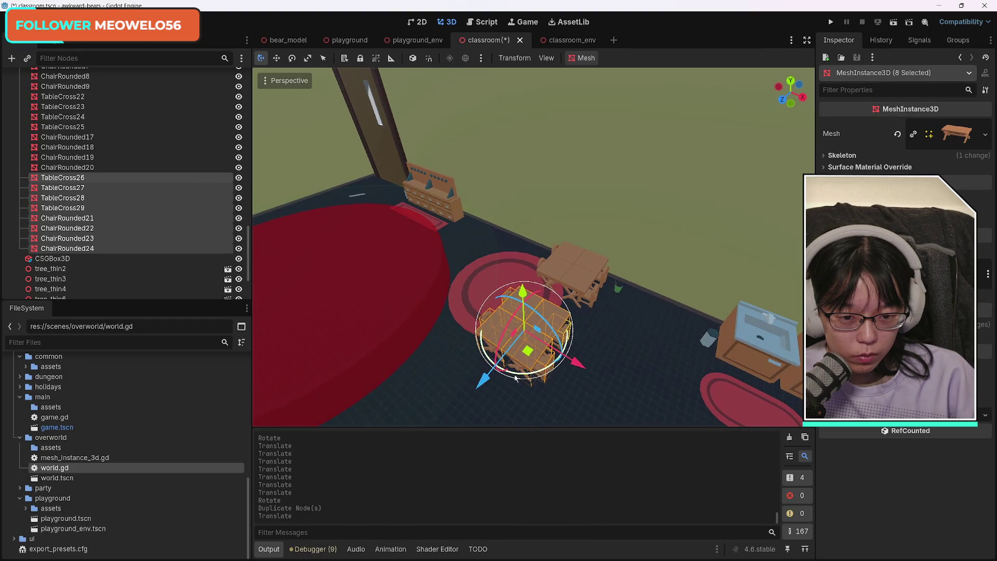
click(643, 379)
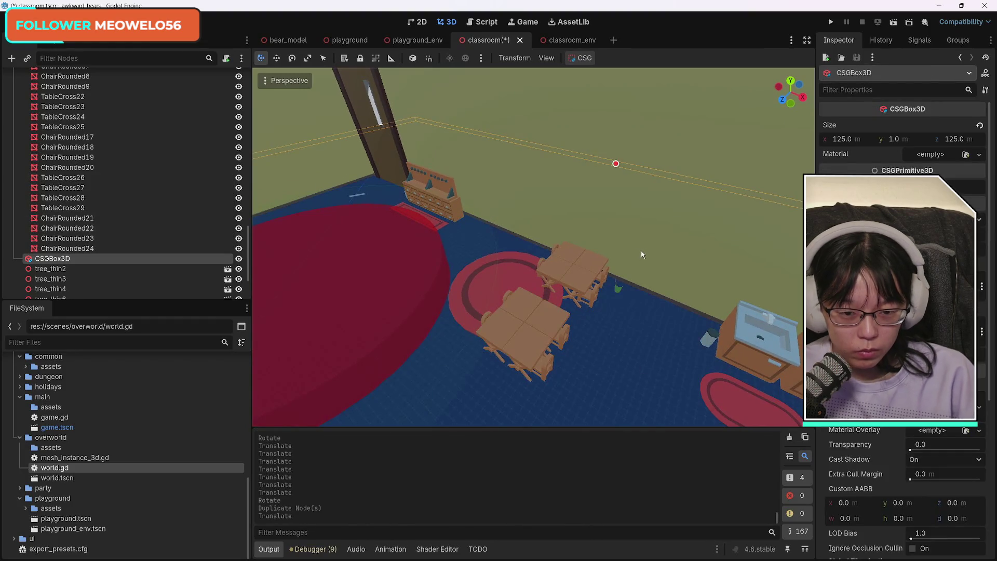
key(ctrl+s)
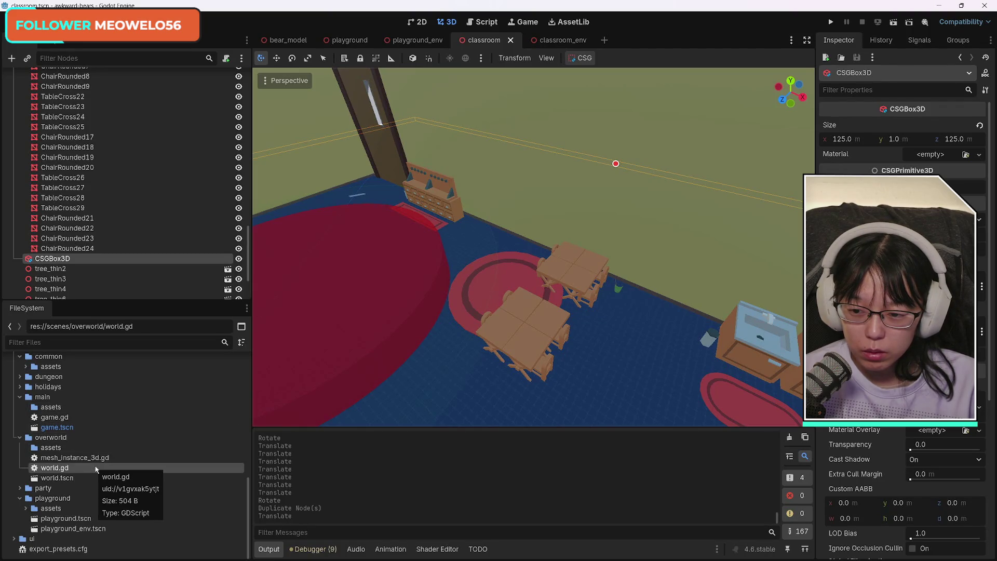
Expand common/assets and drop bench.obj onto the floor near the desk clusters
click(19, 398)
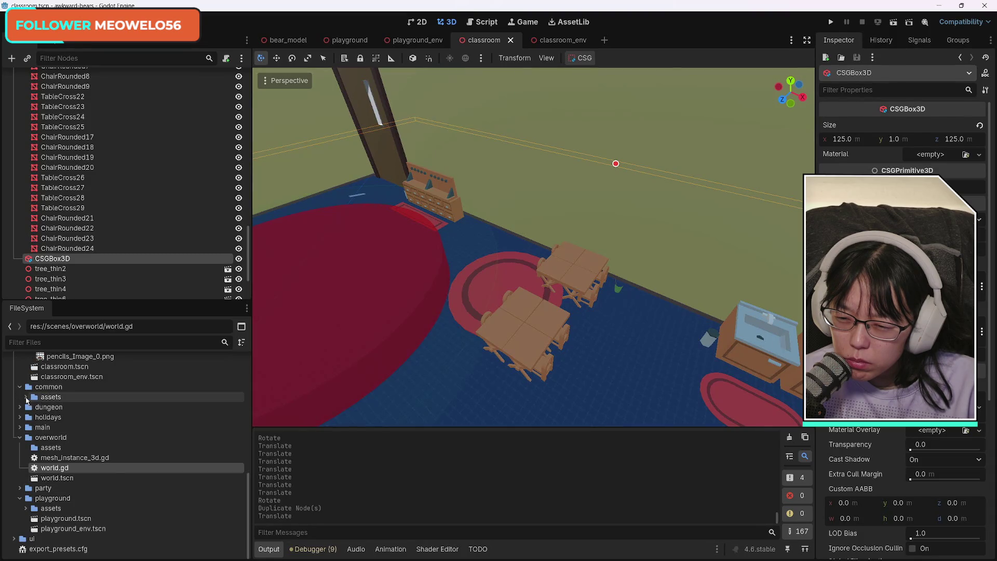
click(26, 397)
scroll(148, 472, down, 5)
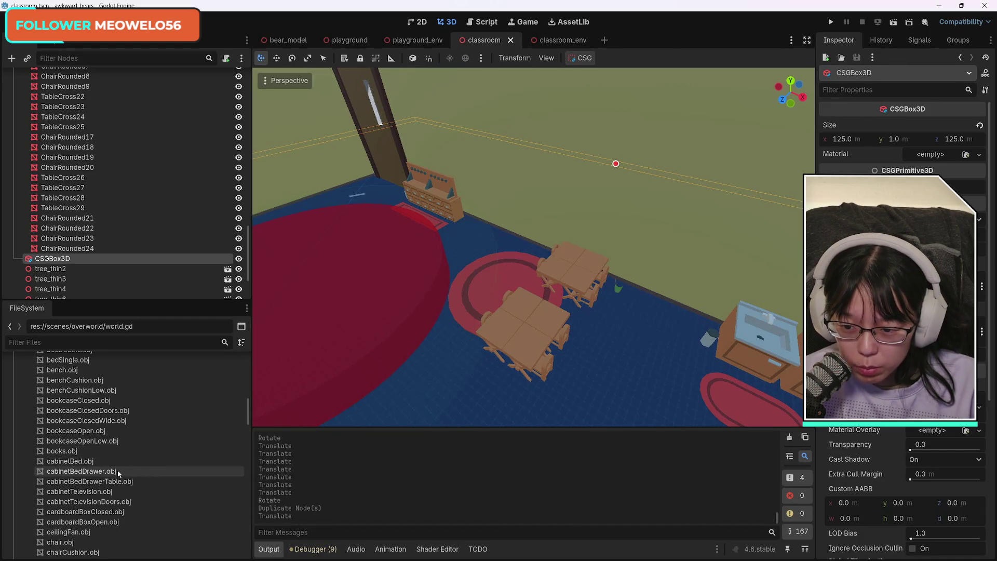
key(Down)
key(Down)
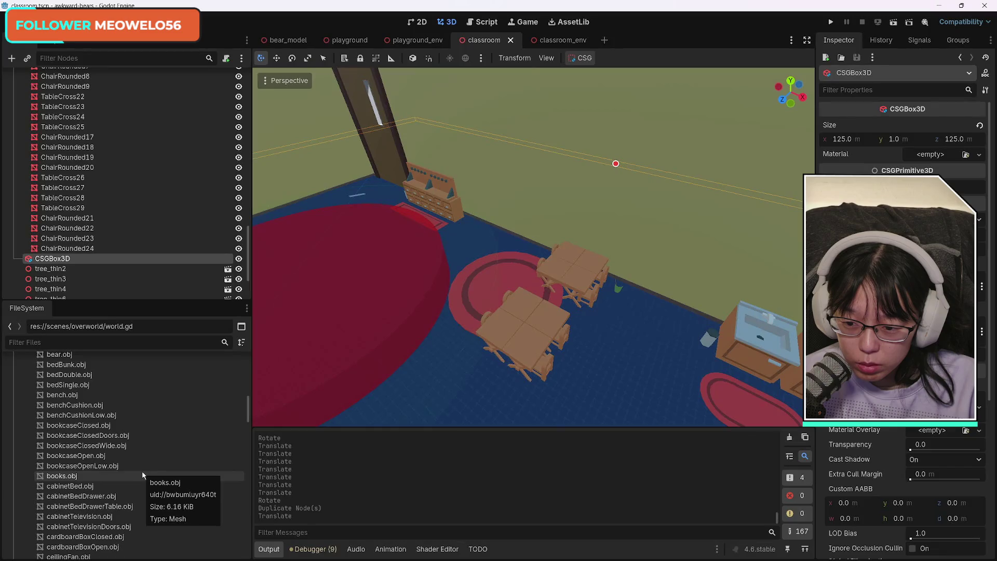
click(78, 467)
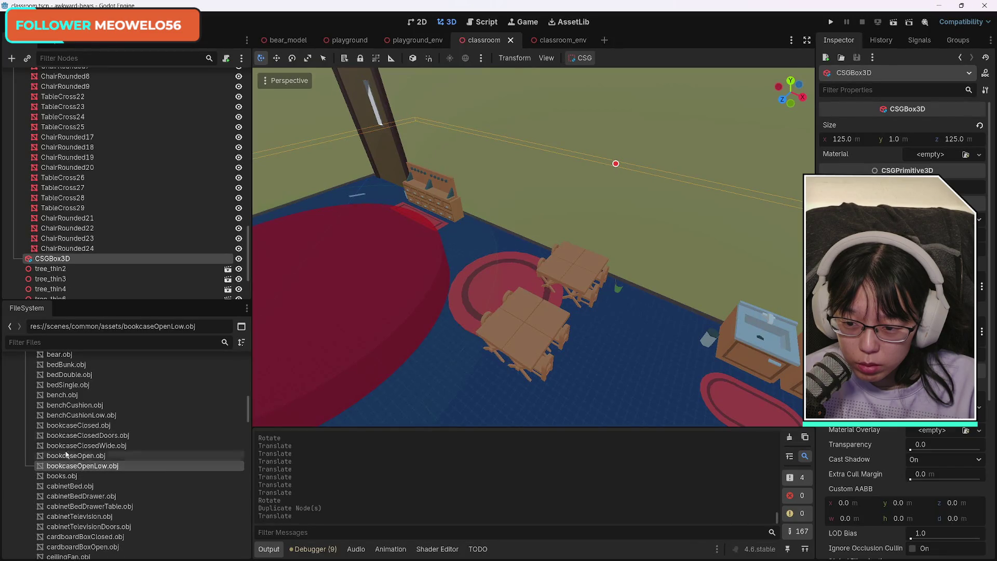
drag(58, 394, 466, 403)
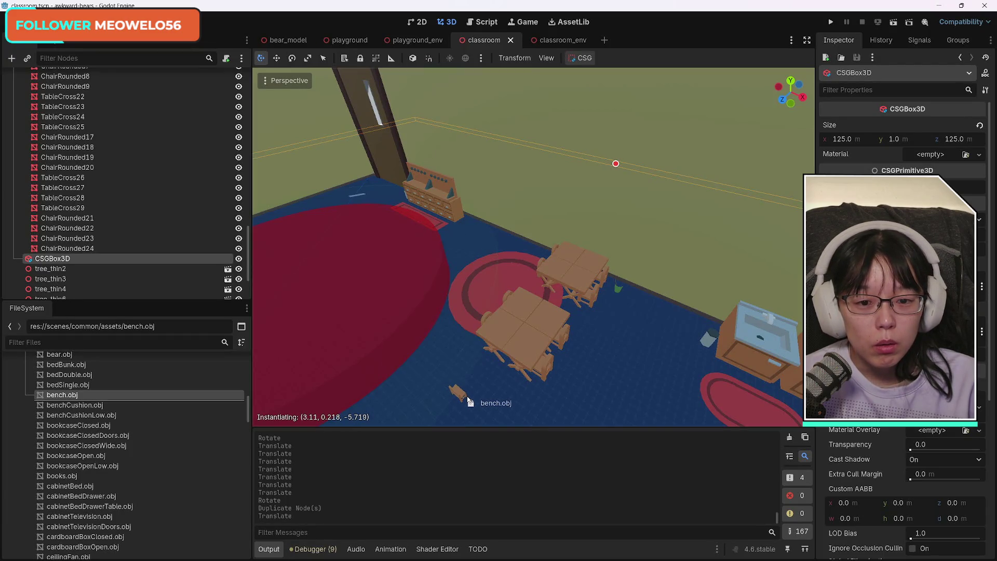
drag(469, 400, 469, 401)
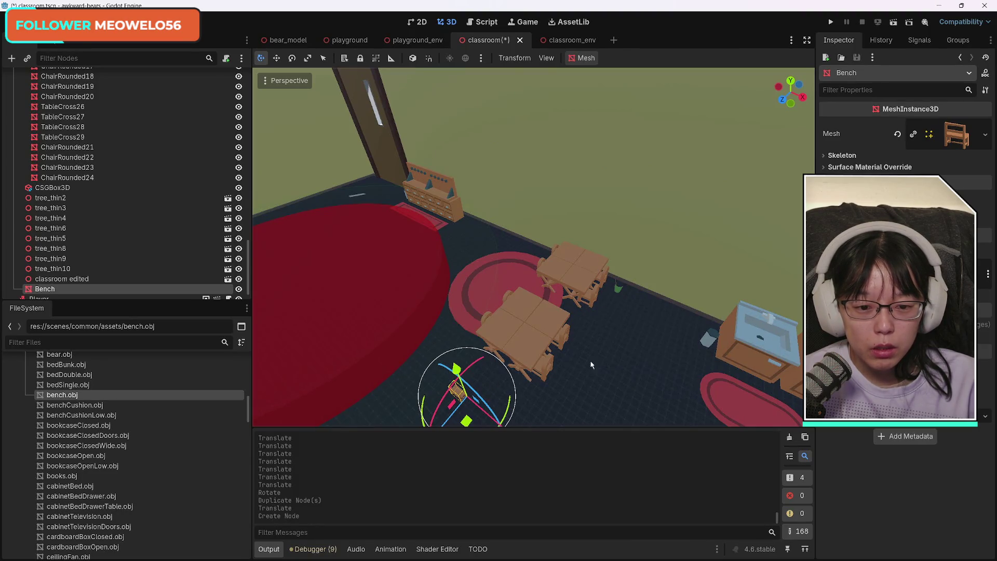
Select the new bench and try rescaling it, undoing each attempt
click(549, 367)
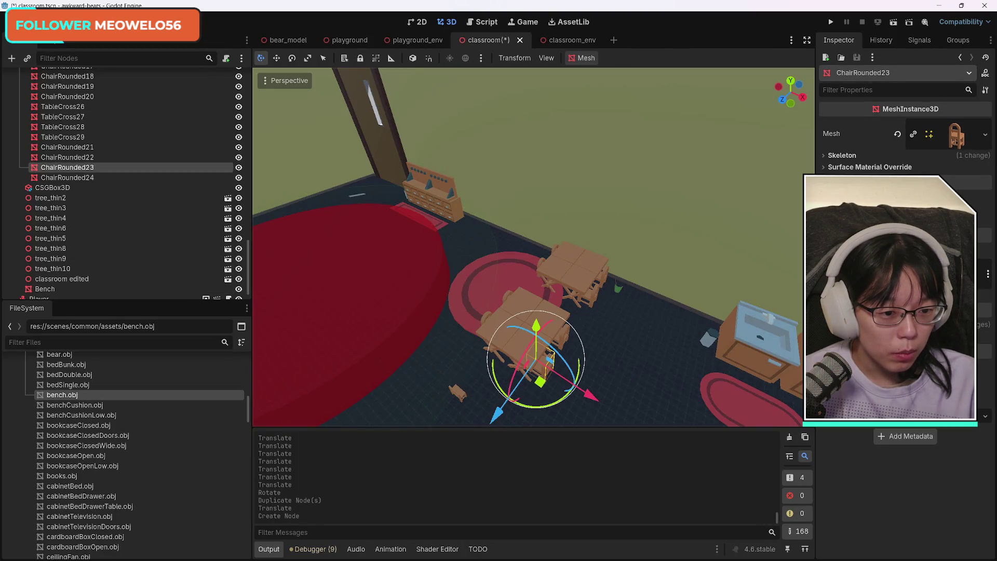
click(459, 394)
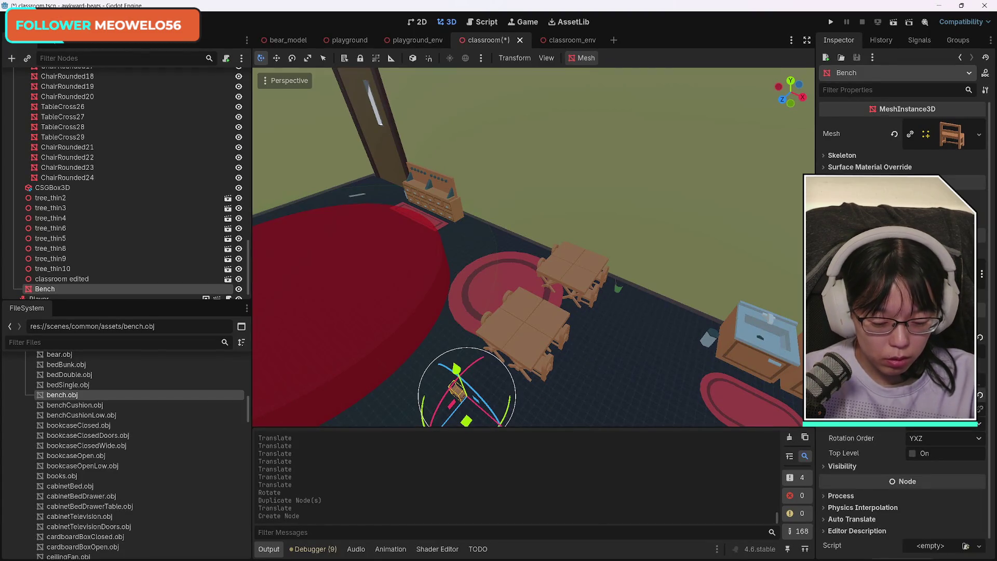
key(Return)
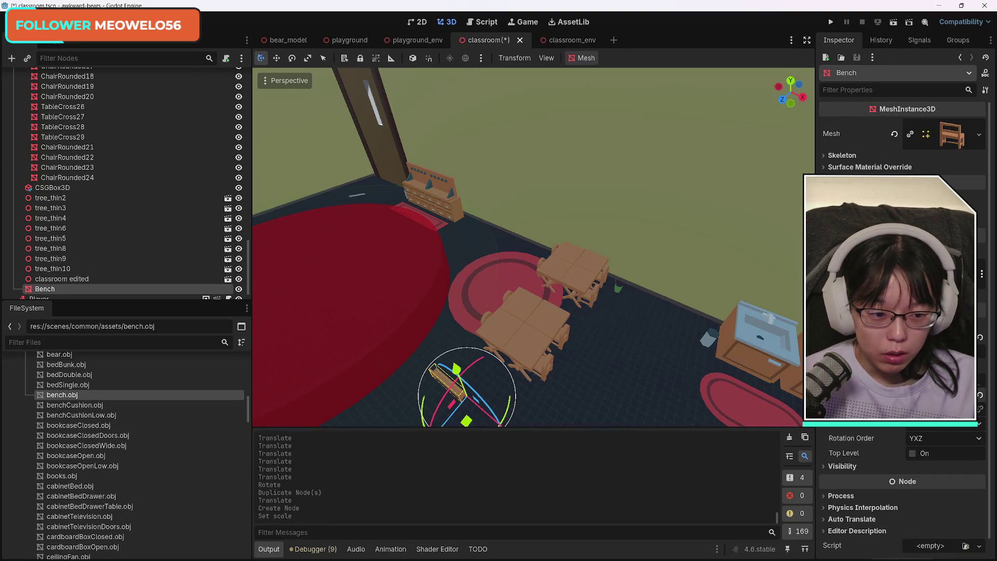
key(ctrl+z)
key(Return)
key(ctrl+z)
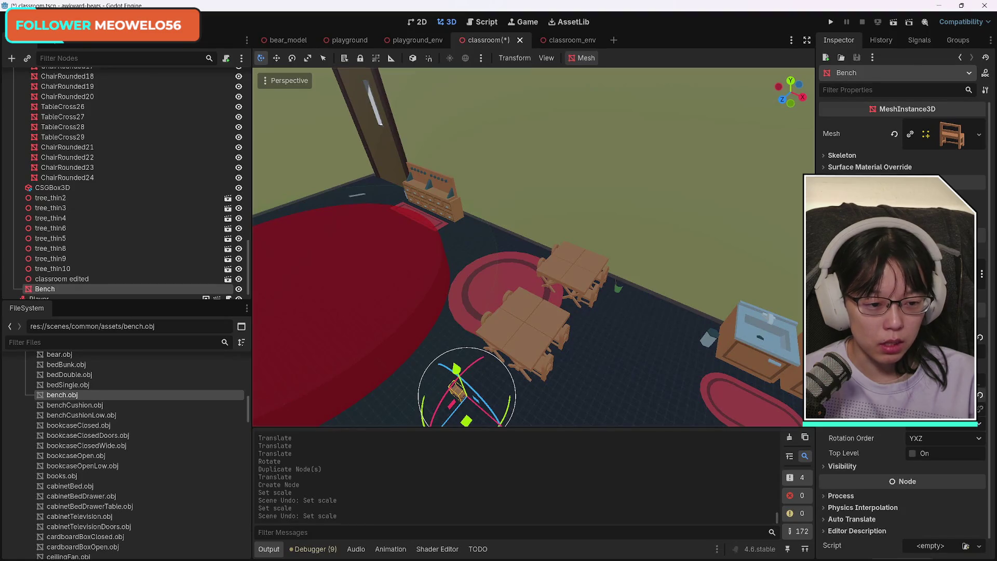
key(Return)
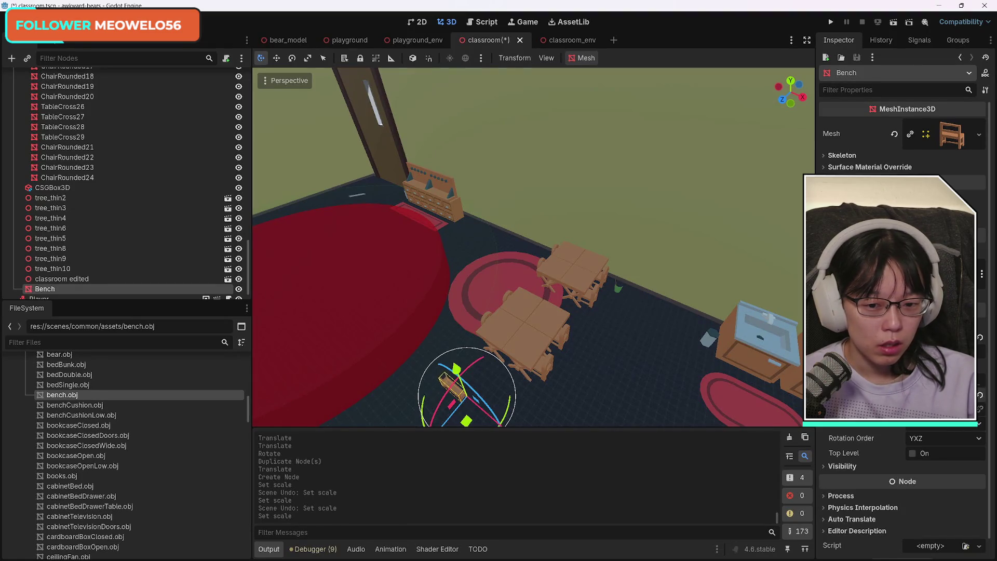
key(ctrl+z)
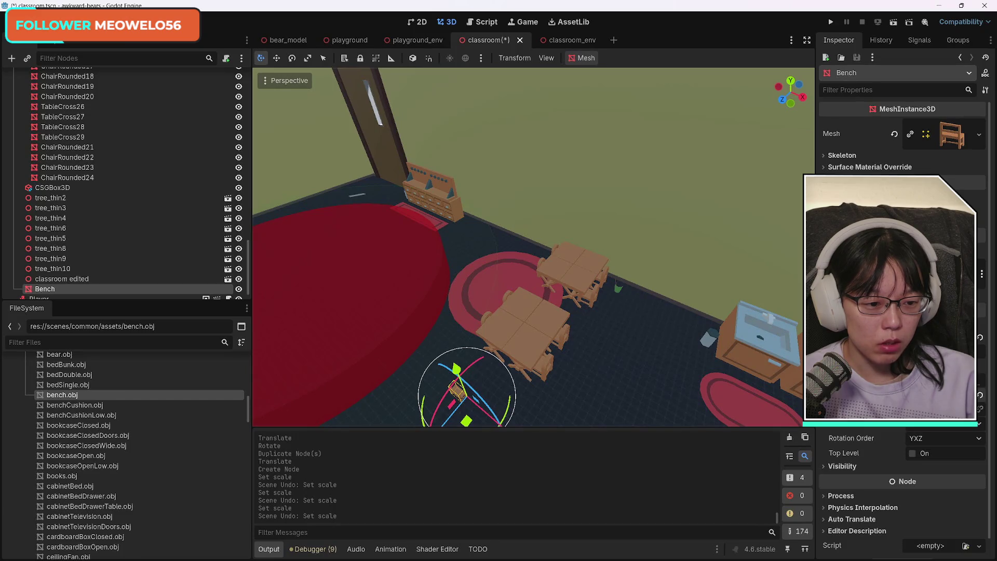
Move the bench against the drawer cabinet by the wall
key(g)
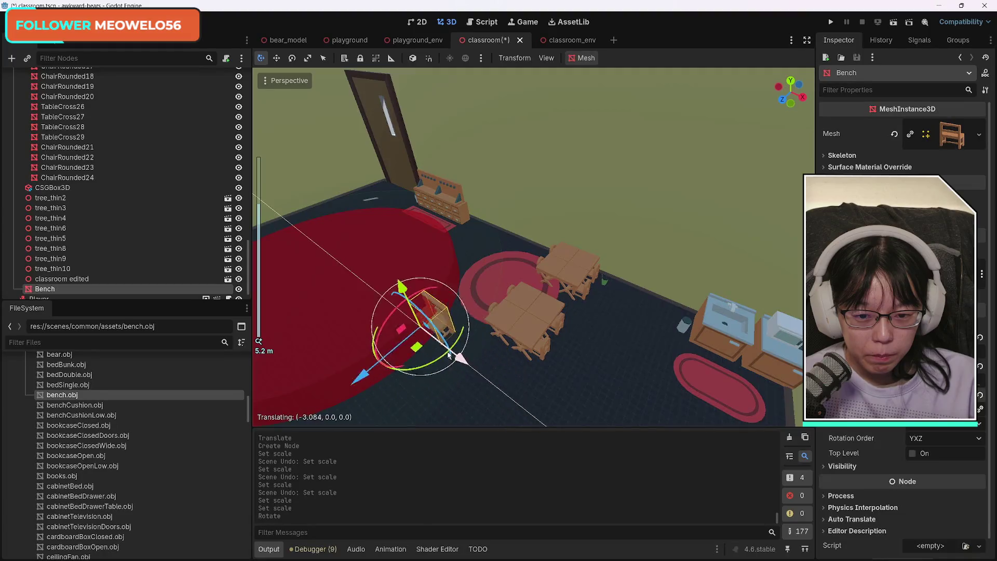
click(436, 259)
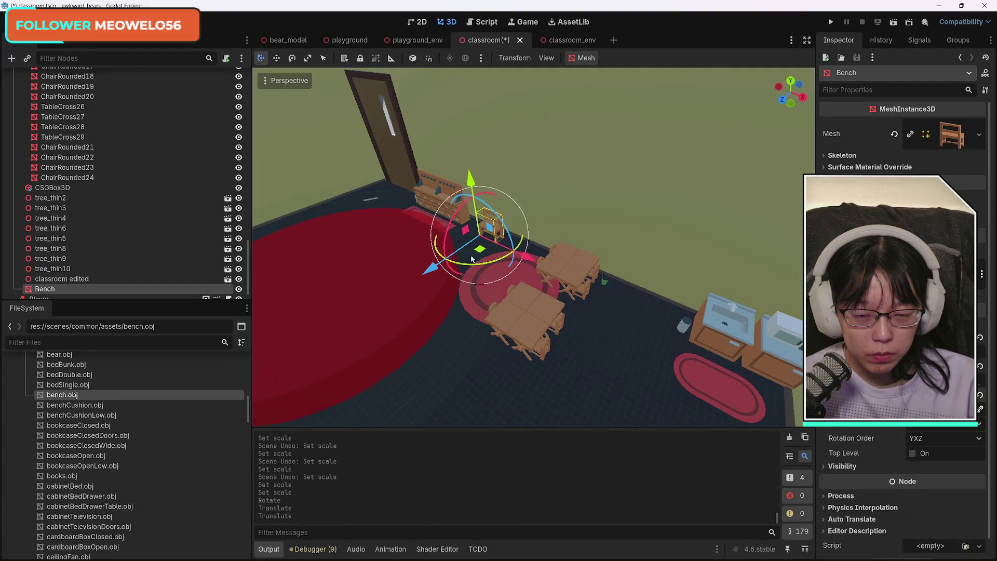
key(w)
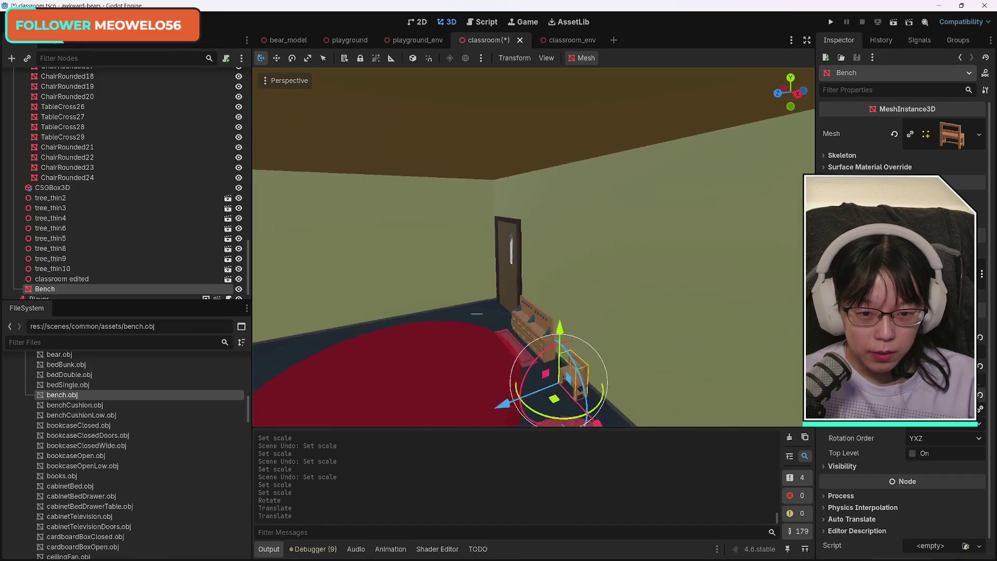
key(w)
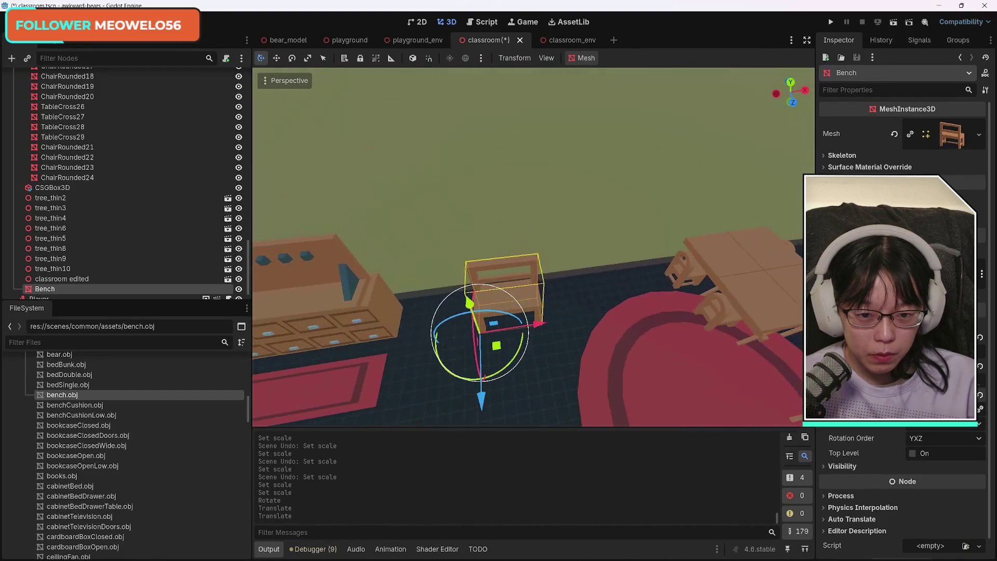
drag(534, 353, 442, 355)
drag(401, 420, 405, 404)
drag(477, 341, 470, 338)
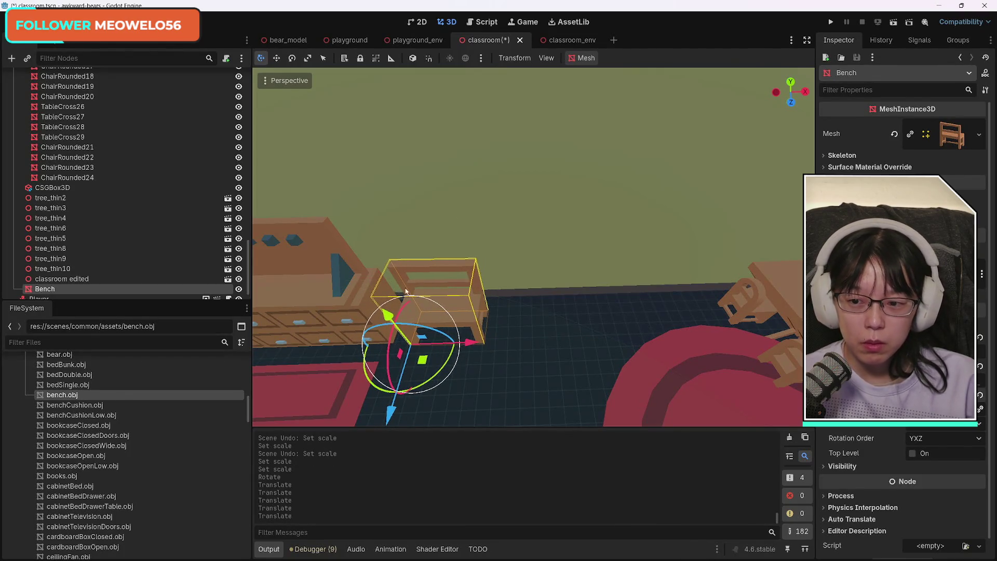
scroll(131, 235, down, 1)
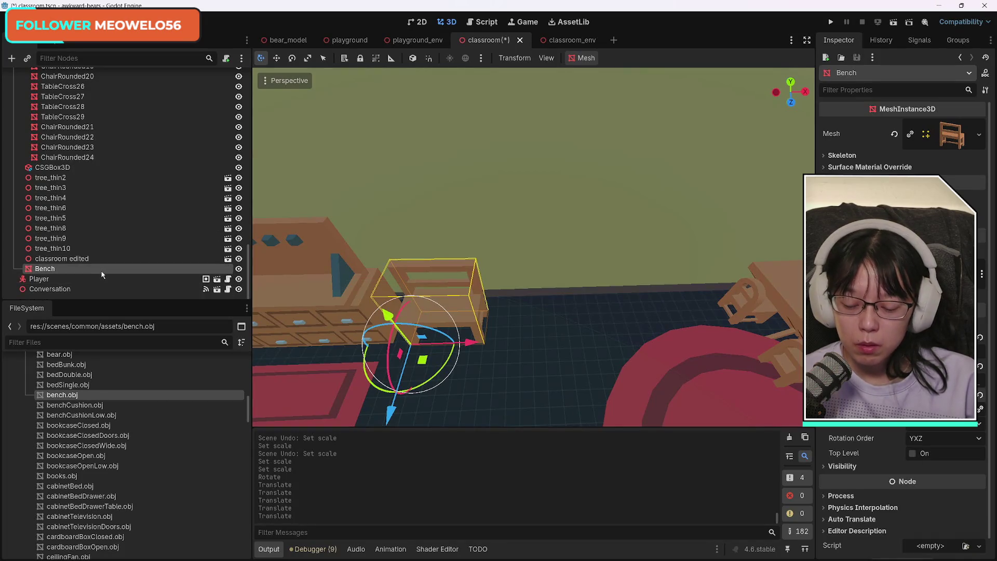
Duplicate the bench as Bench2 and slide it along X beside the first
key(ctrl+d)
mouse_move(467, 342)
mouse_down()
mouse_move(558, 341)
mouse_move(540, 344)
mouse_move(545, 356)
mouse_up()
mouse_move(533, 247)
mouse_down()
mouse_move(534, 207)
mouse_move(533, 247)
mouse_move(602, 239)
mouse_move(572, 223)
mouse_move(520, 244)
mouse_move(534, 260)
mouse_move(514, 234)
mouse_move(530, 260)
mouse_up()
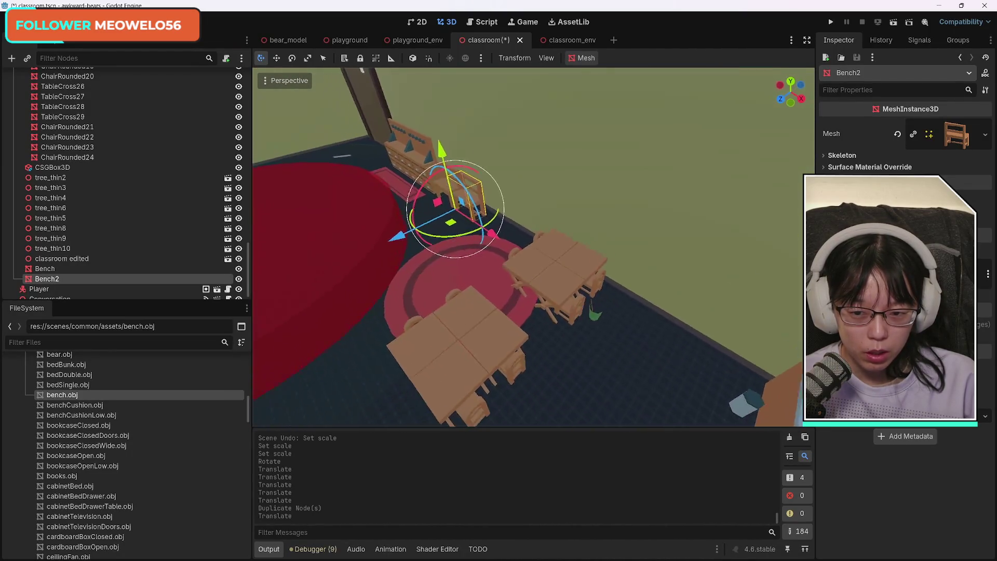
Save the scene, then browse the benchCushion, benchCushionLow and bookcaseClosed model files
key(ctrl+s)
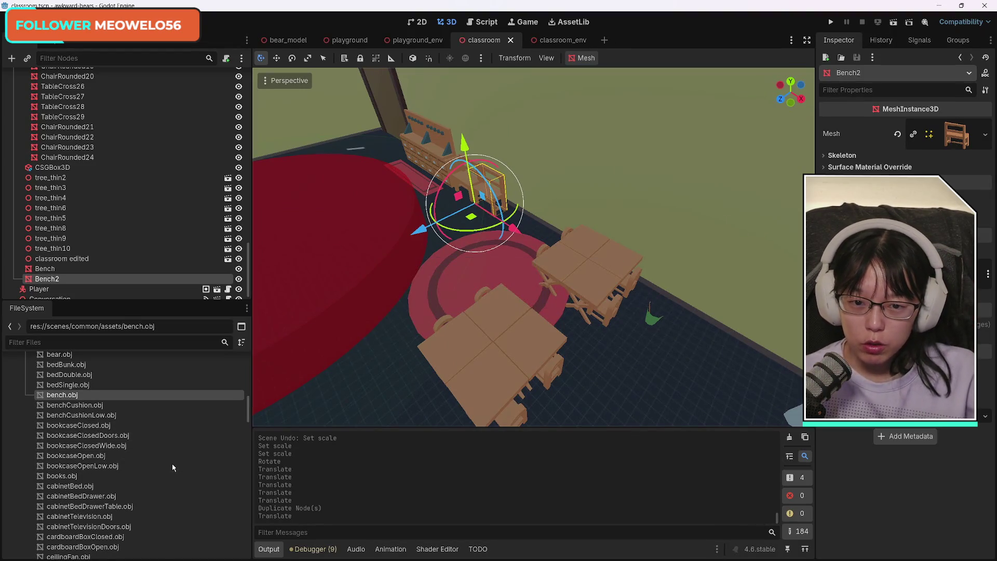
click(99, 406)
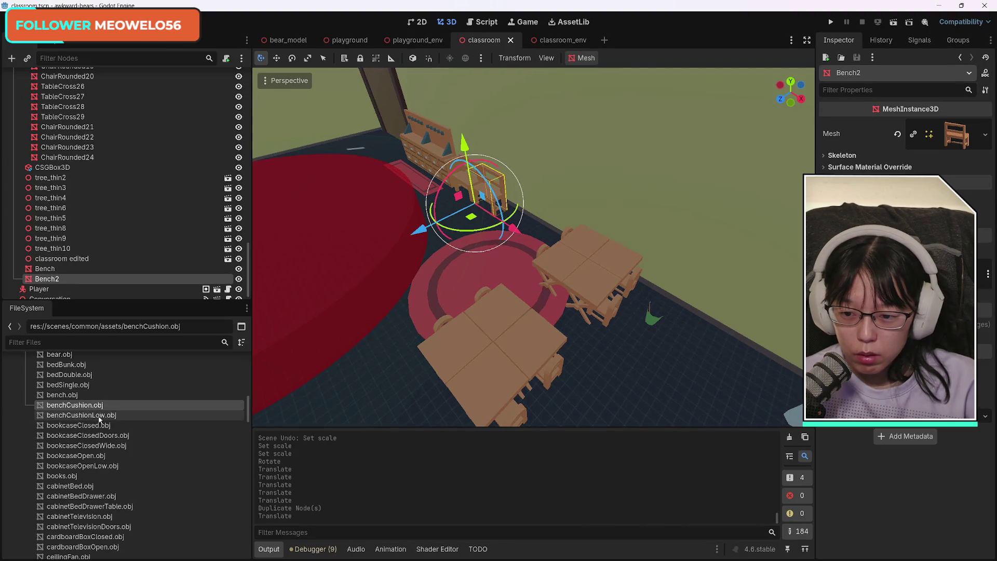
click(99, 417)
click(97, 428)
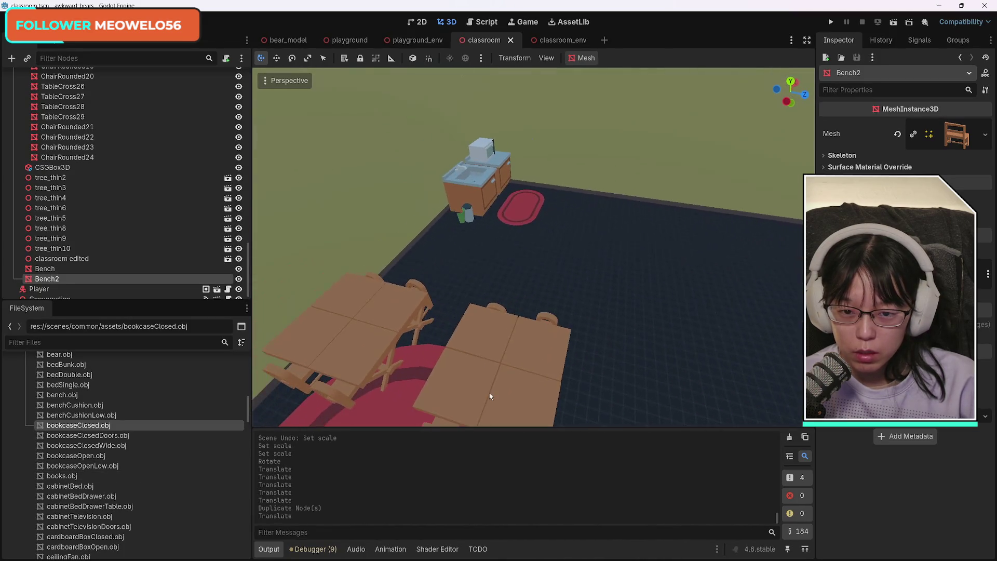
Add bookcaseClosed.obj near the tables and rotate it to face the room
mouse_move(84, 425)
mouse_down()
mouse_move(421, 348)
mouse_move(470, 291)
mouse_move(546, 276)
mouse_move(629, 291)
mouse_move(477, 292)
mouse_move(603, 303)
mouse_move(572, 291)
mouse_up()
mouse_move(597, 327)
mouse_down()
mouse_move(640, 301)
mouse_move(627, 274)
mouse_up()
key(ctrl+z)
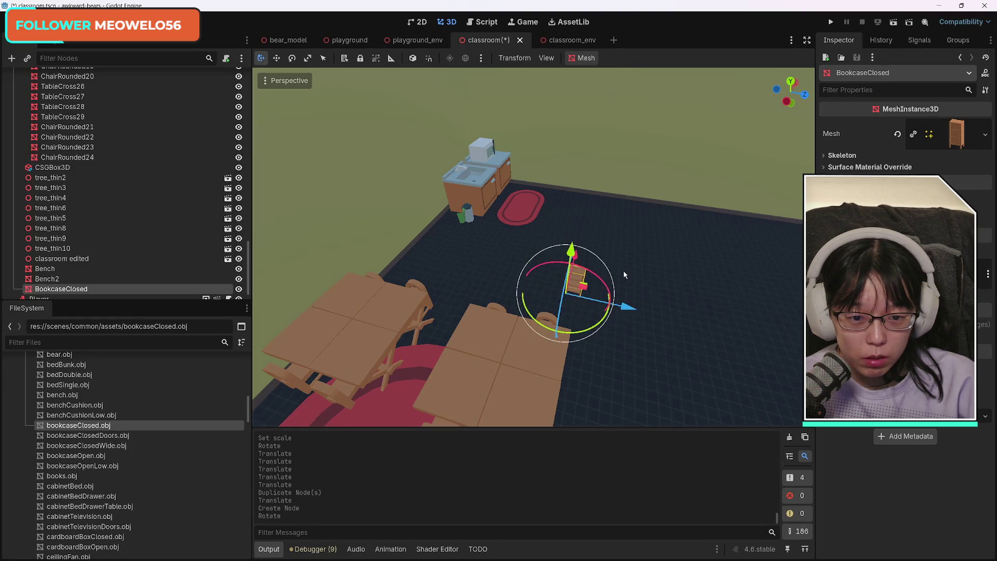
drag(597, 326, 525, 326)
scroll(525, 326, up, 3)
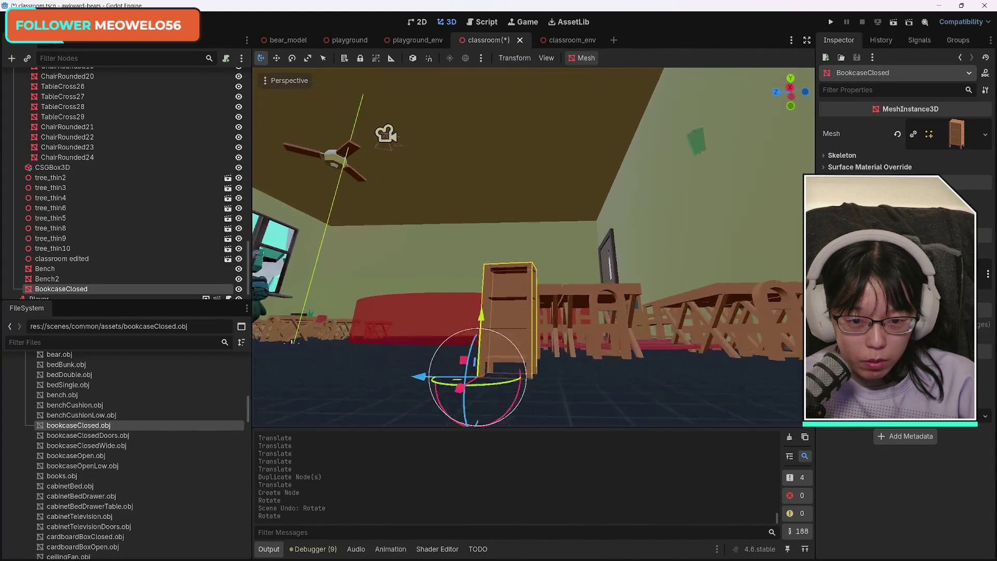
Add bookcaseClosedDoors.obj beside it, turned about 90 degrees
mouse_move(87, 435)
mouse_down()
mouse_move(219, 426)
mouse_move(605, 337)
mouse_move(593, 327)
mouse_up()
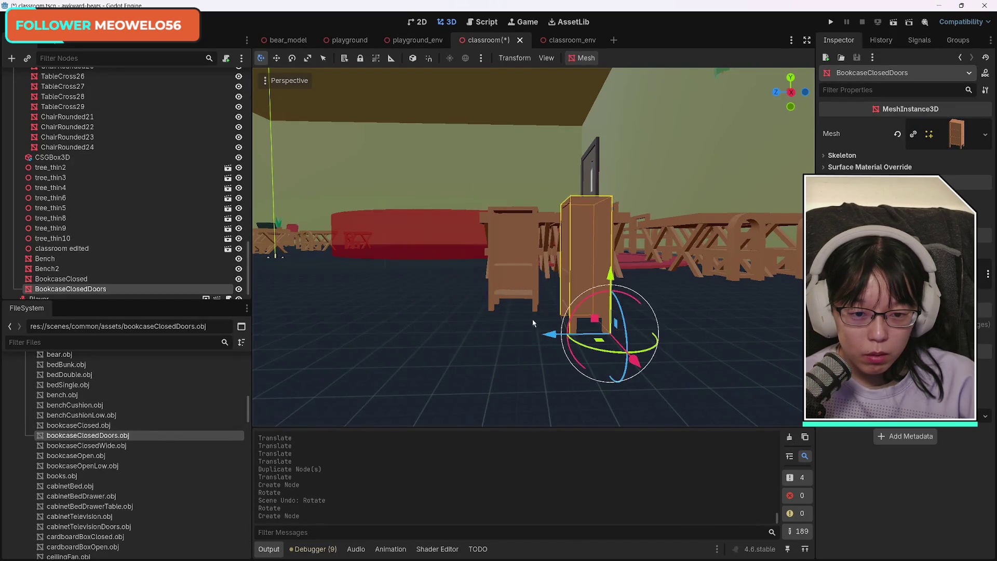
click(642, 352)
mouse_move(639, 350)
mouse_down()
mouse_move(623, 346)
mouse_move(659, 353)
mouse_move(603, 364)
mouse_move(323, 310)
mouse_move(470, 334)
mouse_up()
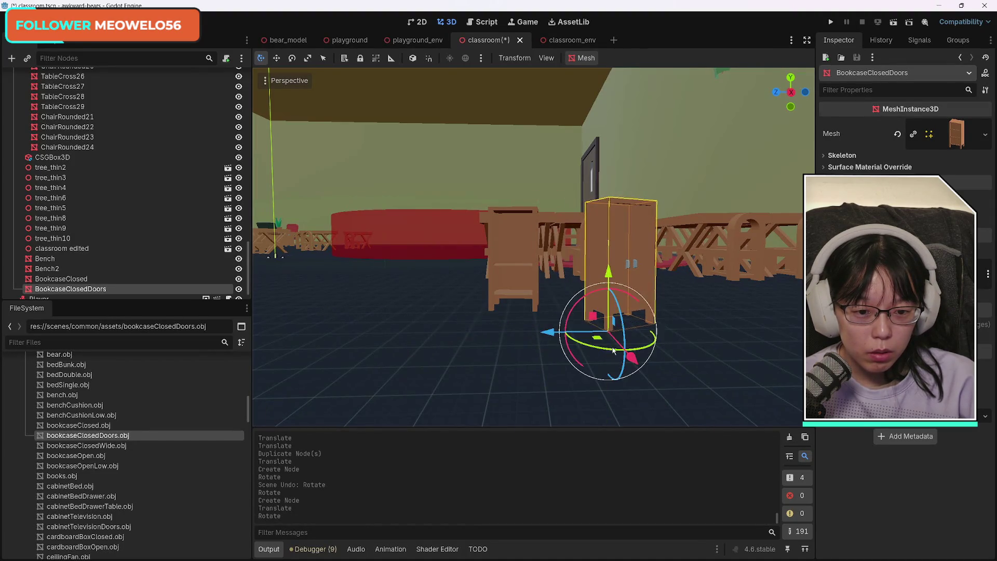
drag(653, 348, 615, 342)
Add bookcaseClosedWide.obj off to the left and request deleting BookcaseClosed
mouse_move(86, 446)
mouse_down()
mouse_move(244, 439)
mouse_move(413, 366)
mouse_move(384, 372)
mouse_move(446, 383)
mouse_up()
drag(328, 371, 218, 364)
click(533, 275)
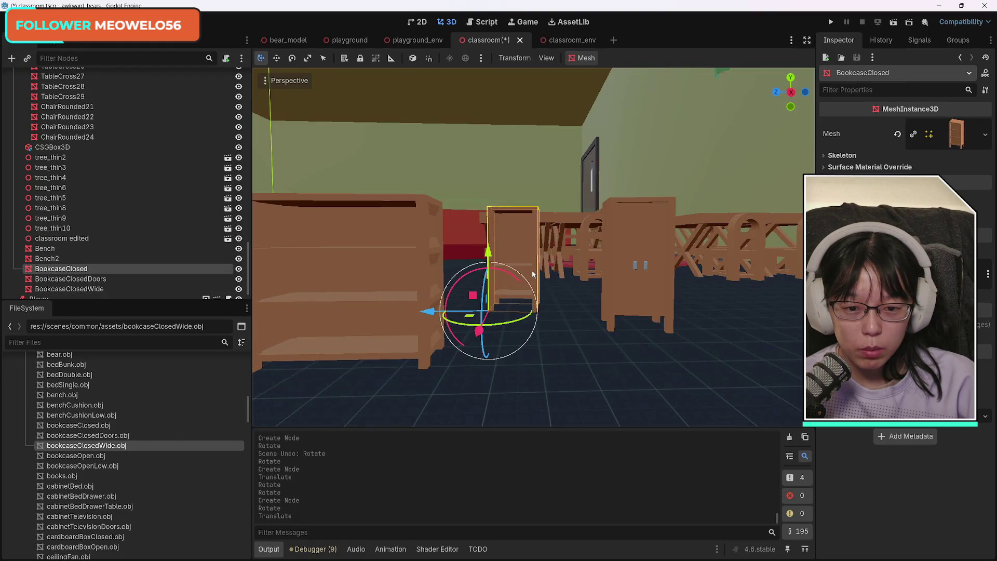
key(Delete)
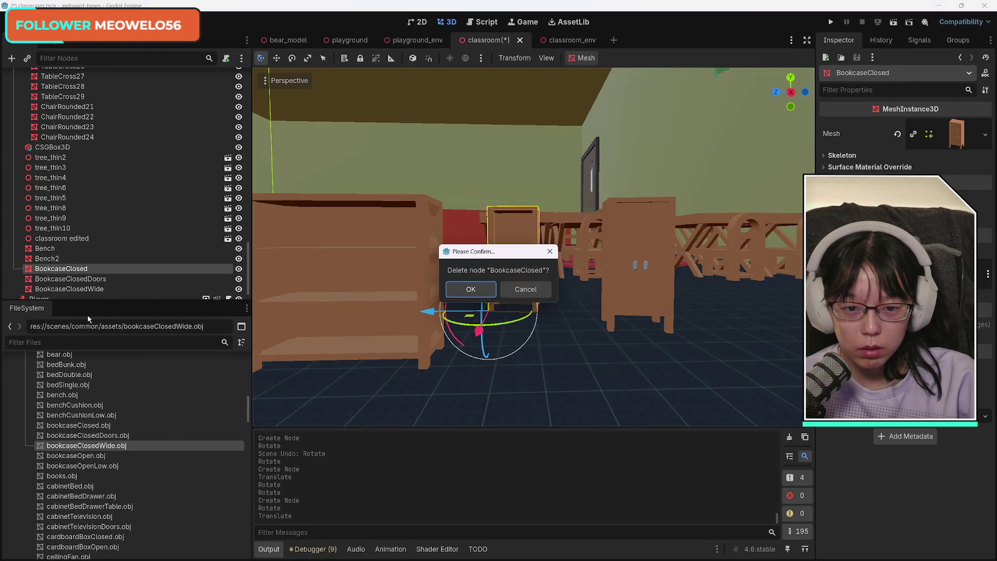
Confirm deleting BookcaseClosed and drop bookcaseOpen.obj into its spot
key(Return)
mouse_move(124, 457)
mouse_down()
mouse_move(337, 433)
mouse_move(537, 370)
mouse_move(514, 376)
mouse_move(541, 382)
mouse_move(524, 386)
mouse_up()
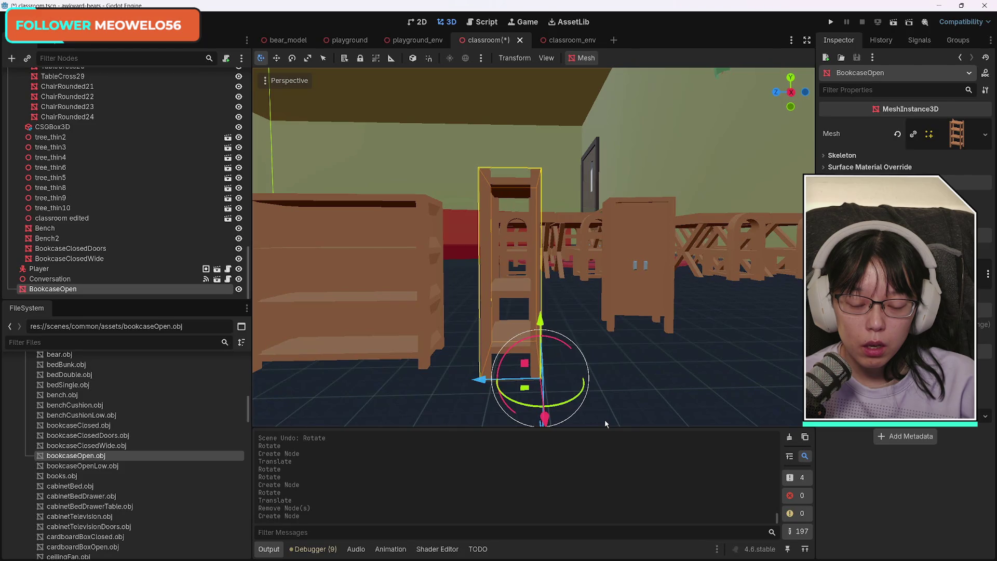
Select the closed-doors, open and wide bookcases together
click(650, 285)
shift+click(537, 318)
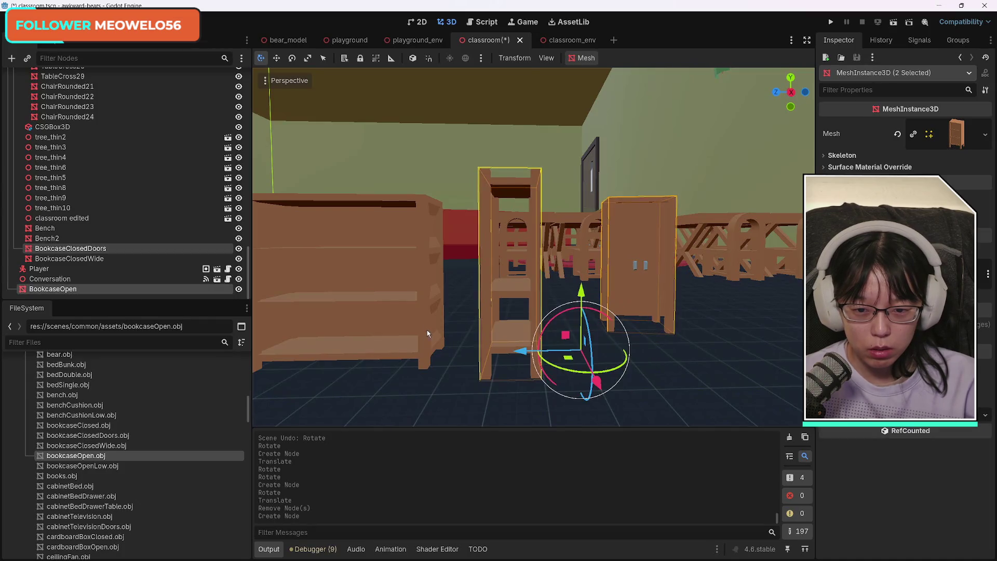
shift+click(416, 327)
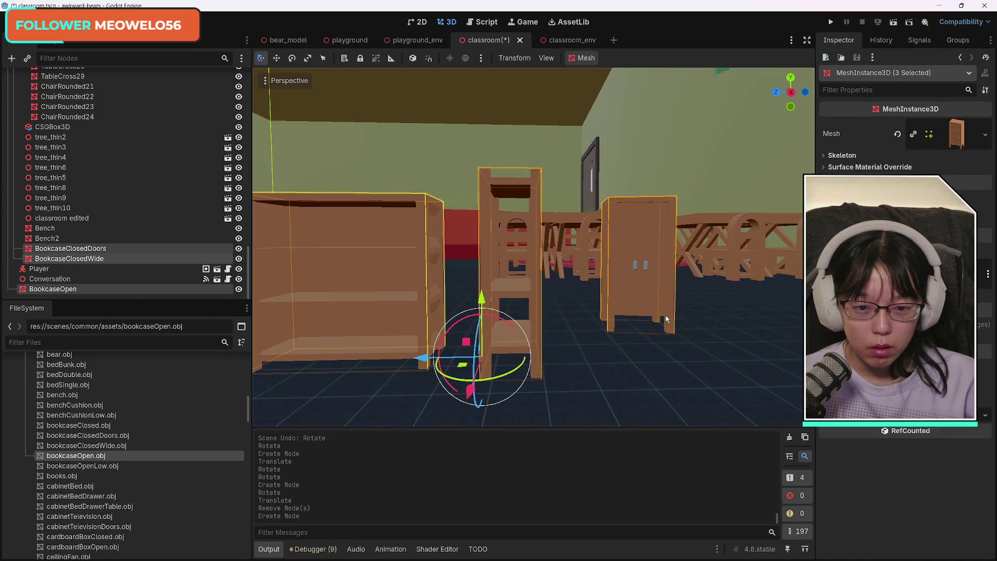
scroll(646, 328, down, 5)
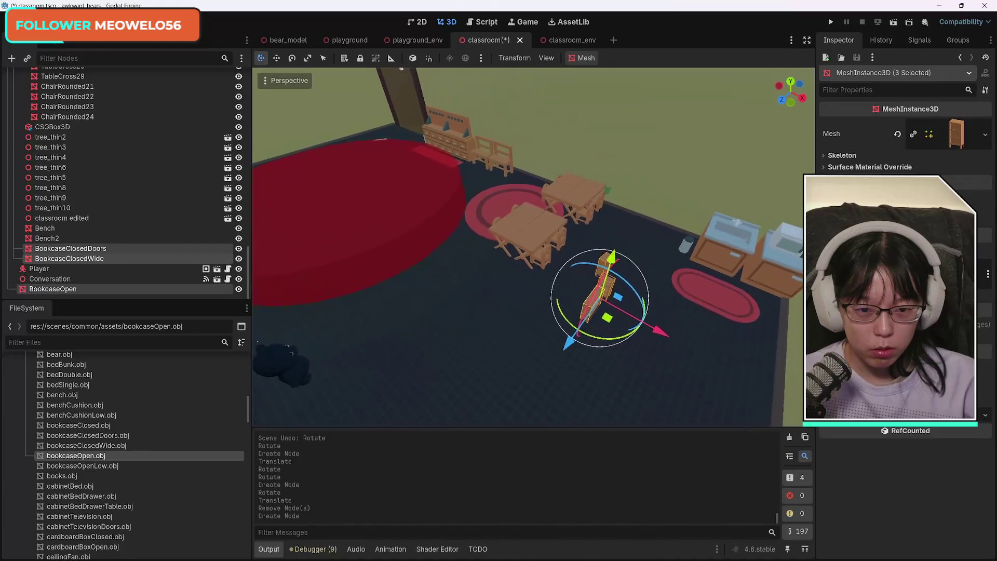
scroll(534, 247, up, 3)
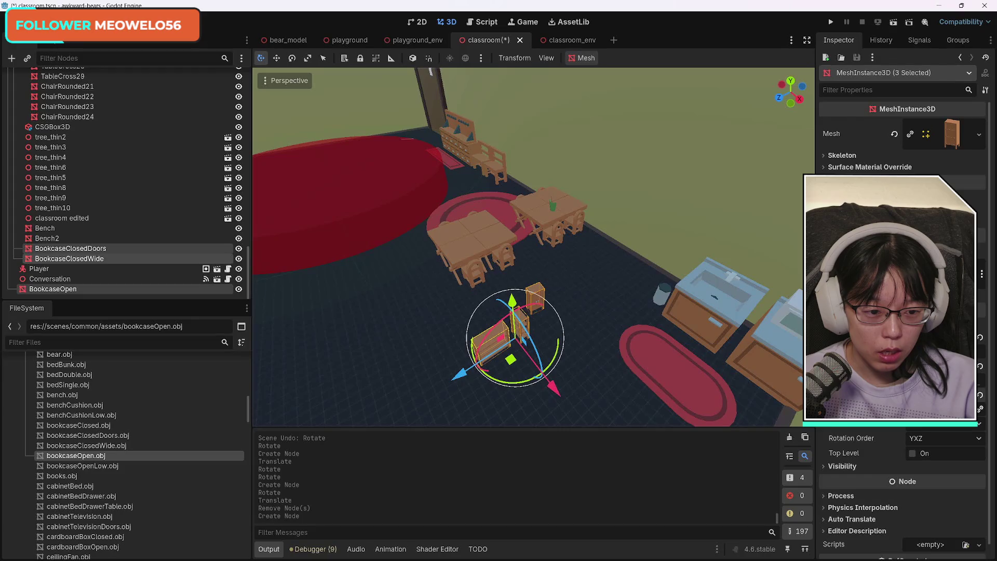
Scale BookcaseClosedDoors up taller and inspect it from several angles
click(540, 295)
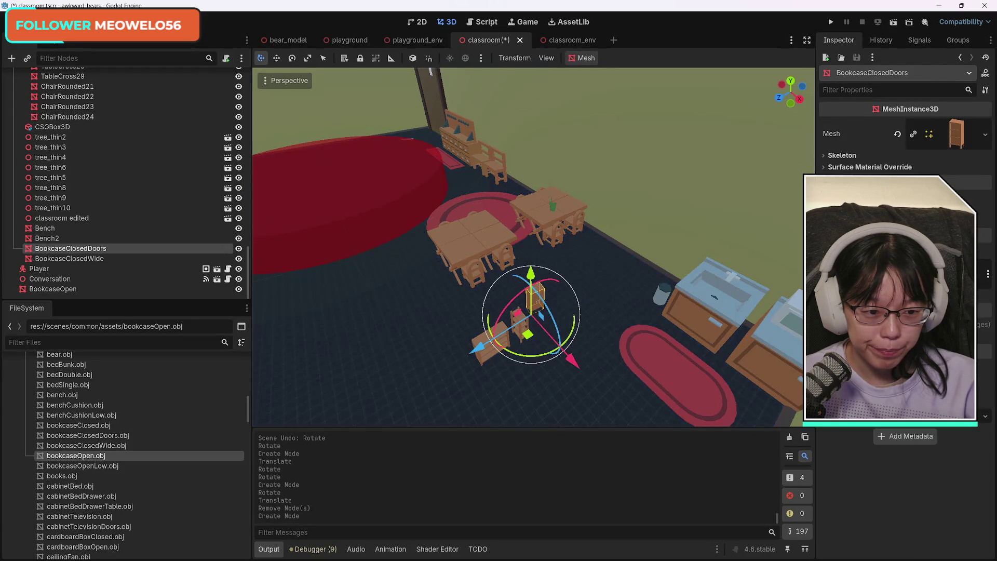
drag(883, 409, 914, 409)
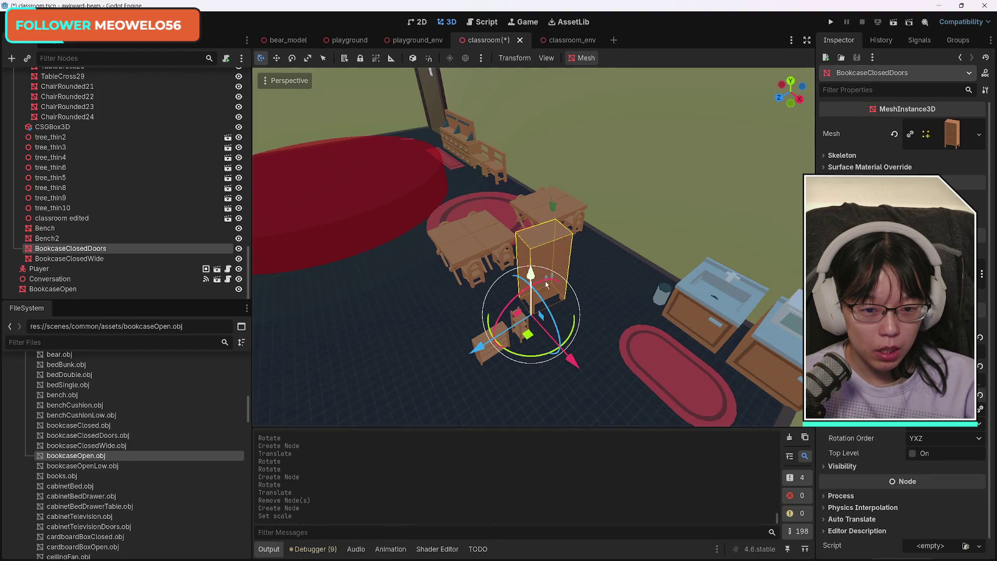
scroll(577, 274, up, 5)
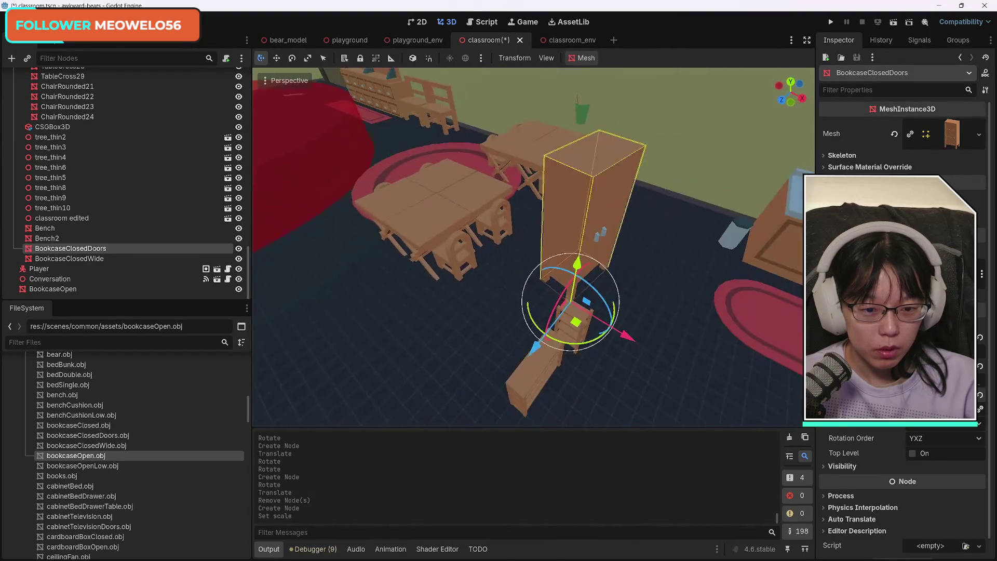
key(w)
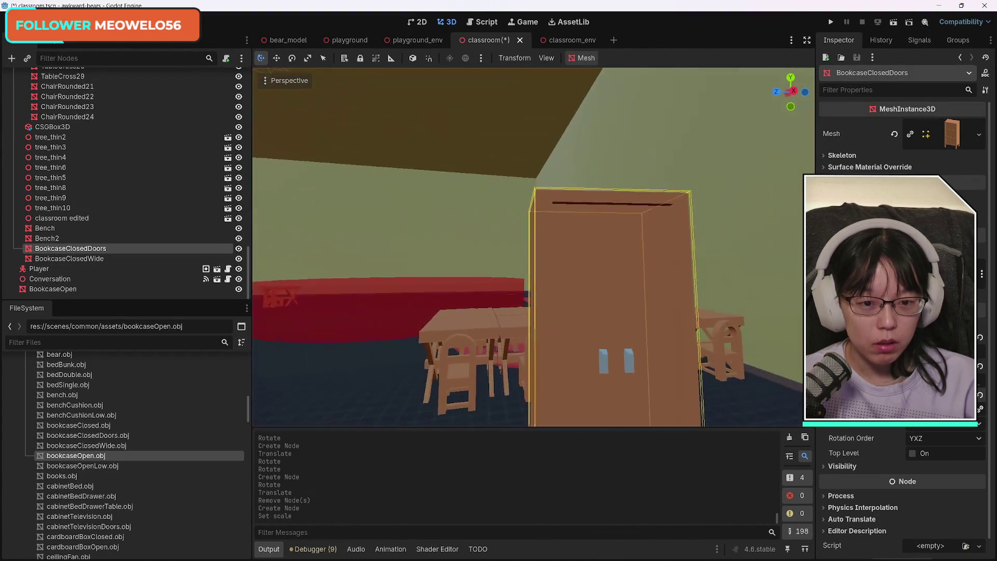
key(s)
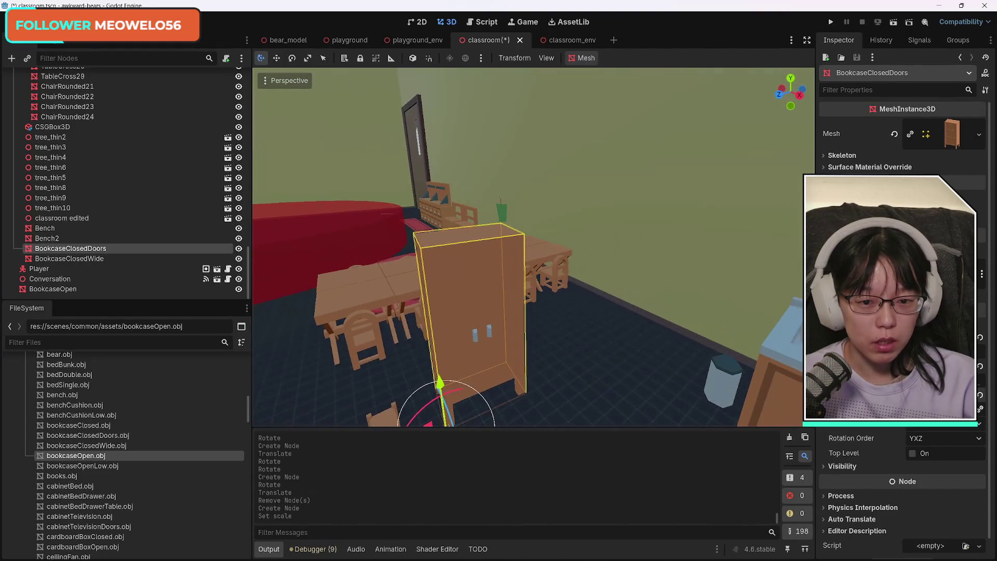
key(s)
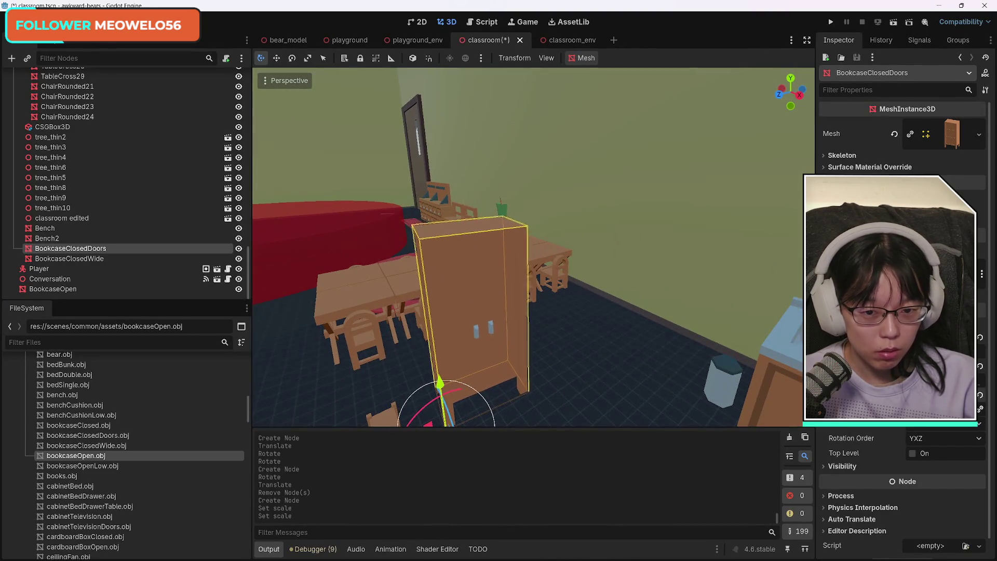
key(w)
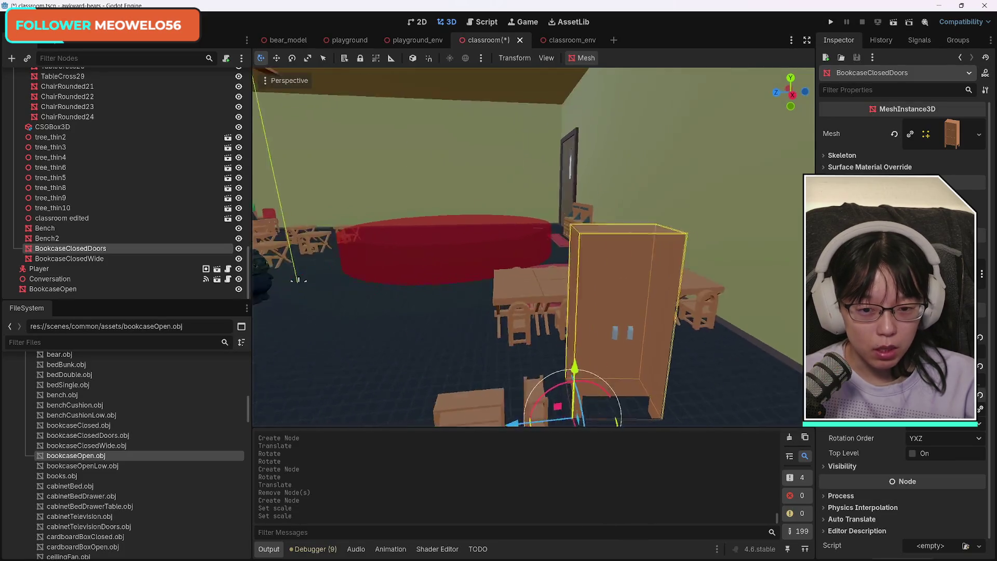
key(w)
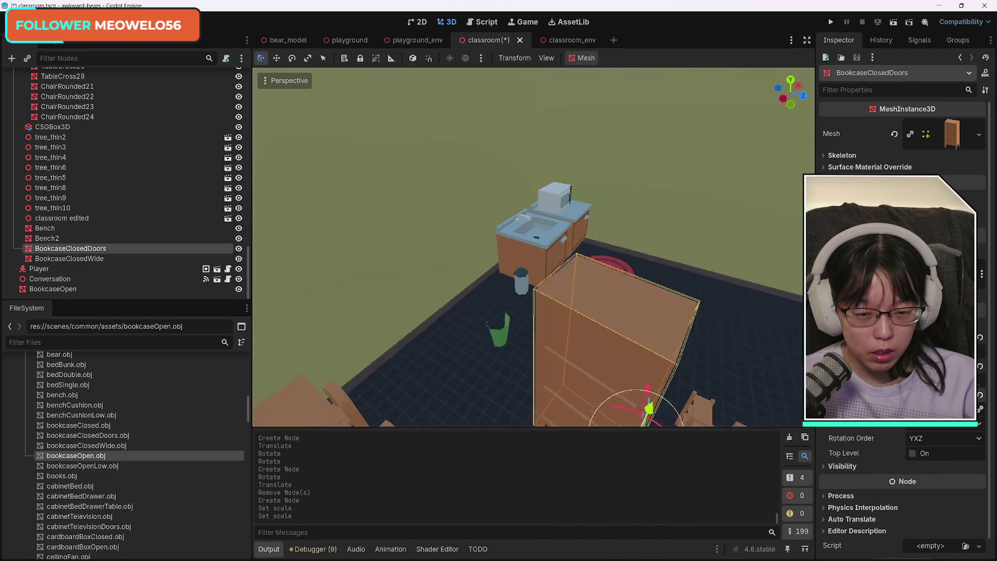
key(w)
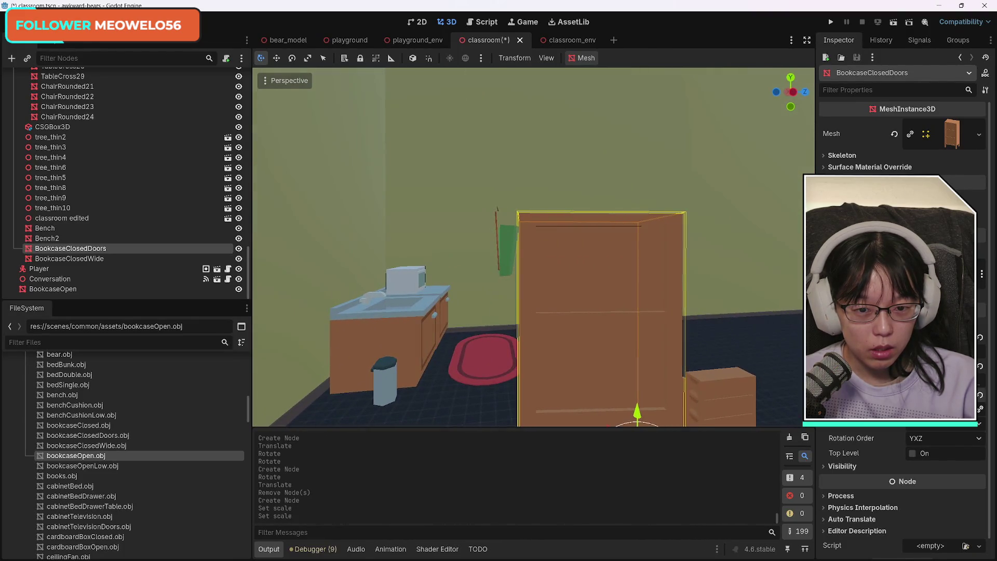
key(w)
key(w)
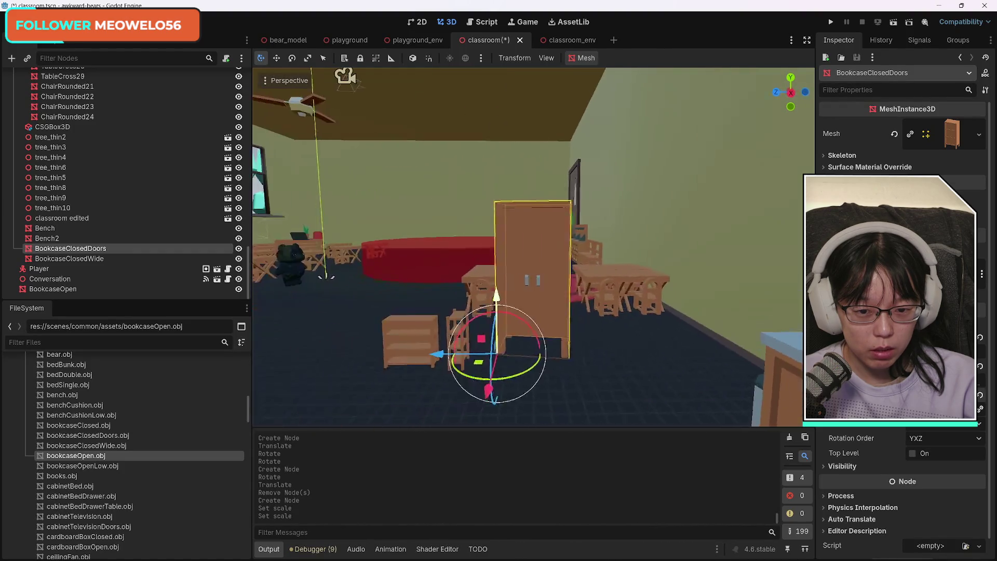
key(w)
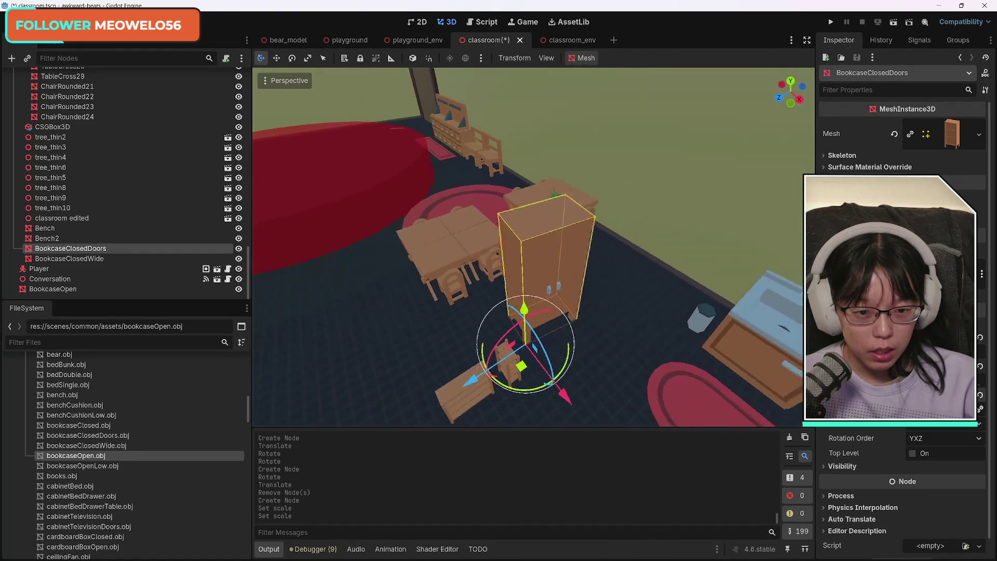
key(w)
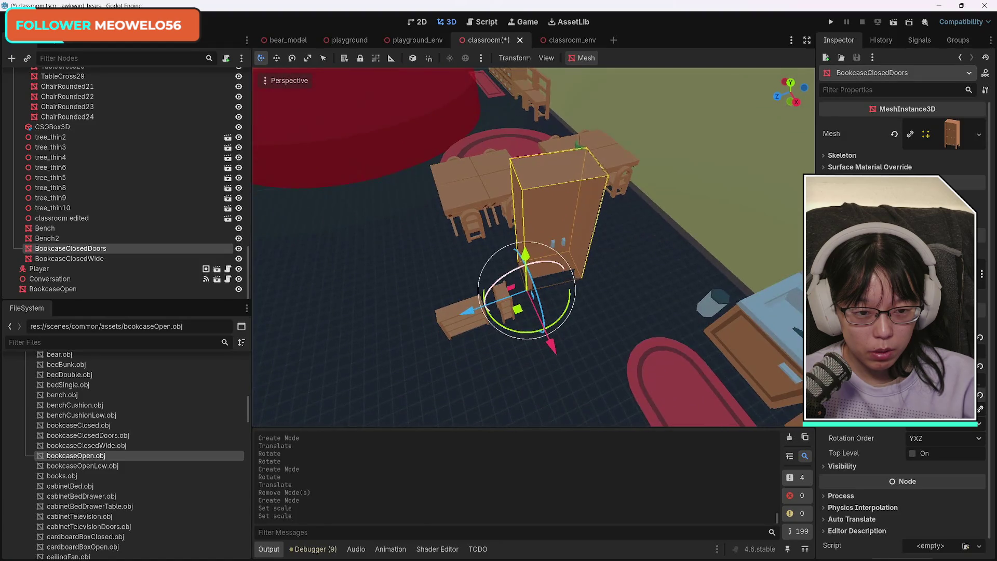
key(w)
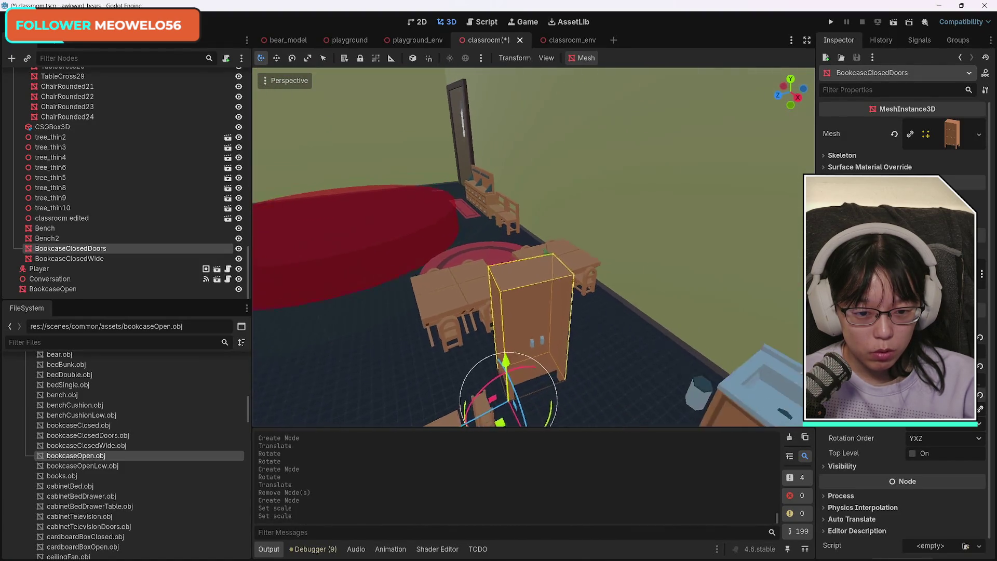
Slide BookcaseClosedDoors across the room along X and Z toward the teacher's desk
drag(540, 317, 407, 140)
key(w)
key(w)
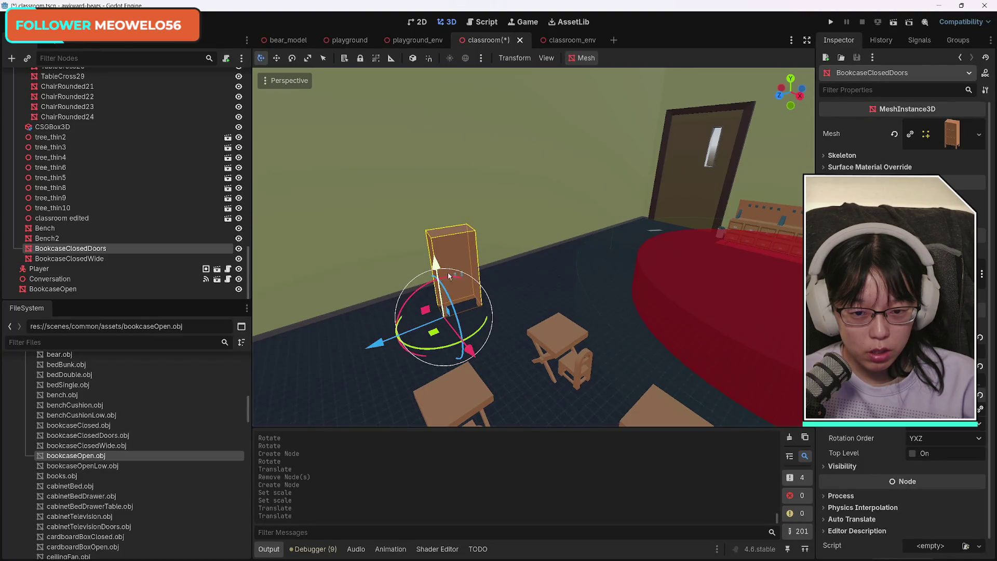
drag(395, 337, 280, 379)
key(w)
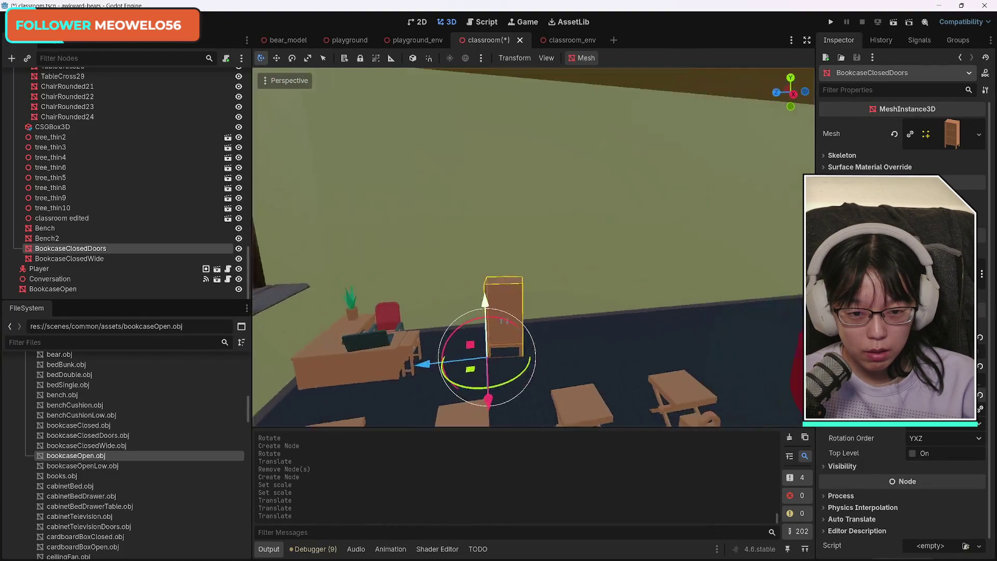
key(w)
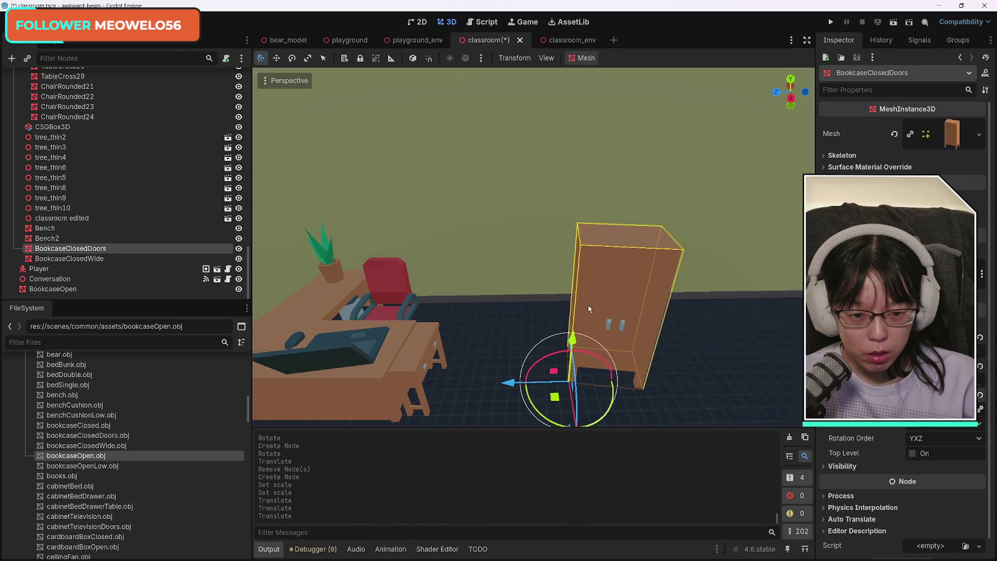
mouse_move(510, 384)
mouse_down()
mouse_move(453, 384)
mouse_move(477, 385)
mouse_up()
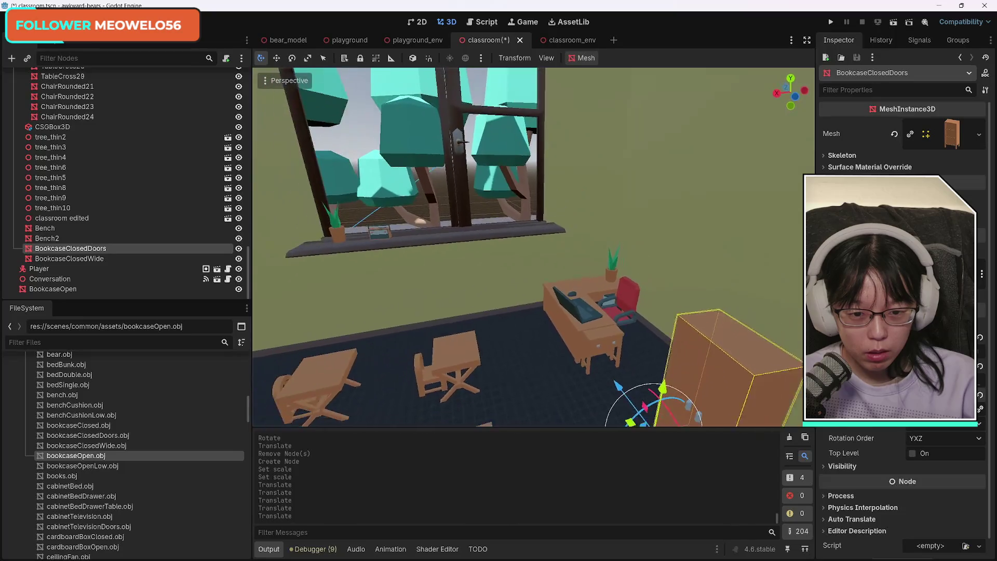
Nudge the bookcase against the wall near the door and turn it slightly
mouse_move(394, 264)
mouse_down()
mouse_move(273, 263)
mouse_move(300, 408)
mouse_move(322, 410)
mouse_move(306, 390)
mouse_up()
mouse_move(409, 405)
mouse_down()
mouse_move(373, 343)
mouse_move(679, 358)
mouse_up()
drag(331, 352, 394, 357)
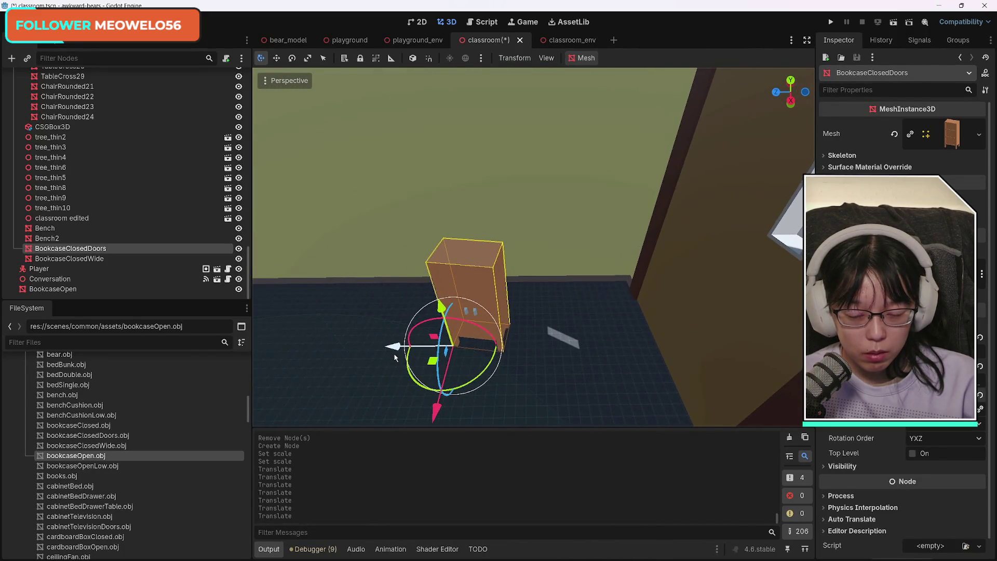
drag(483, 379, 491, 379)
mouse_move(434, 407)
mouse_down()
mouse_move(458, 340)
mouse_move(451, 359)
mouse_up()
click(148, 238)
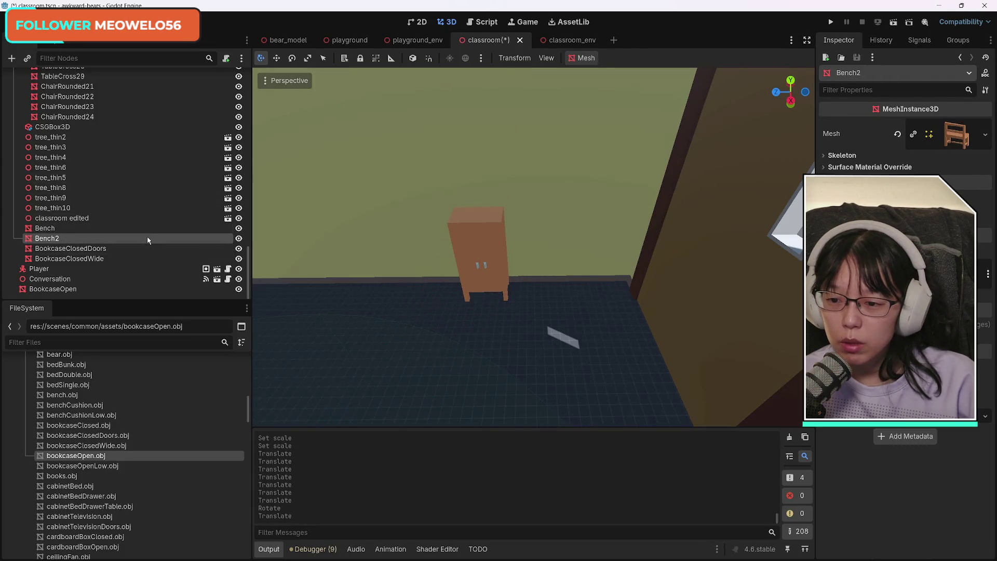
Find ChairRounded9 in the Scene dock and select it
scroll(148, 239, up, 1)
scroll(151, 245, up, 4)
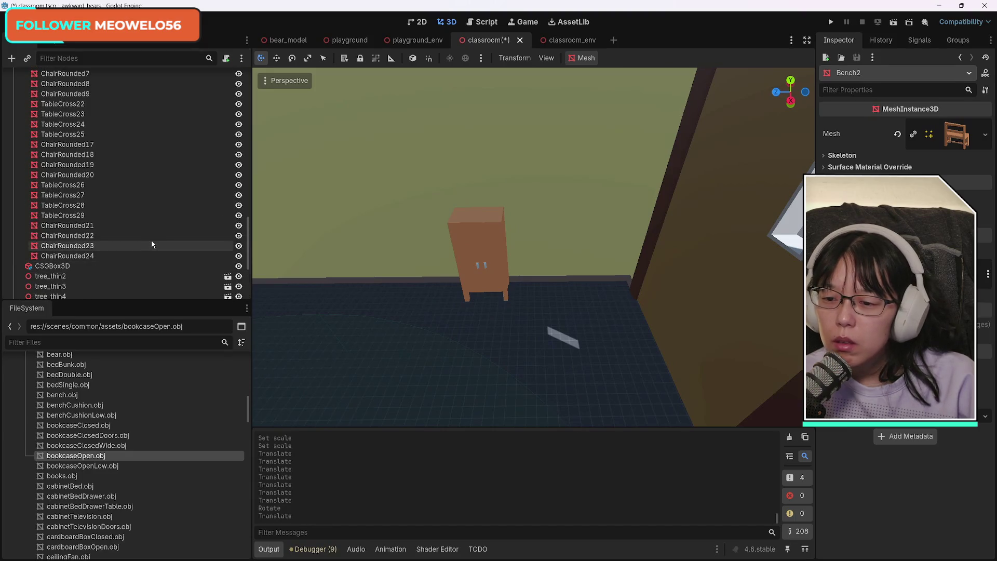
scroll(154, 242, up, 8)
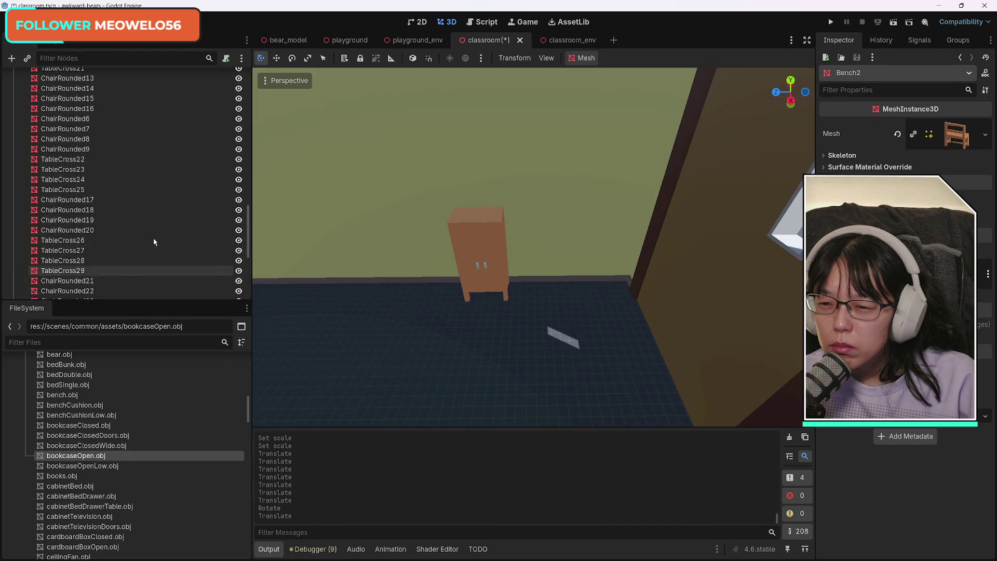
scroll(155, 240, up, 3)
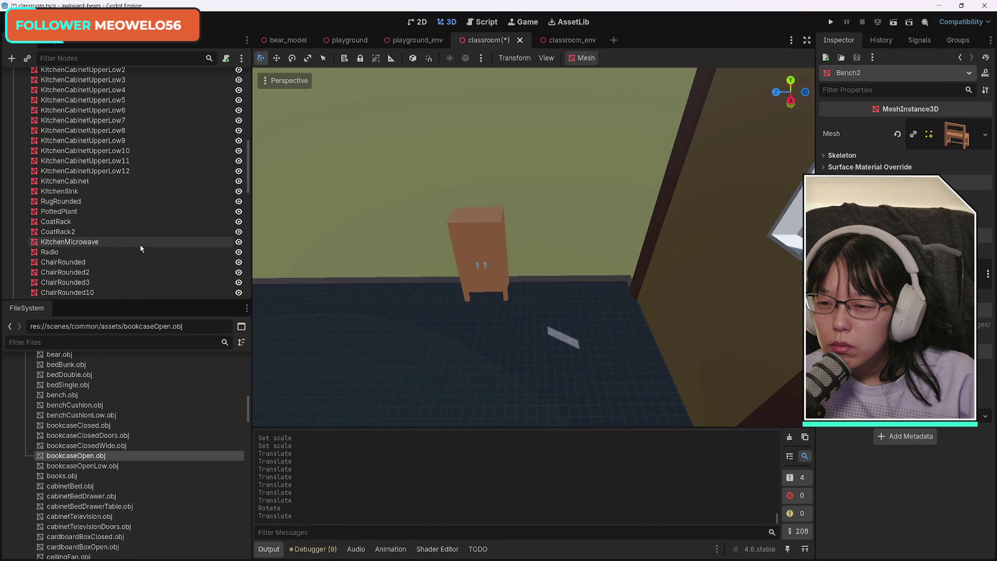
scroll(141, 248, up, 7)
scroll(141, 247, up, 5)
scroll(142, 247, up, 2)
scroll(143, 246, down, 15)
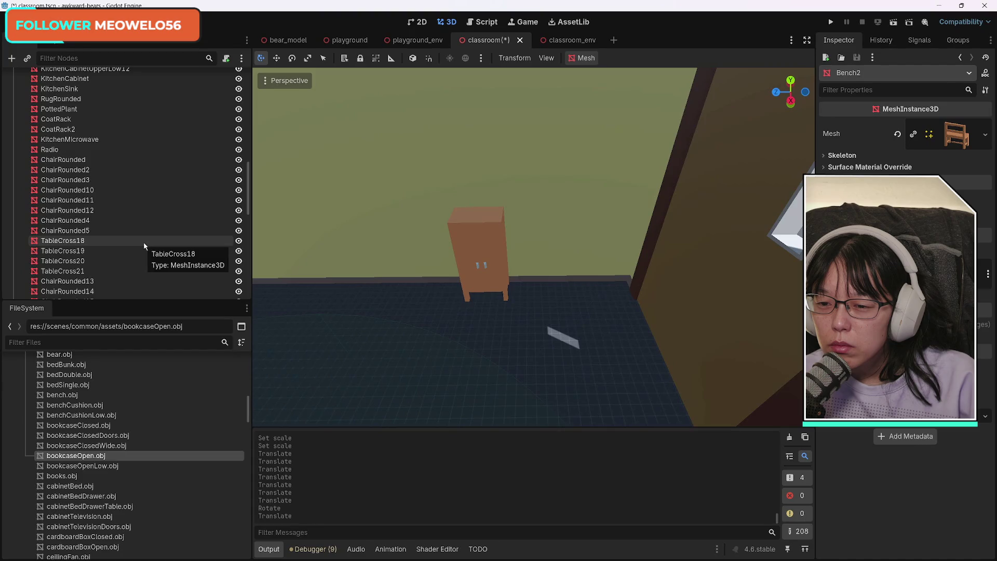
scroll(145, 244, down, 5)
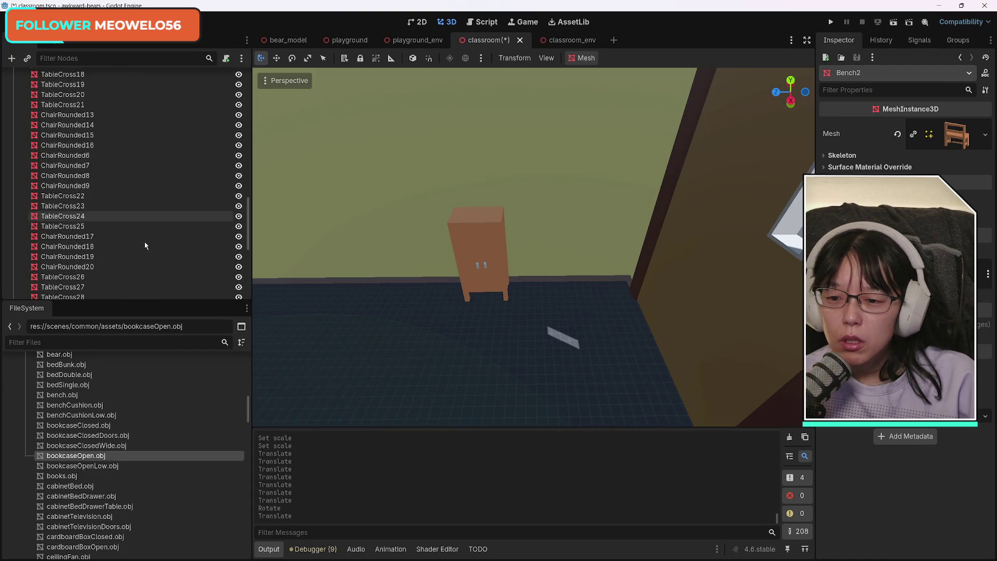
click(73, 185)
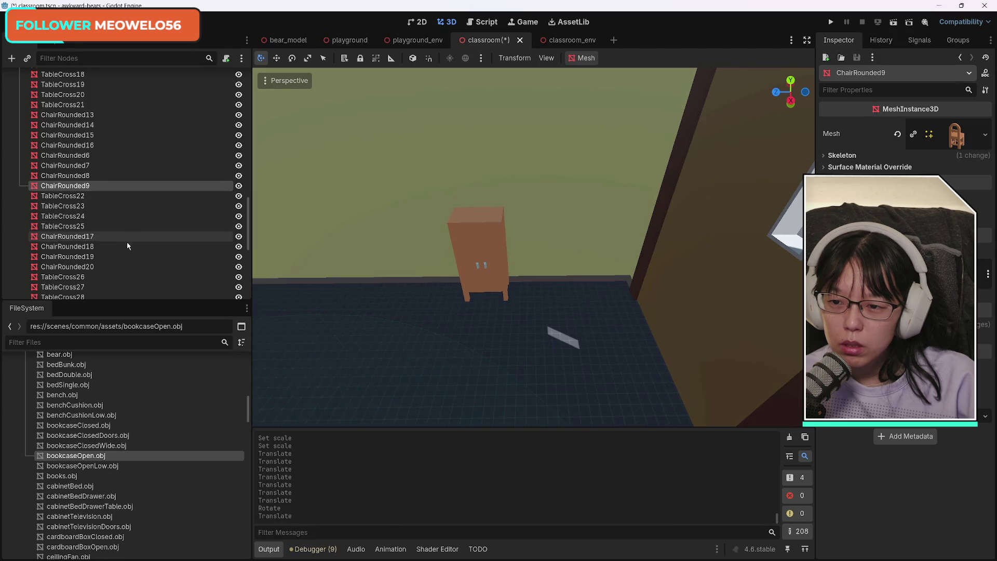
Frame the viewport on ChairRounded9 and select the nearby open bookcase
scroll(138, 246, down, 3)
scroll(138, 245, down, 4)
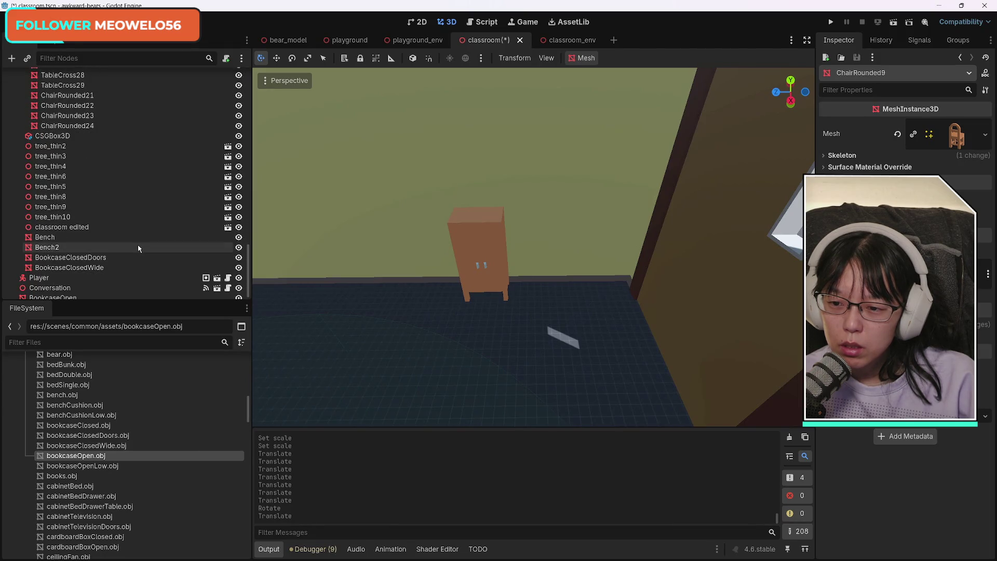
scroll(139, 248, down, 1)
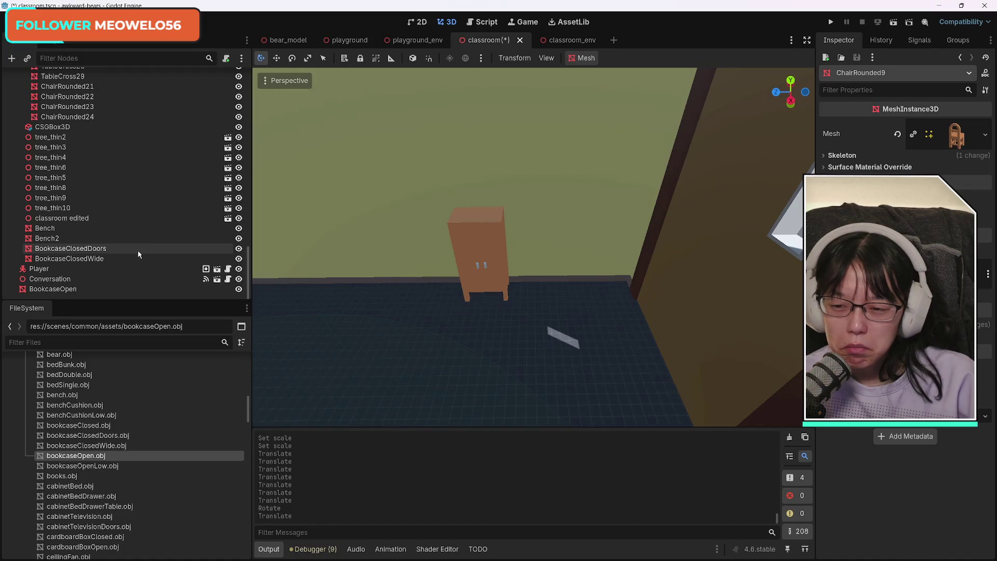
key(f)
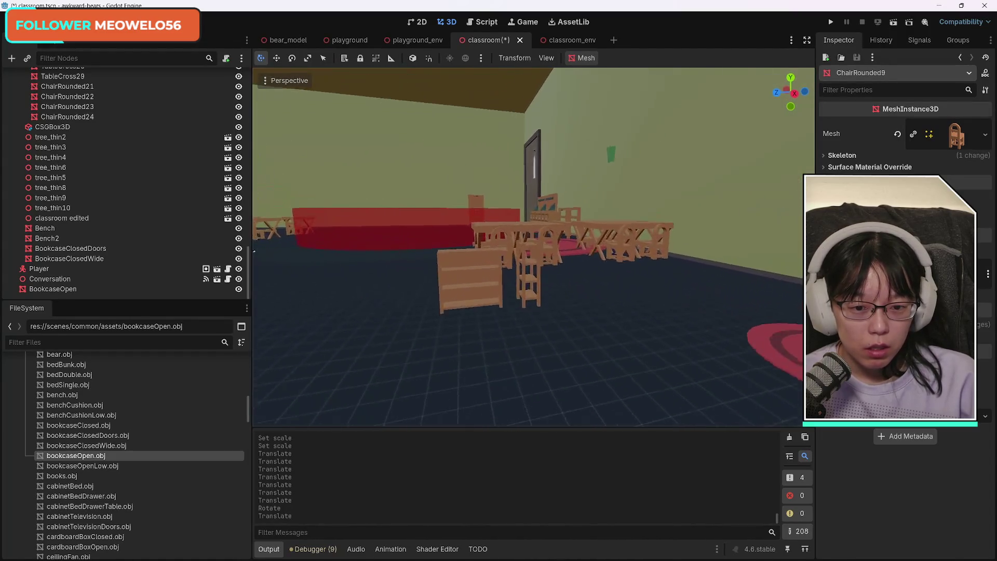
click(575, 310)
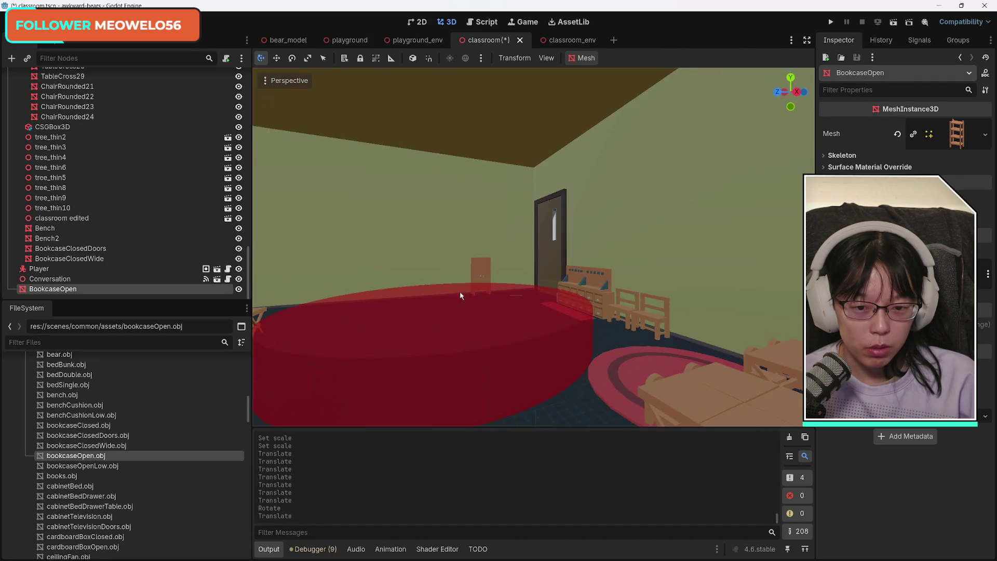
Shrink the oversized open bookcase to a realistic size with the scale gizmo
click(484, 268)
mouse_move(625, 420)
mouse_down()
mouse_move(519, 312)
mouse_move(494, 208)
mouse_move(547, 263)
mouse_up()
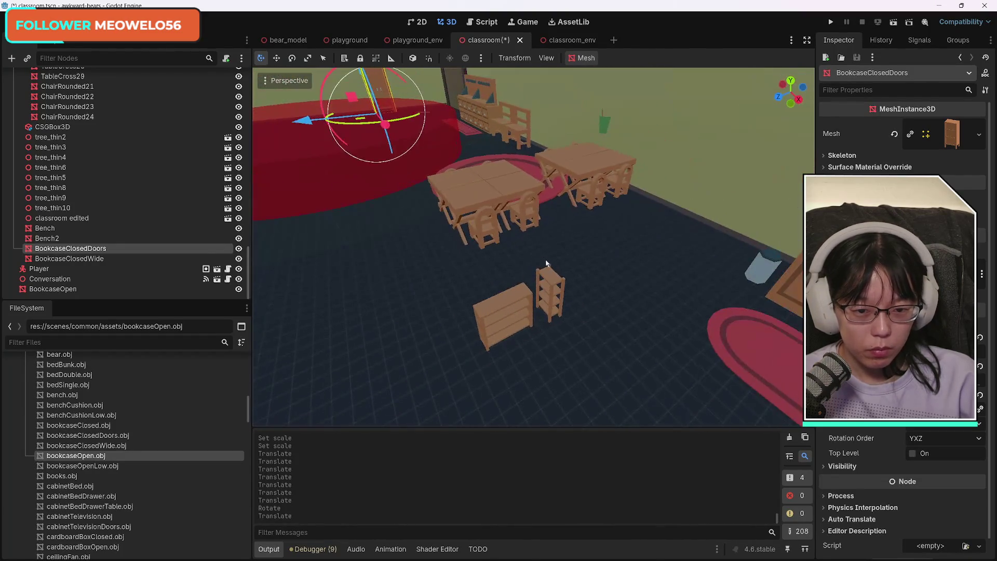
click(553, 294)
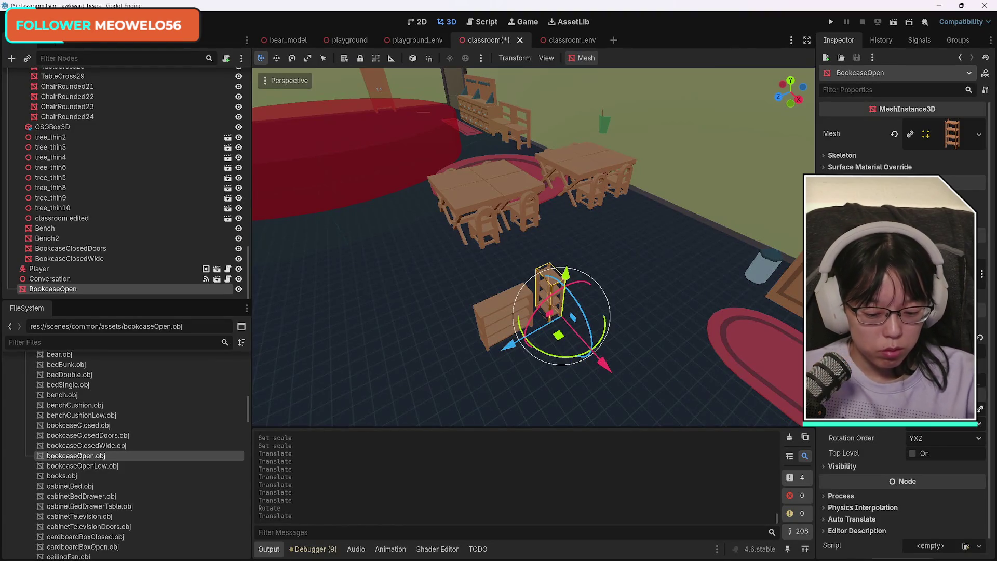
key(Return)
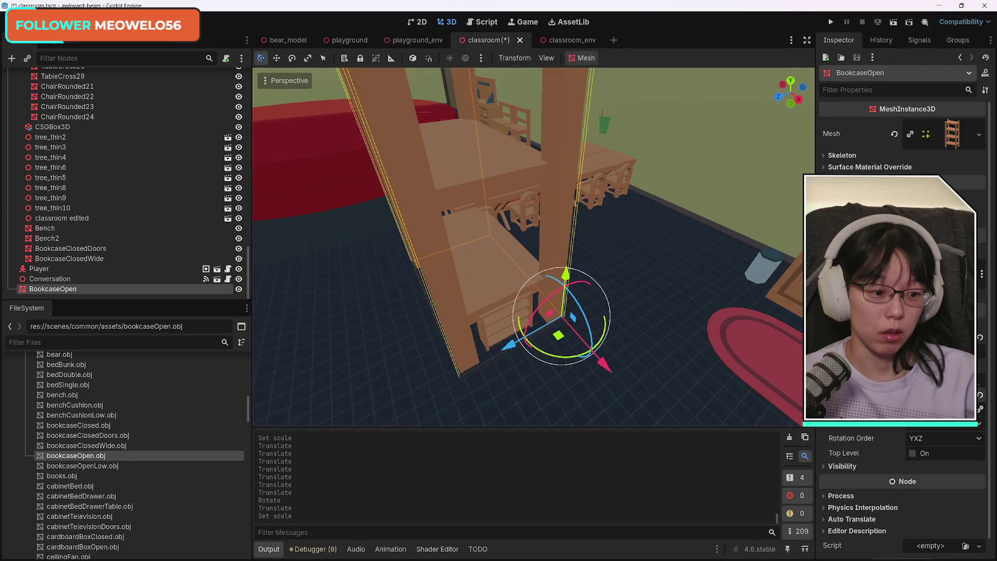
mouse_move(656, 336)
mouse_down()
mouse_move(345, 212)
mouse_move(463, 156)
mouse_move(556, 325)
mouse_up()
click(401, 264)
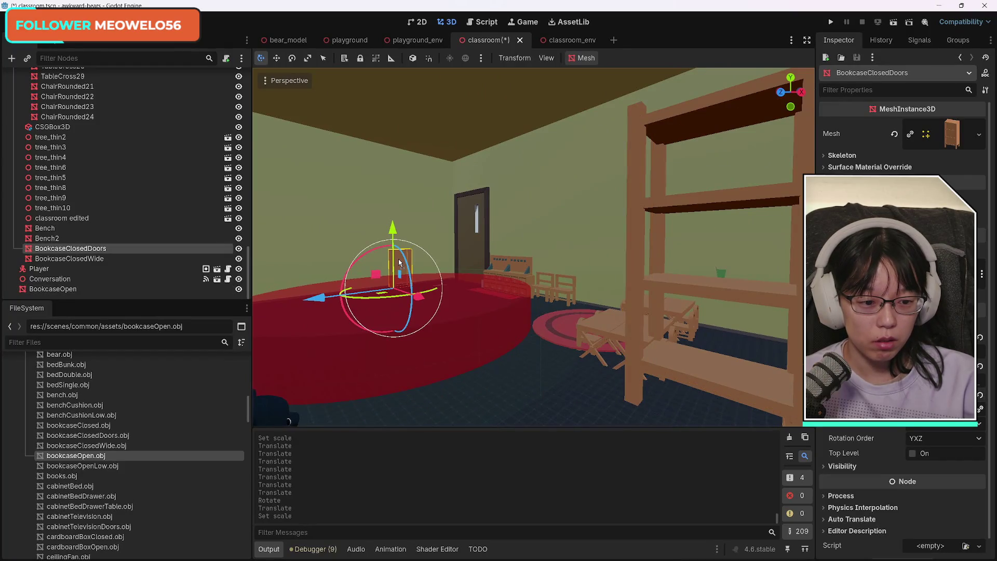
click(679, 369)
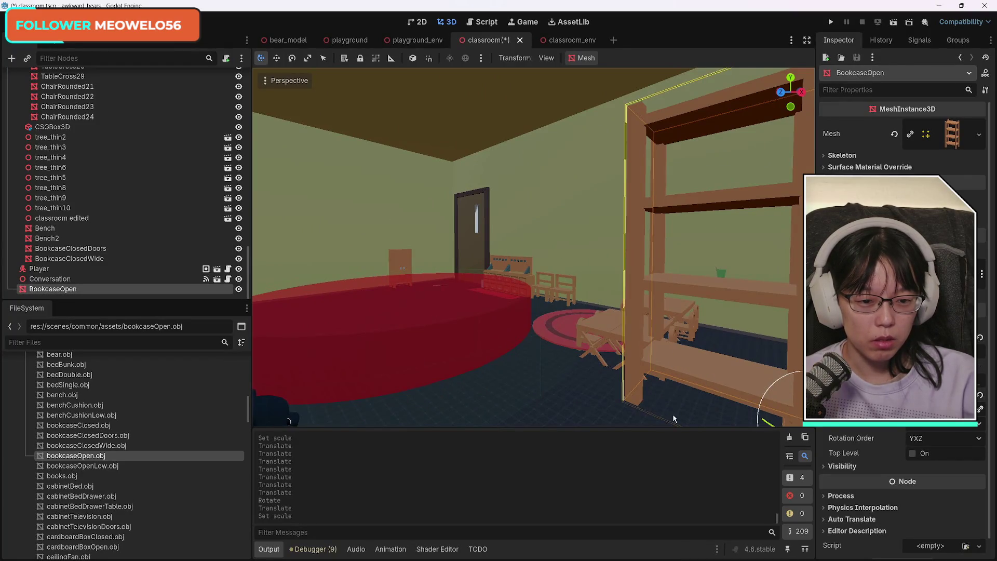
key(f)
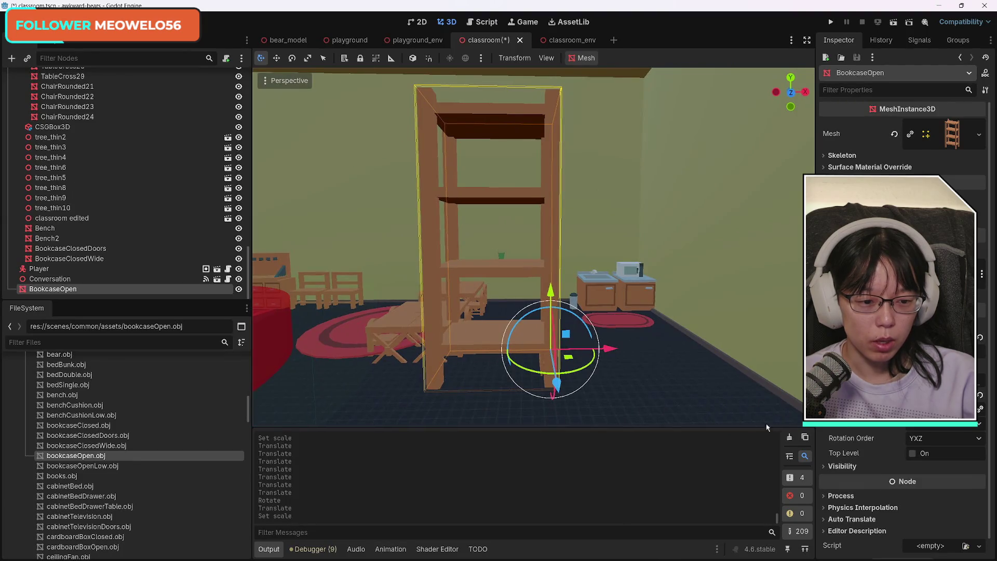
drag(934, 382, 888, 382)
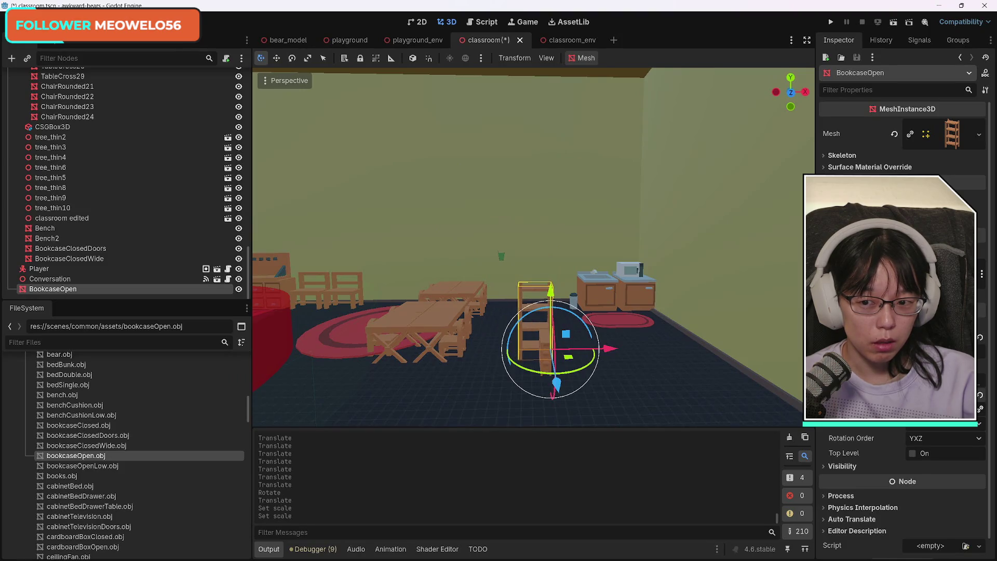
Move BookcaseOpen above BookcaseClosedDoors in the scene tree
scroll(150, 233, up, 2)
scroll(148, 272, down, 2)
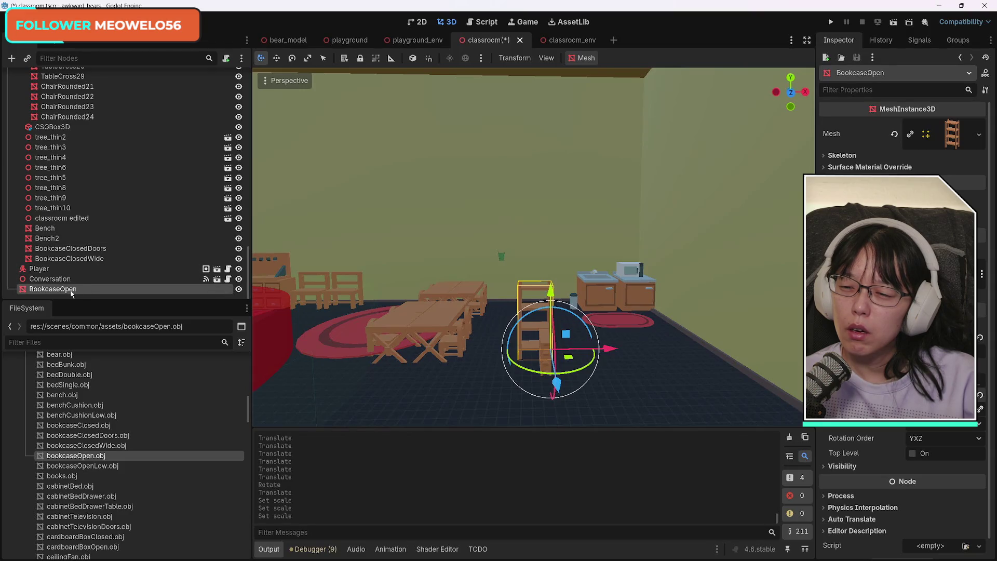
drag(71, 294, 85, 249)
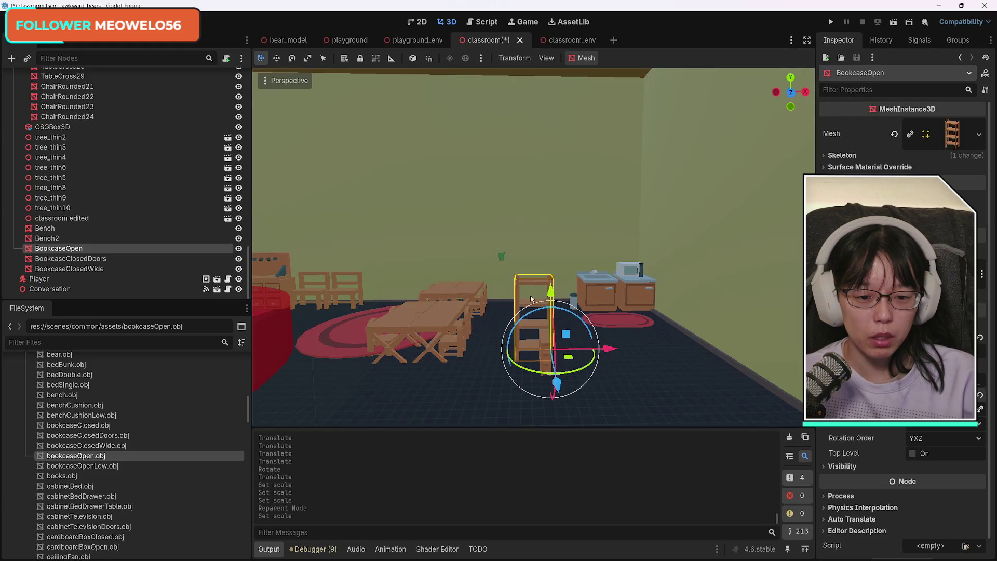
Slide BookcaseOpen along X to the end of the sink counter, beside the trash can
right_click(654, 353)
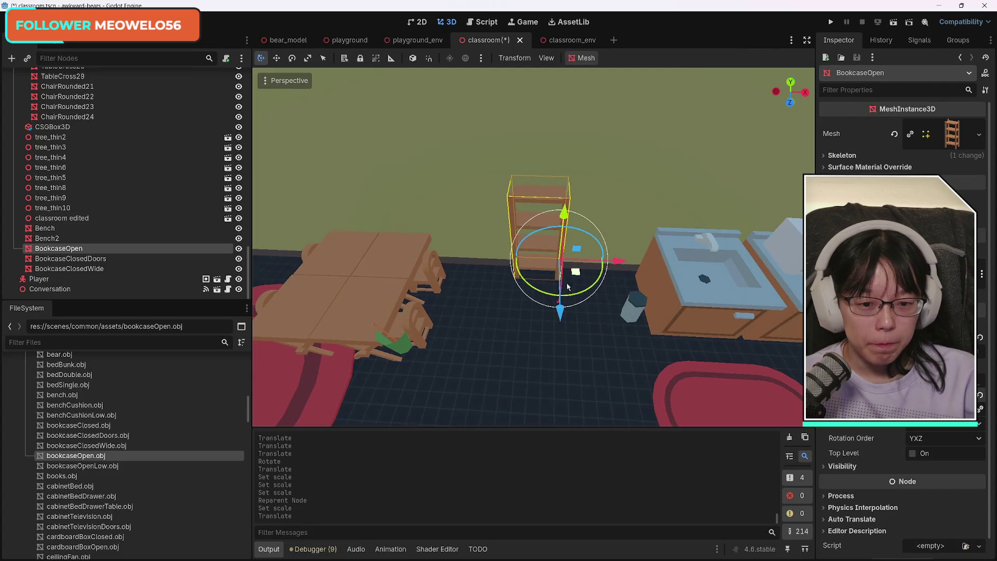
drag(566, 318, 561, 324)
drag(618, 262, 695, 275)
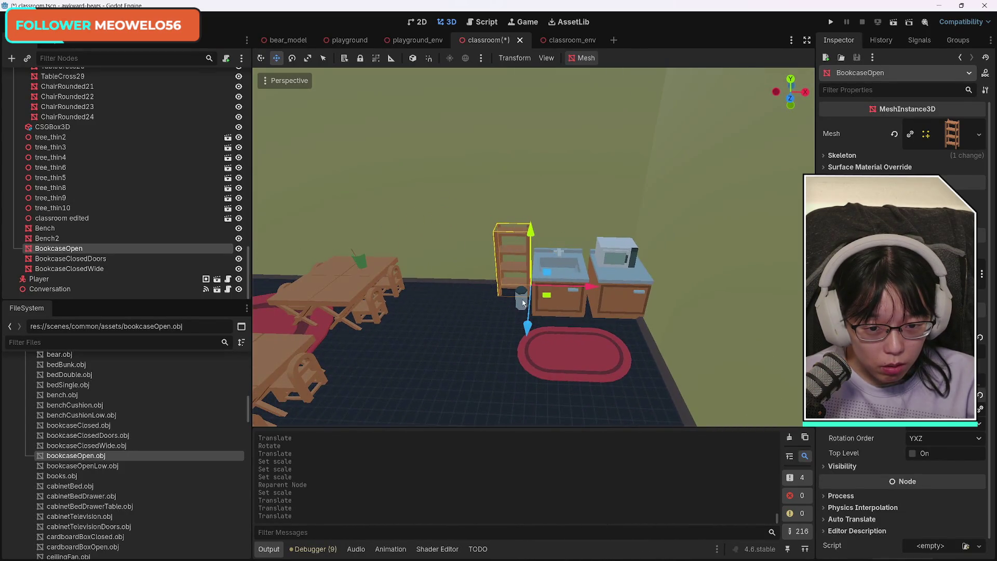
Shift the trash can, sink, cabinet and microwave together to the left
click(523, 303)
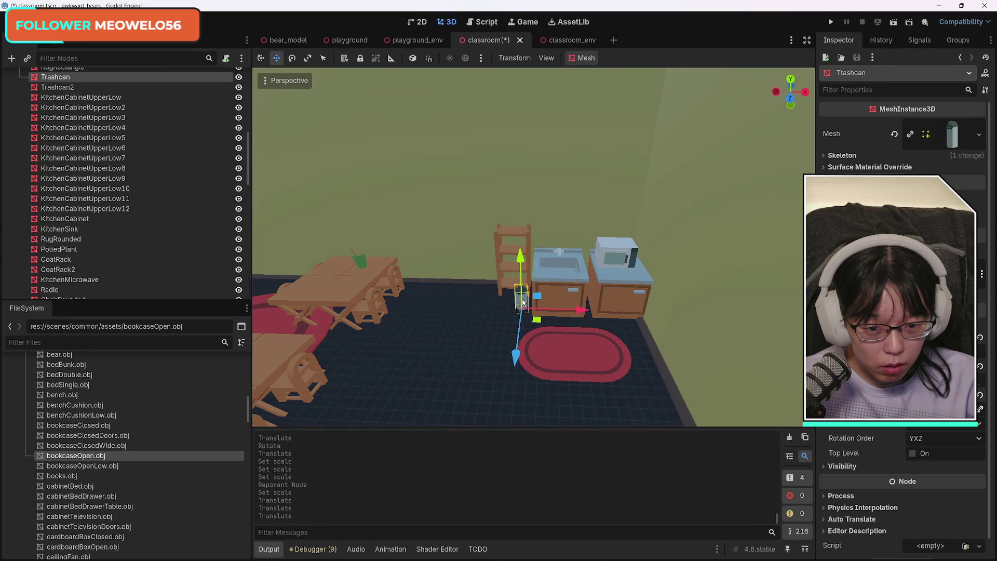
shift+click(573, 283)
shift+click(626, 281)
shift+click(618, 249)
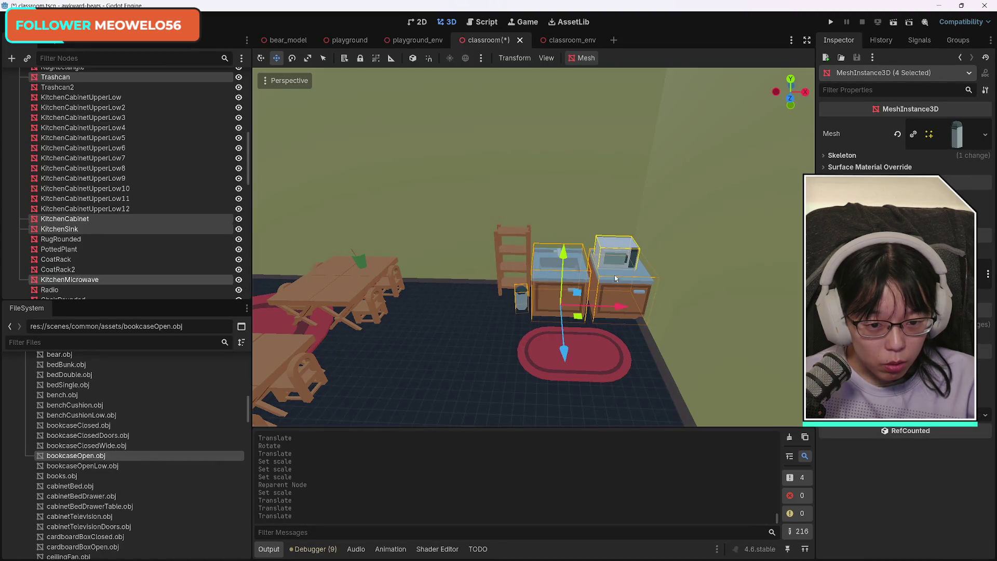
mouse_move(620, 308)
mouse_down()
mouse_move(598, 309)
mouse_move(606, 313)
mouse_move(560, 287)
mouse_up()
Nudge the kitchen sink slightly to the right
click(501, 237)
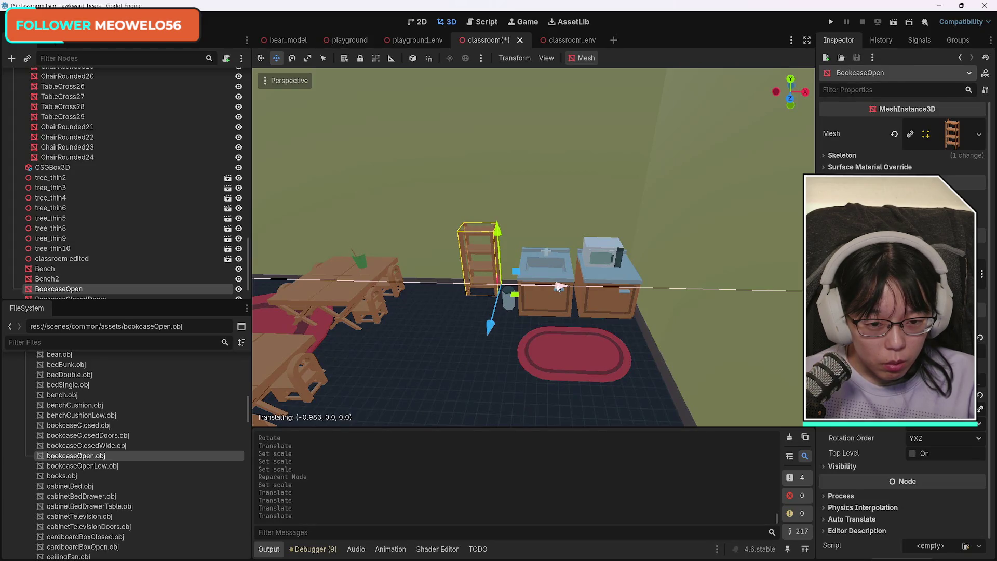
click(625, 297)
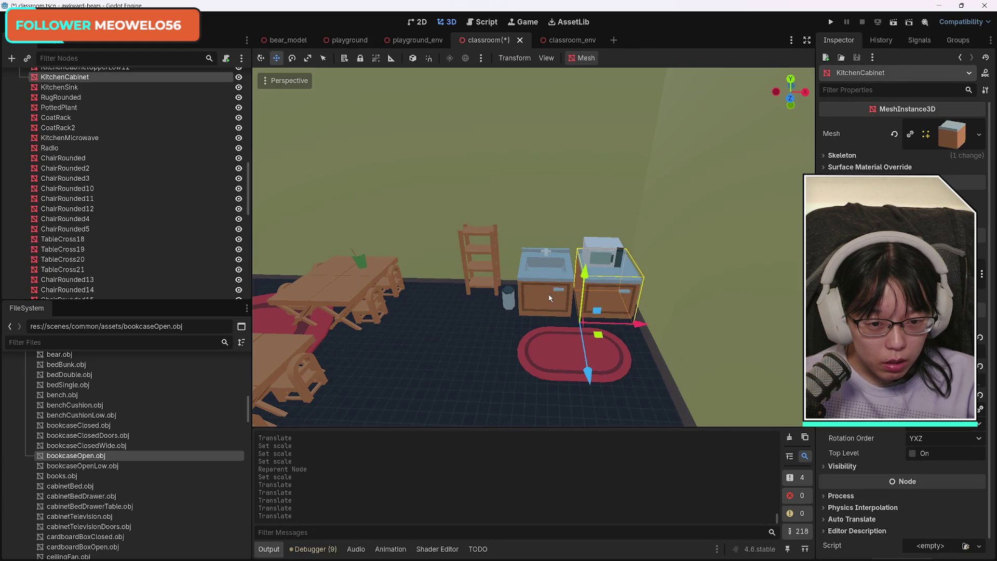
click(550, 291)
drag(574, 321, 584, 322)
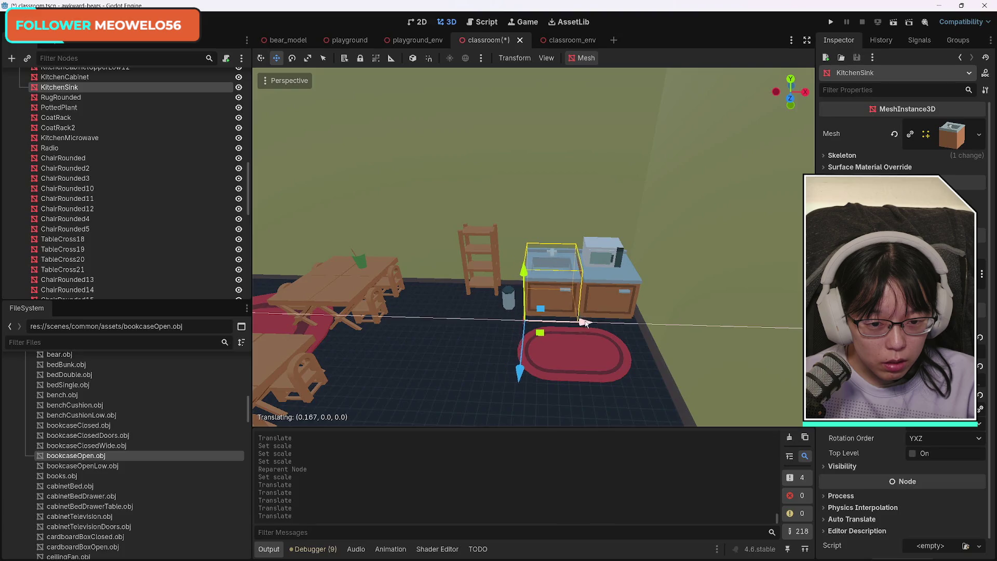
click(510, 301)
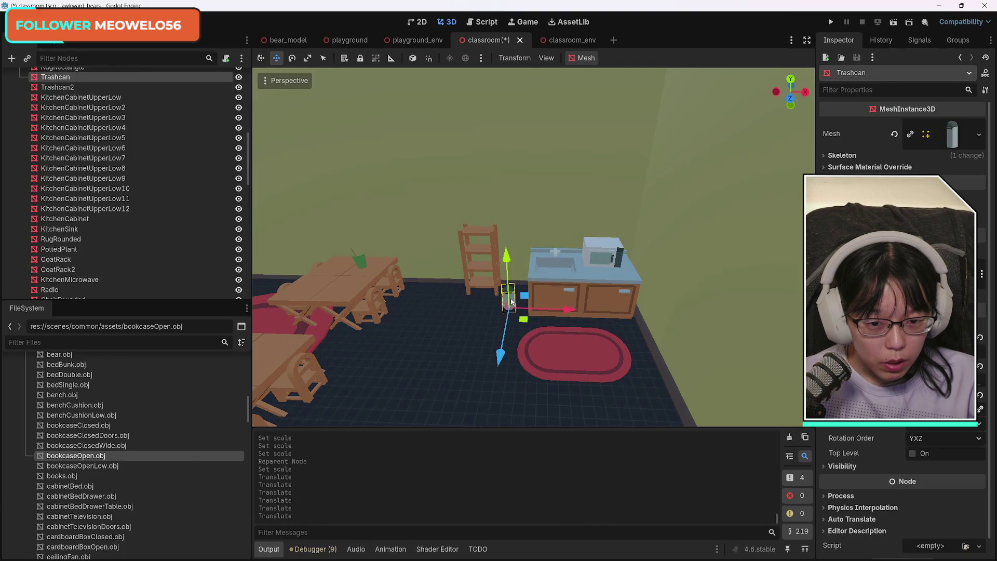
click(488, 261)
Move the open bookcase to the counter's right, forward into the room, and rotate it about 79 degrees
click(476, 252)
mouse_move(568, 287)
mouse_down()
mouse_move(689, 301)
mouse_move(680, 302)
mouse_up()
mouse_move(642, 328)
mouse_down()
mouse_move(693, 507)
mouse_move(631, 368)
mouse_move(643, 420)
mouse_up()
scroll(650, 394, down, 3)
scroll(643, 420, up, 2)
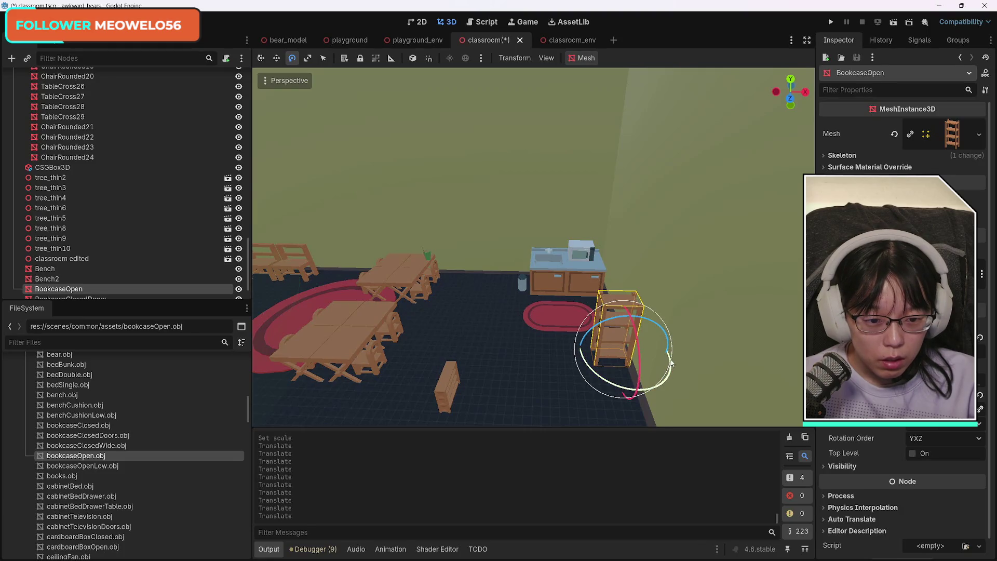
drag(671, 362, 671, 378)
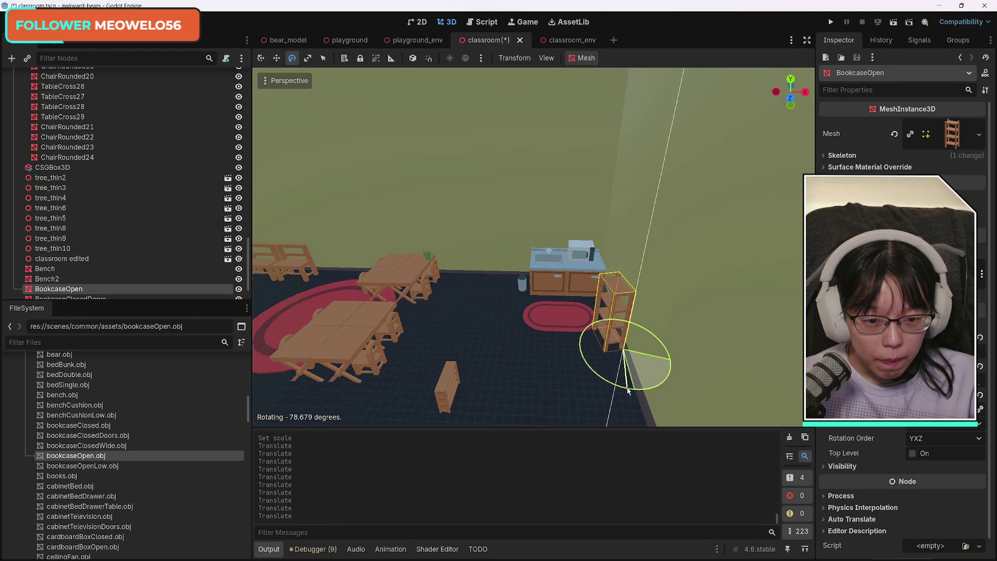
drag(617, 389, 618, 387)
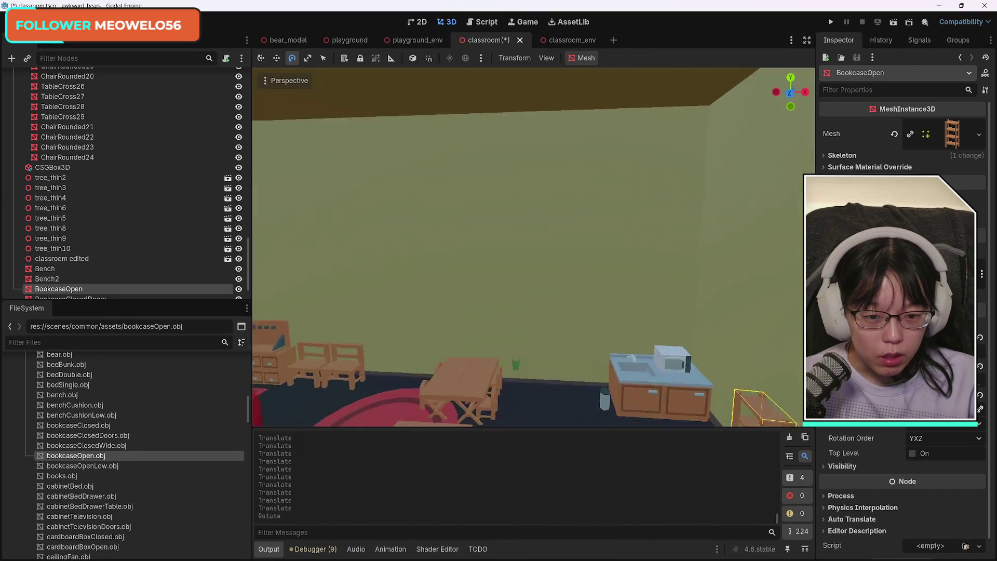
Nudge the open bookcase slightly forward and left along the wall
mouse_move(535, 343)
mouse_down()
mouse_move(537, 360)
mouse_move(543, 335)
mouse_up()
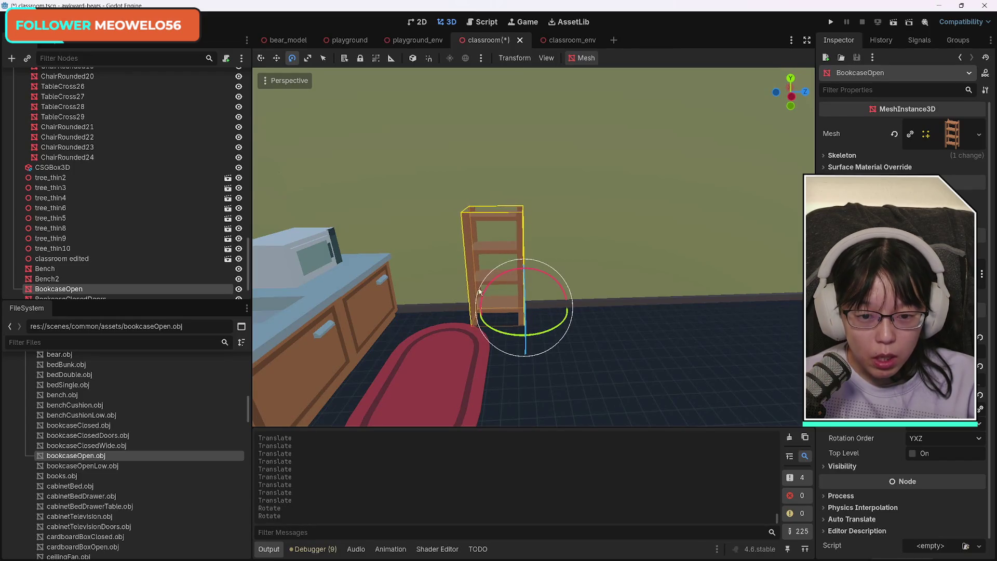
mouse_move(588, 305)
mouse_down()
mouse_move(634, 305)
mouse_move(577, 316)
mouse_move(624, 318)
mouse_up()
mouse_move(537, 322)
mouse_down()
mouse_move(540, 311)
mouse_move(546, 323)
mouse_move(522, 285)
mouse_move(625, 350)
mouse_up()
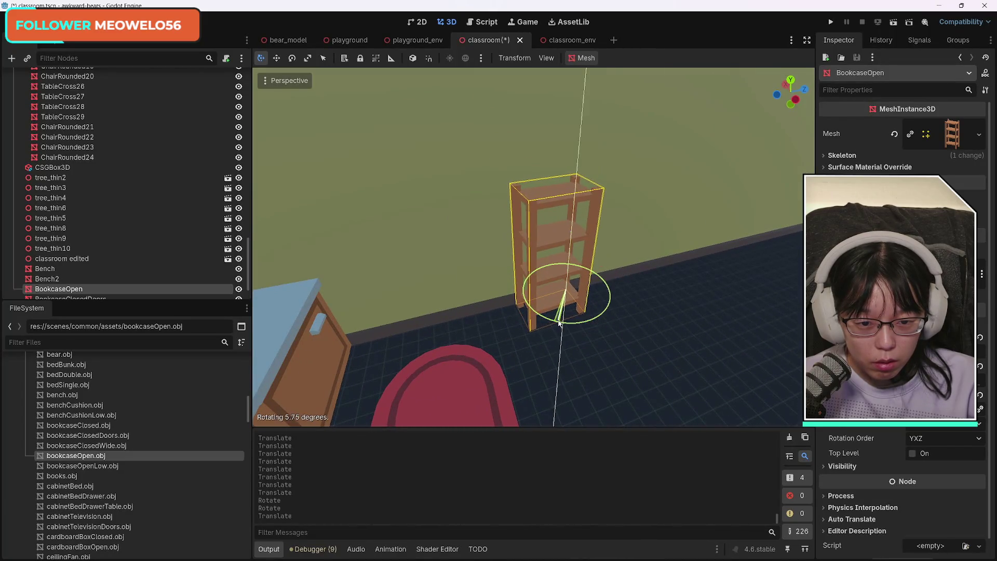
mouse_move(558, 323)
mouse_down()
mouse_move(522, 283)
mouse_move(516, 291)
mouse_up()
mouse_move(656, 331)
mouse_down()
mouse_move(644, 312)
mouse_move(623, 333)
mouse_move(461, 312)
mouse_up()
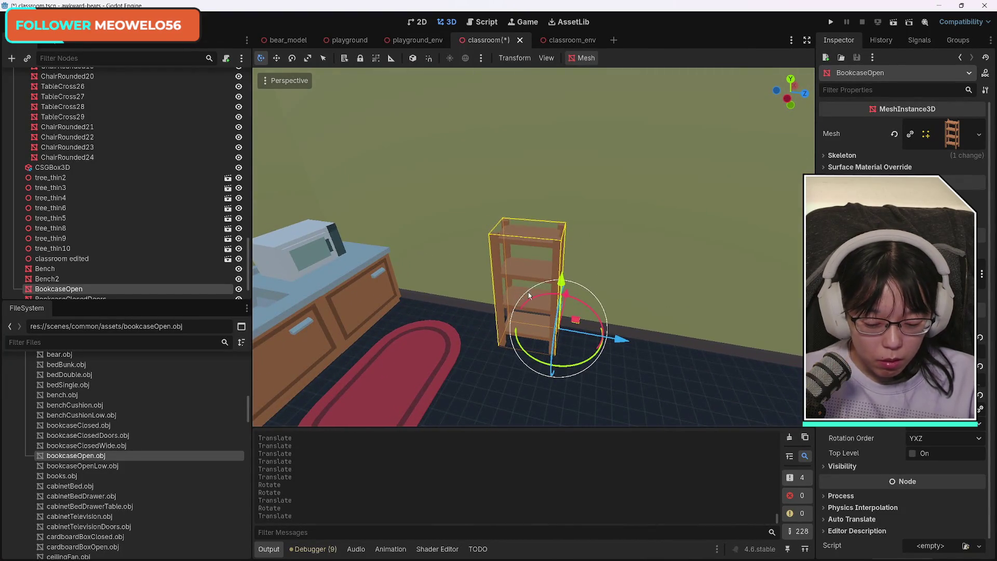
Duplicate the open bookcase and move the copy along the Z axis
key(ctrl+d)
key(g)
key(z)
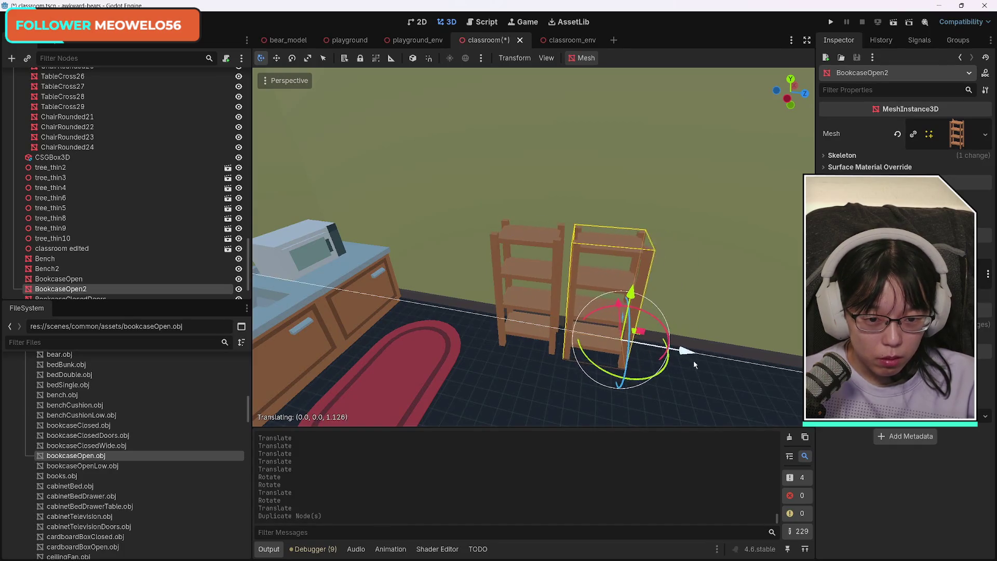
mouse_move(602, 371)
mouse_down()
mouse_move(520, 358)
mouse_move(405, 306)
mouse_move(472, 314)
mouse_up()
key(f)
scroll(528, 247, up, 5)
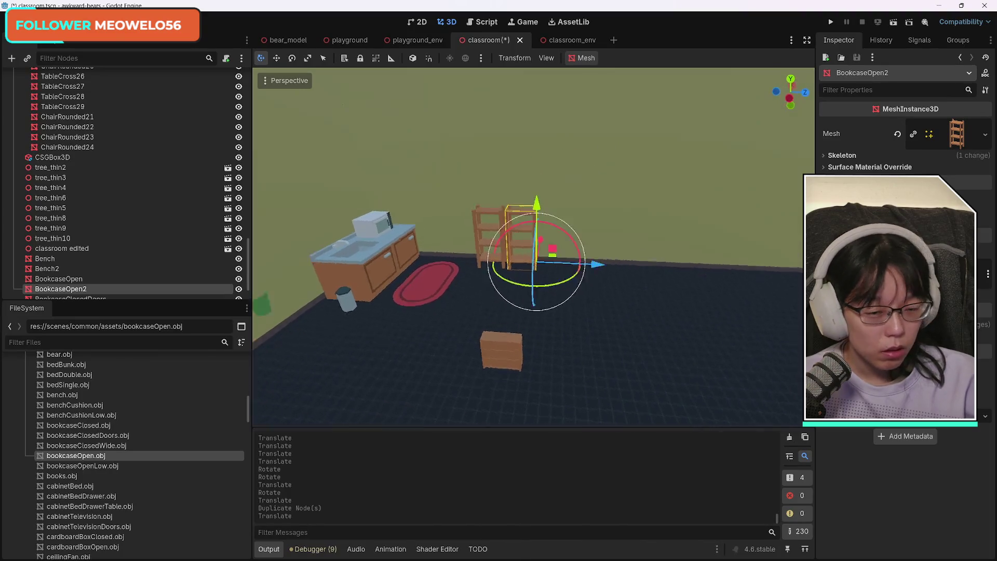
scroll(528, 247, up, 3)
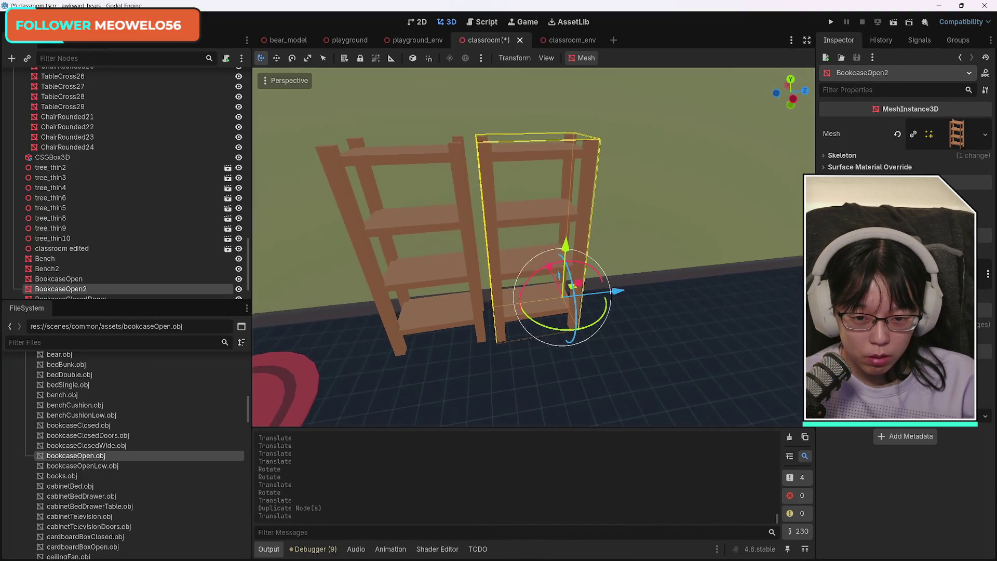
scroll(528, 247, down, 5)
Slide the third open bookcase beside the other two to complete the row
drag(528, 247, 468, 244)
key(f)
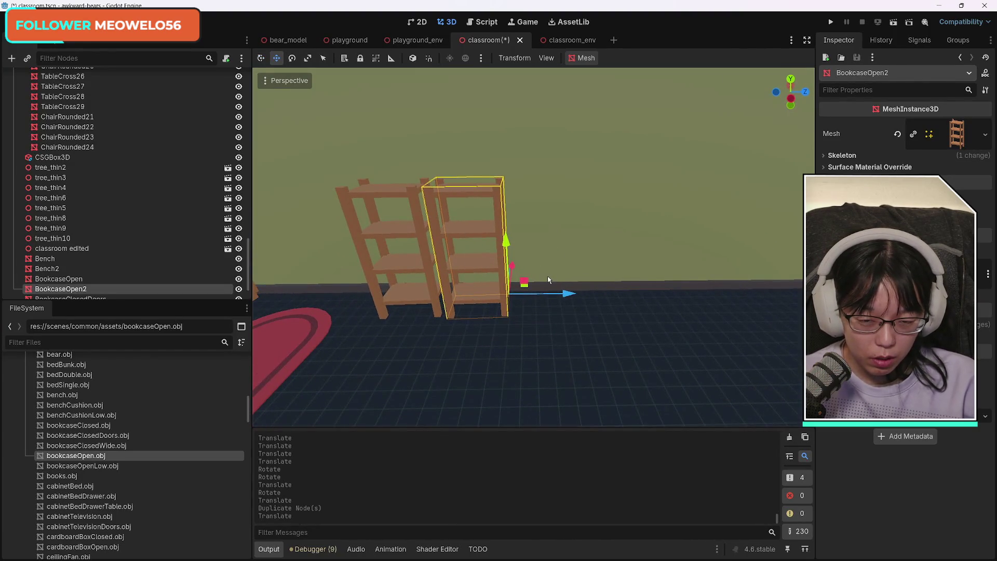
drag(565, 285, 628, 302)
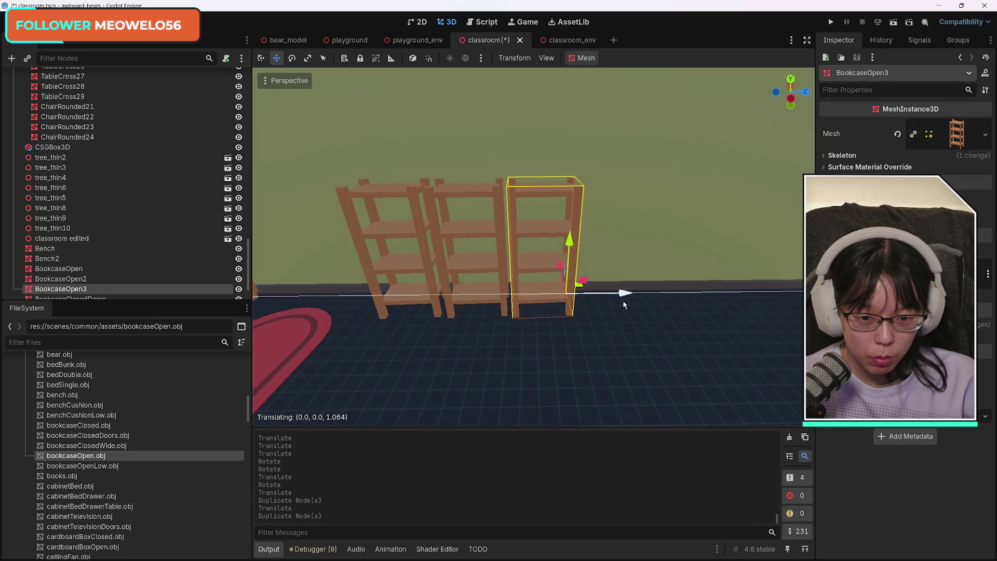
scroll(528, 248, down, 5)
mouse_move(528, 248)
mouse_down()
mouse_move(468, 252)
mouse_move(516, 376)
mouse_up()
click(516, 376)
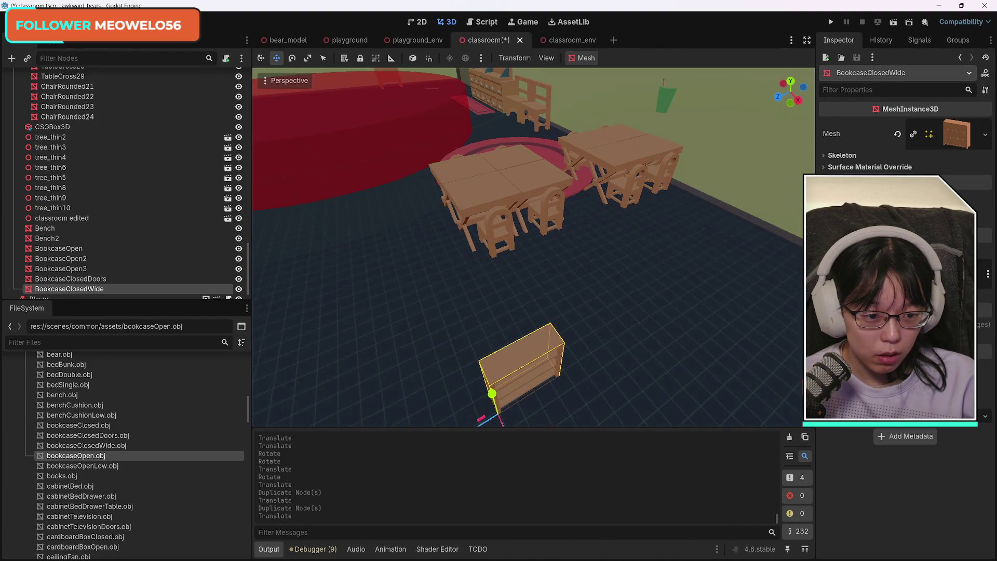
Scale the wide closed bookcase up to a much larger size
key(s)
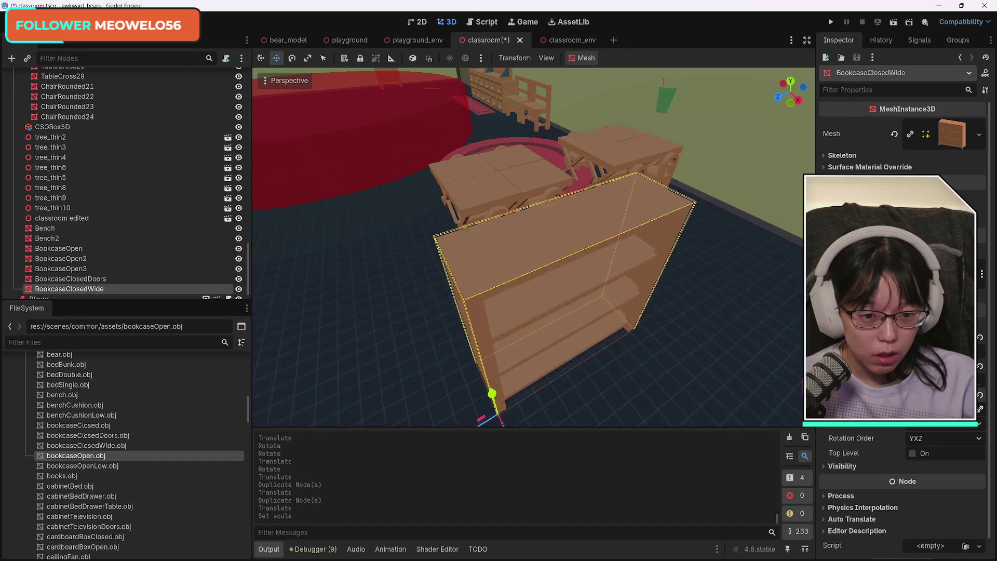
click(538, 387)
mouse_move(538, 387)
mouse_down()
mouse_move(472, 377)
mouse_move(467, 364)
mouse_move(478, 359)
mouse_move(488, 374)
mouse_move(499, 364)
mouse_move(476, 372)
mouse_move(493, 375)
mouse_up()
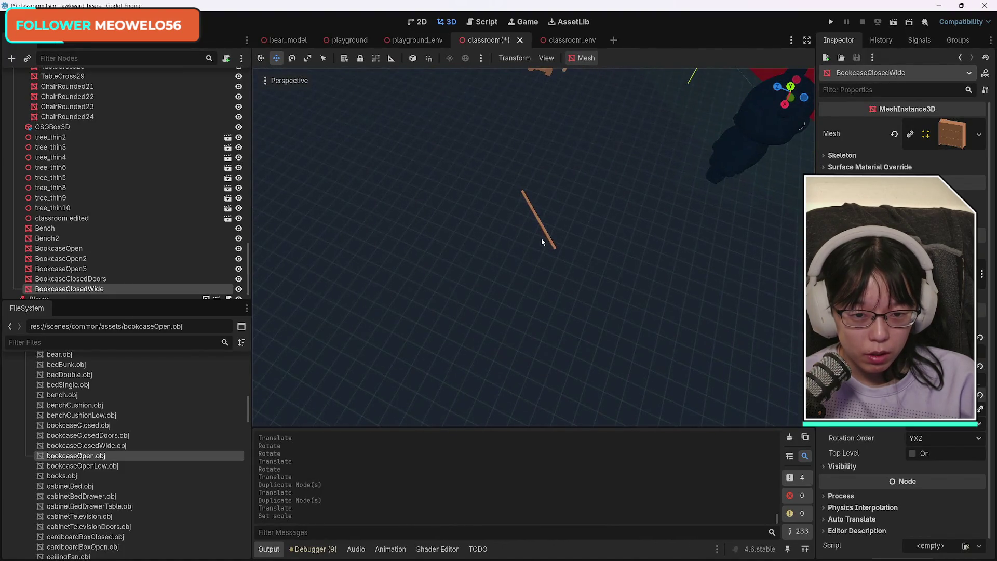
click(541, 225)
key(Delete)
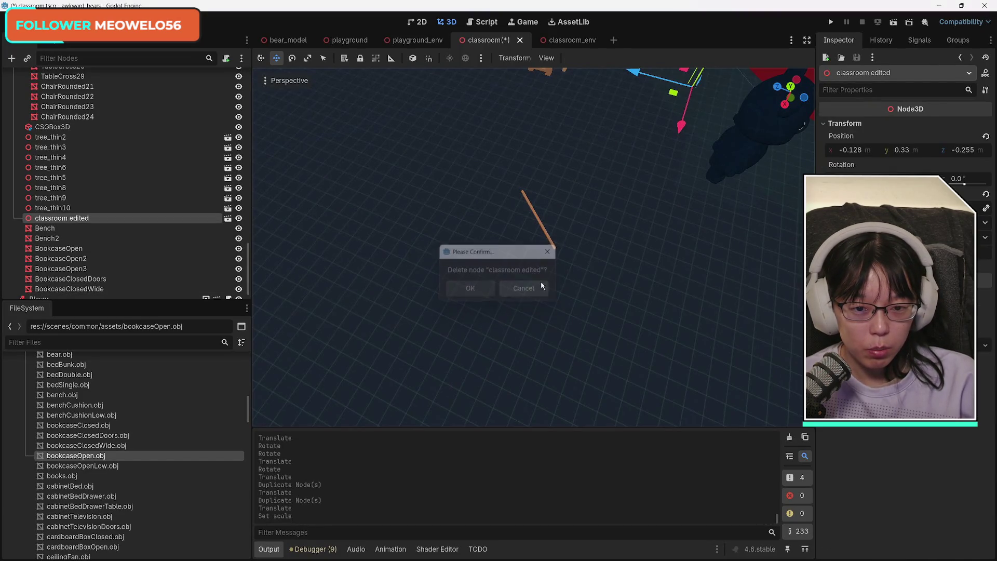
drag(534, 246, 556, 223)
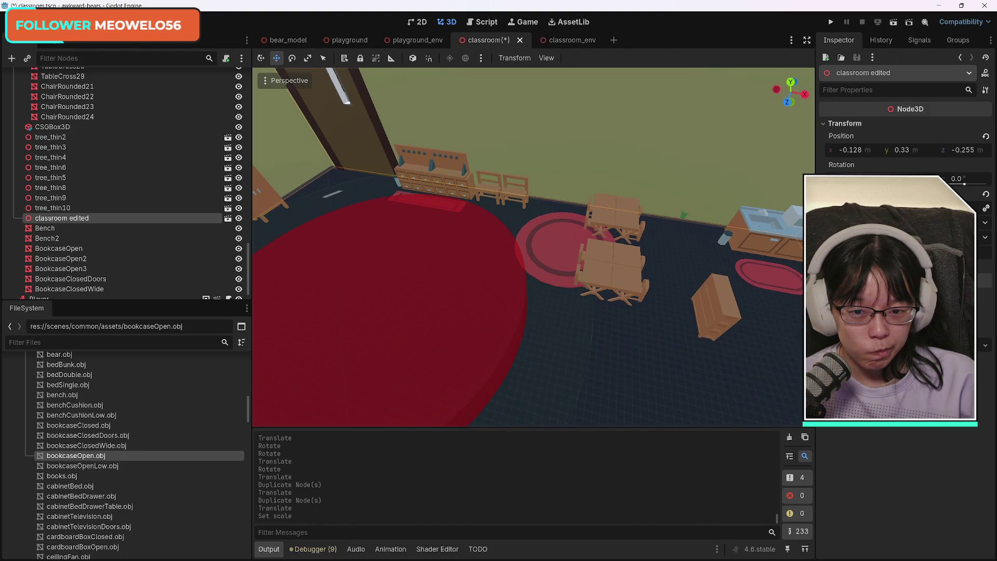
drag(556, 222, 578, 202)
drag(544, 269, 545, 269)
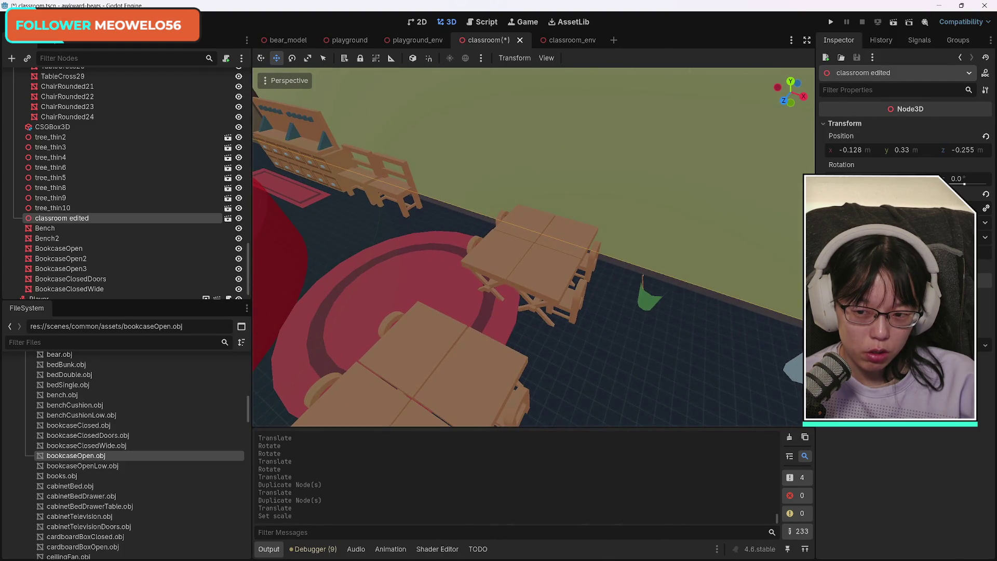
drag(544, 269, 544, 269)
drag(593, 245, 593, 245)
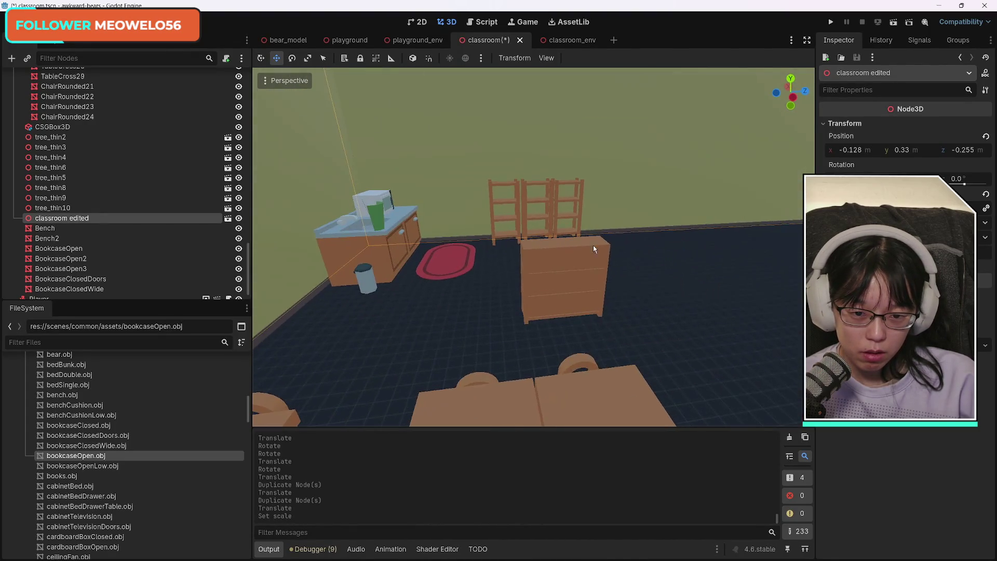
Scale the wide closed bookcase up, making it wider and taller
click(550, 279)
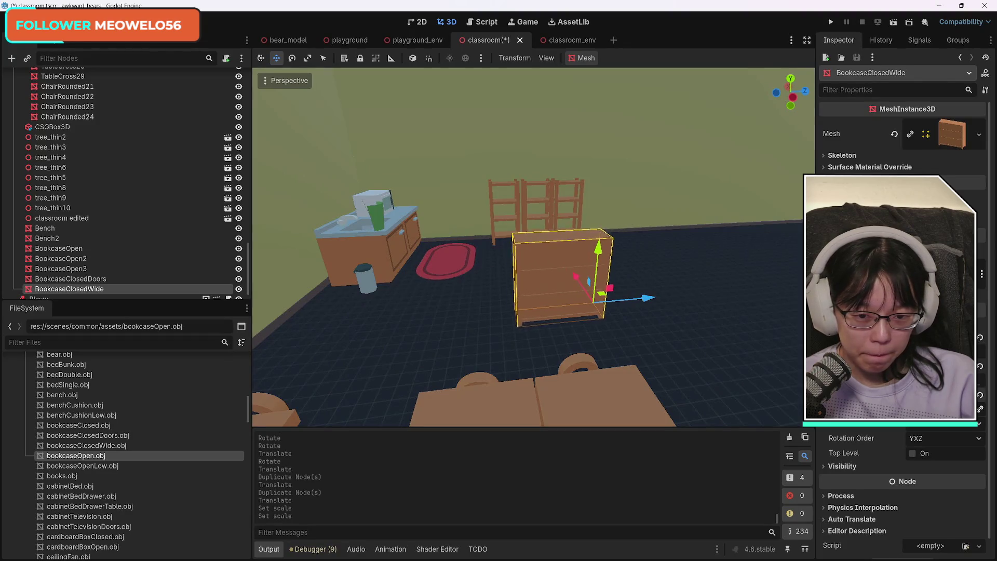
drag(927, 383, 935, 384)
drag(593, 246, 788, 423)
drag(925, 411, 953, 411)
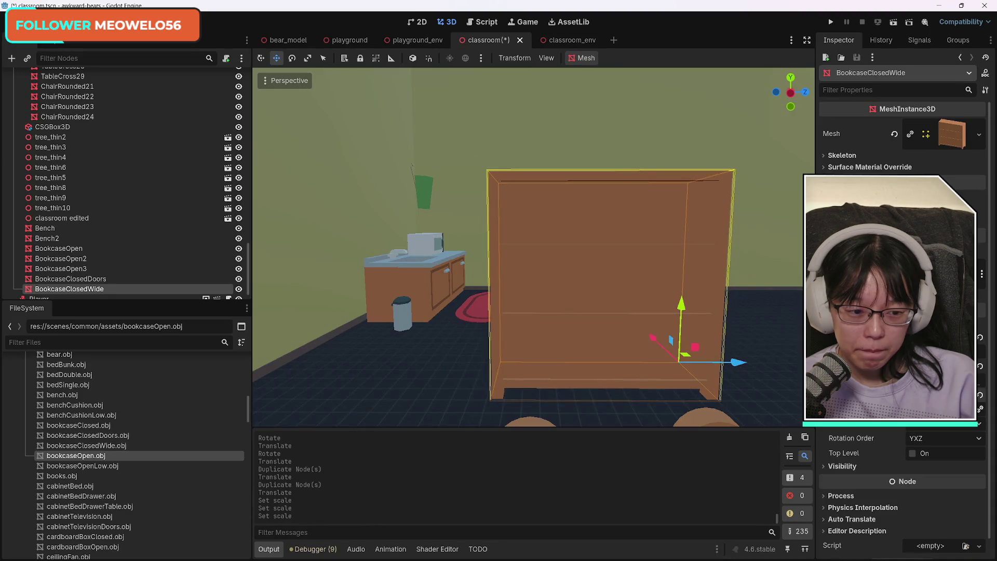
drag(568, 391, 568, 390)
key(w)
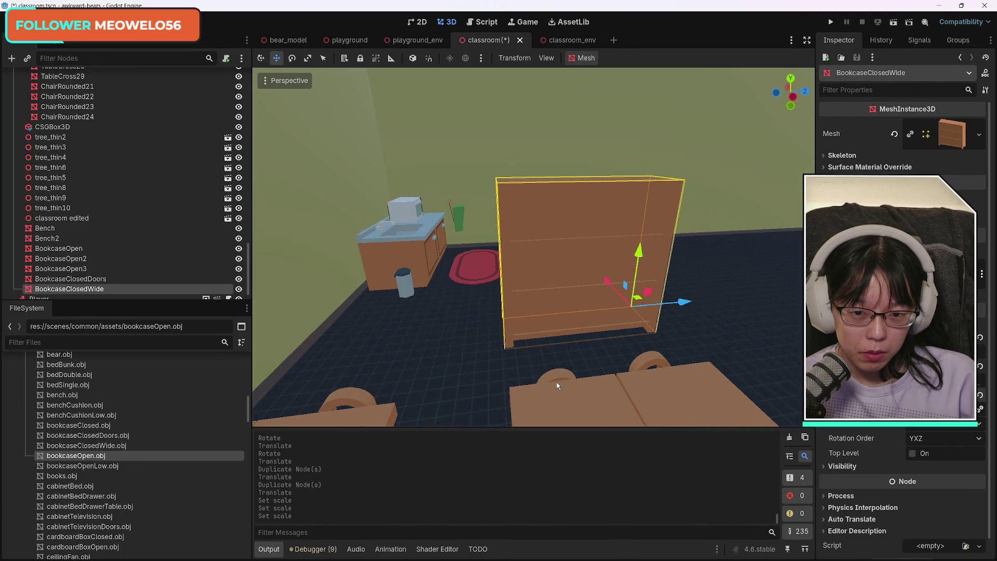
Move the wide bookcase along the Z and X axes toward the desk clusters
mouse_move(685, 302)
mouse_down()
mouse_move(521, 323)
mouse_move(557, 322)
mouse_up()
drag(496, 290, 503, 310)
drag(499, 301, 374, 311)
drag(495, 368, 472, 364)
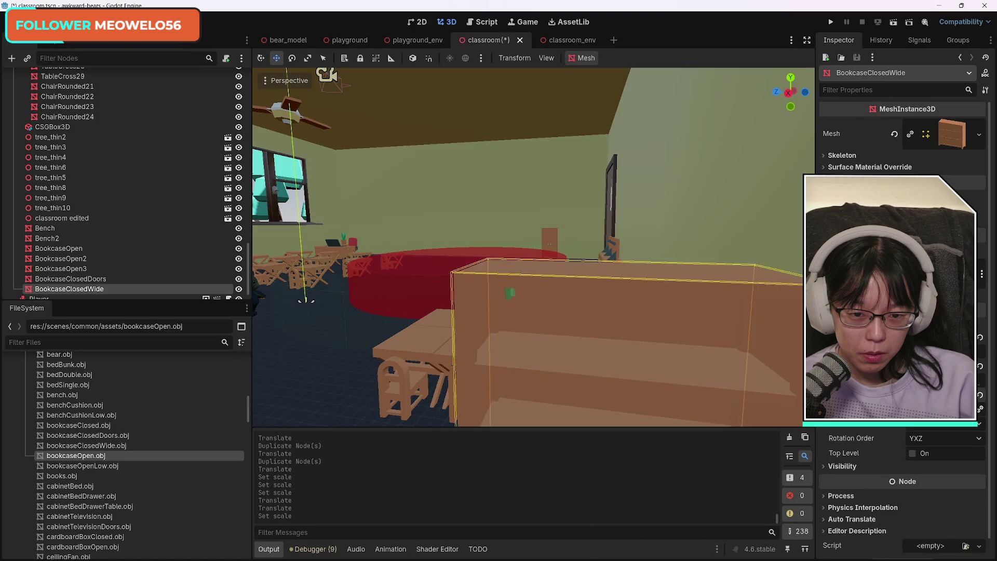
drag(653, 392, 746, 392)
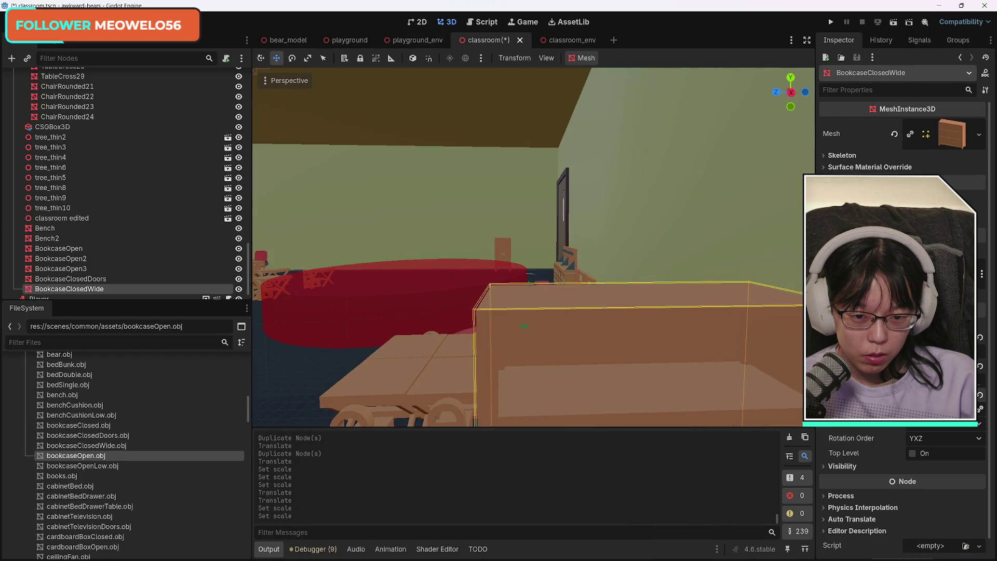
mouse_move(533, 247)
mouse_down()
mouse_move(512, 236)
mouse_move(536, 278)
mouse_move(525, 258)
mouse_move(494, 247)
mouse_move(573, 249)
mouse_move(562, 260)
mouse_move(521, 249)
mouse_move(567, 257)
mouse_move(544, 271)
mouse_up()
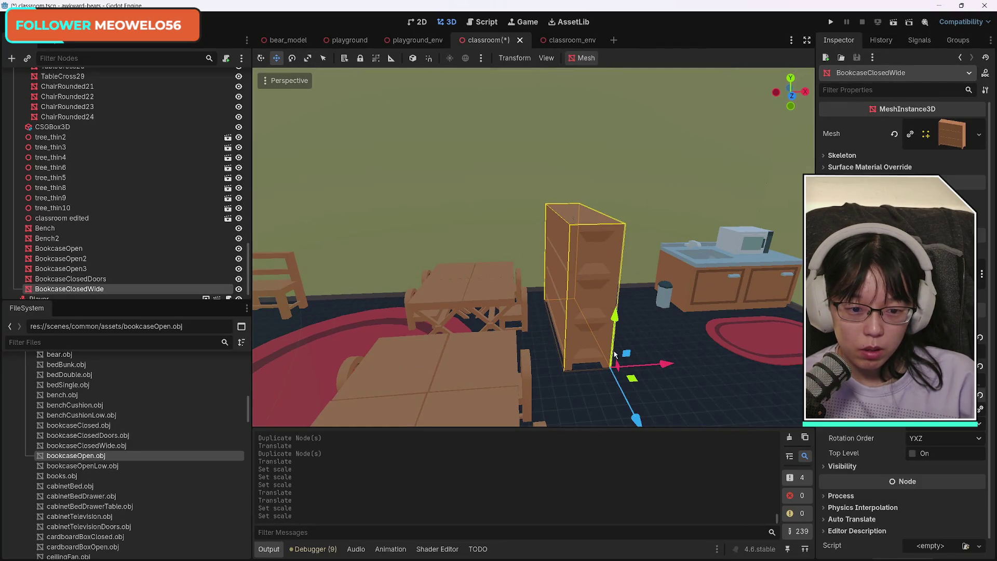
Rotate the wide bookcase about 176 degrees and reposition it in front of the sink counter
click(299, 58)
mouse_move(656, 379)
mouse_down()
mouse_move(641, 408)
mouse_move(602, 413)
mouse_move(559, 395)
mouse_move(536, 369)
mouse_up()
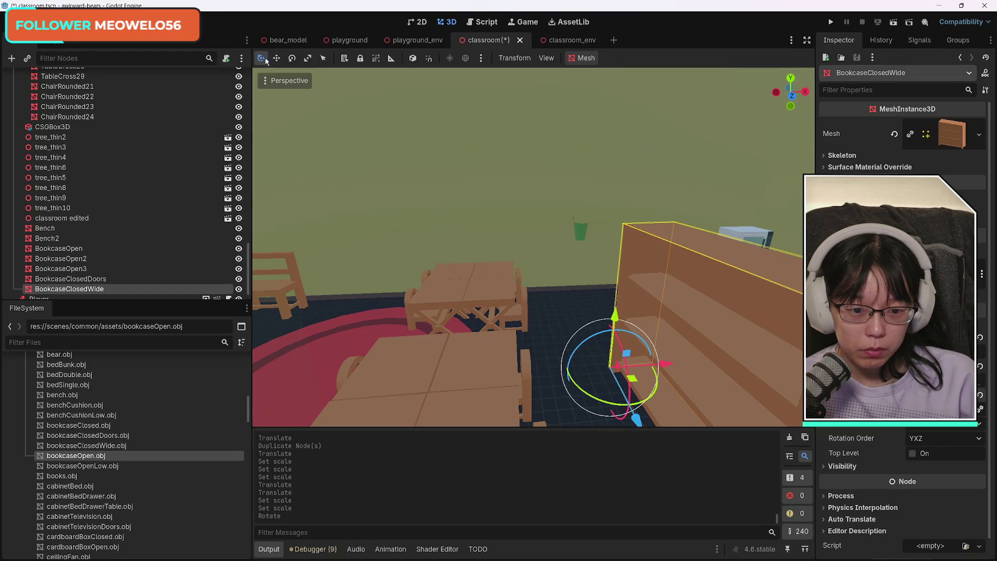
mouse_move(639, 393)
mouse_down()
mouse_move(637, 405)
mouse_move(582, 309)
mouse_up()
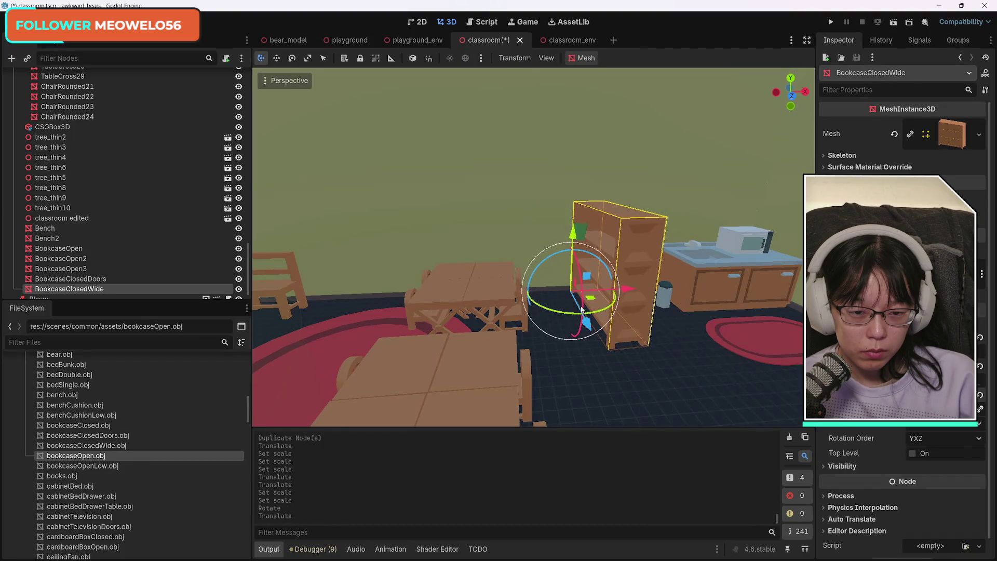
mouse_move(634, 289)
mouse_down()
mouse_move(595, 290)
mouse_move(606, 291)
mouse_move(605, 308)
mouse_move(554, 338)
mouse_move(527, 329)
mouse_up()
drag(490, 303, 496, 315)
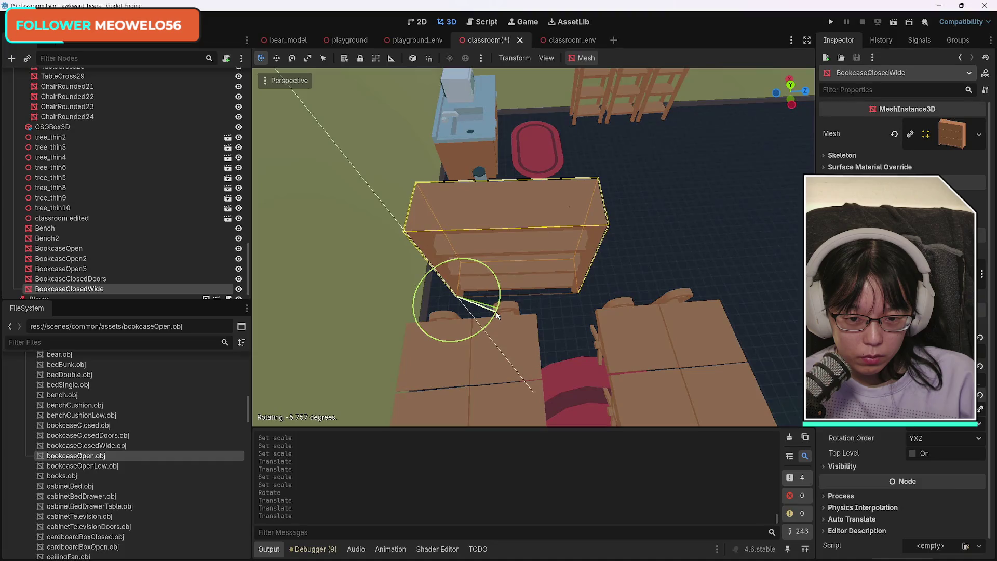
drag(496, 315, 496, 316)
scroll(503, 345, up, 6)
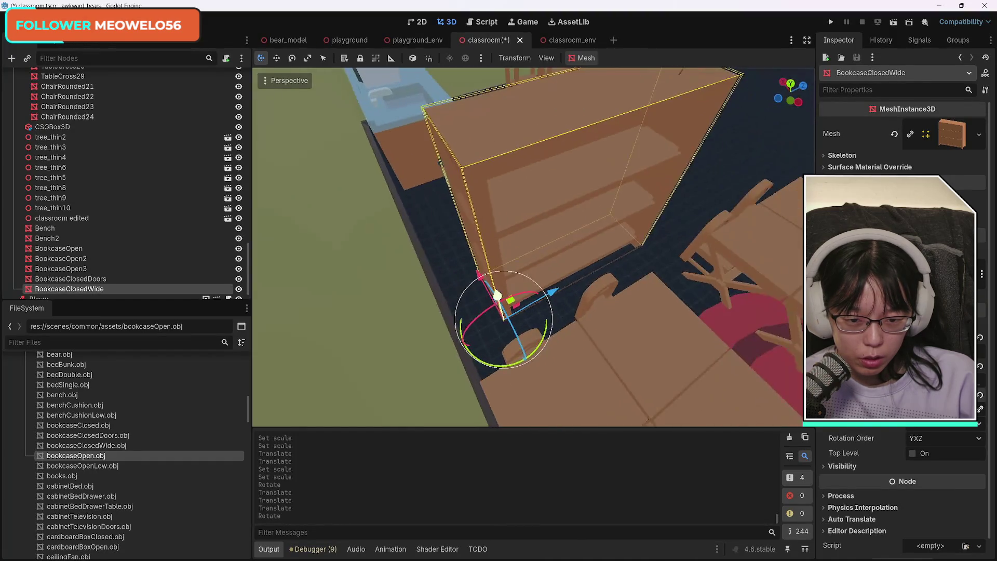
scroll(534, 246, down, 3)
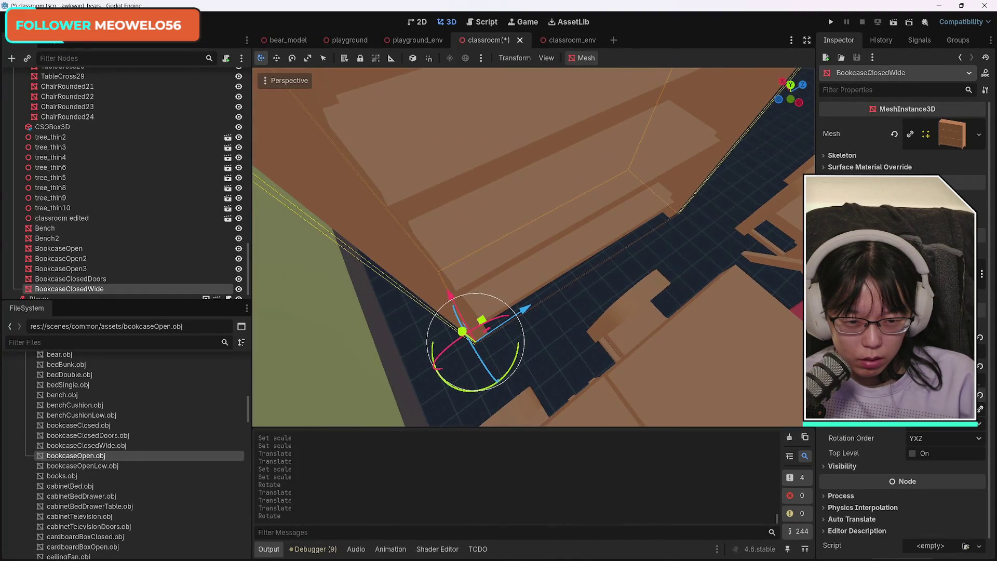
drag(516, 355, 518, 355)
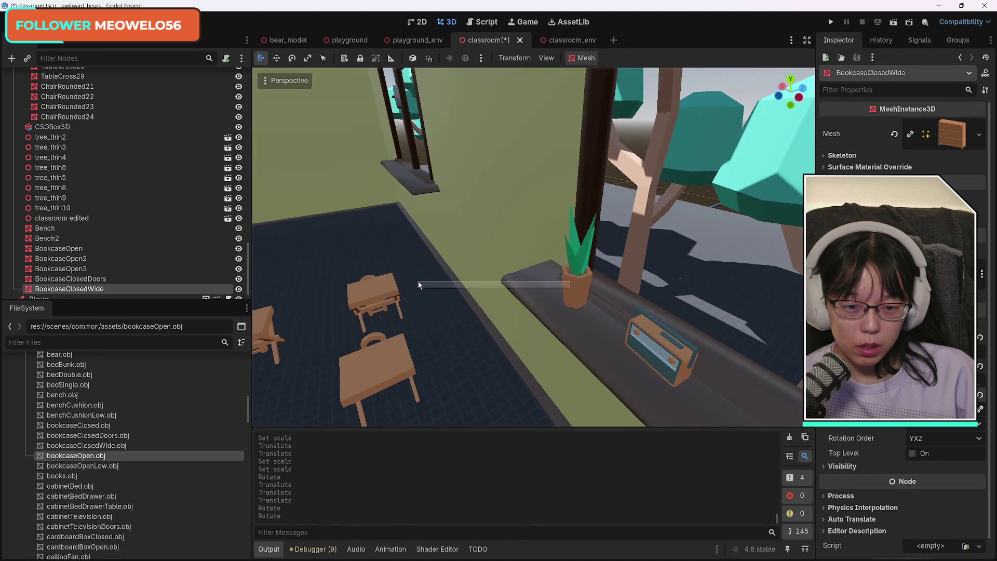
Move the potted plant off the window sill, shifting it left along X and along Z
click(578, 280)
mouse_move(613, 285)
mouse_down()
mouse_move(421, 317)
mouse_move(385, 347)
mouse_up()
drag(341, 374, 312, 206)
drag(390, 174, 253, 177)
scroll(254, 178, down, 5)
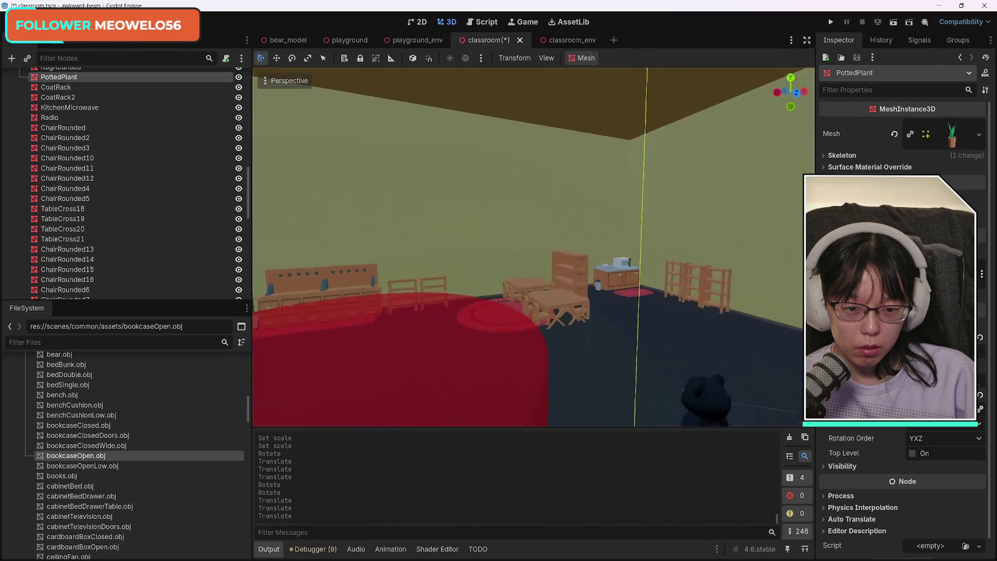
key(f)
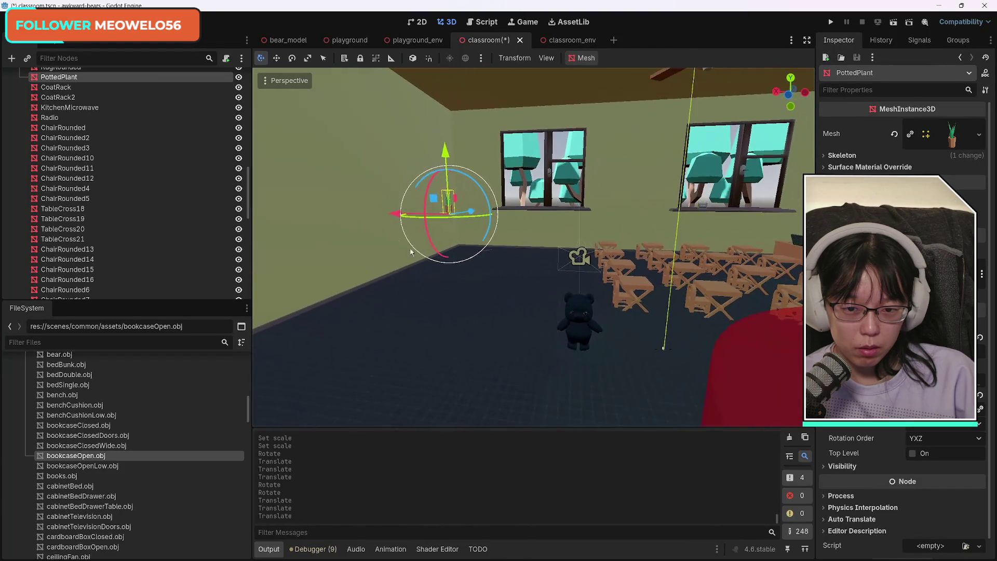
drag(471, 211, 428, 224)
key(f)
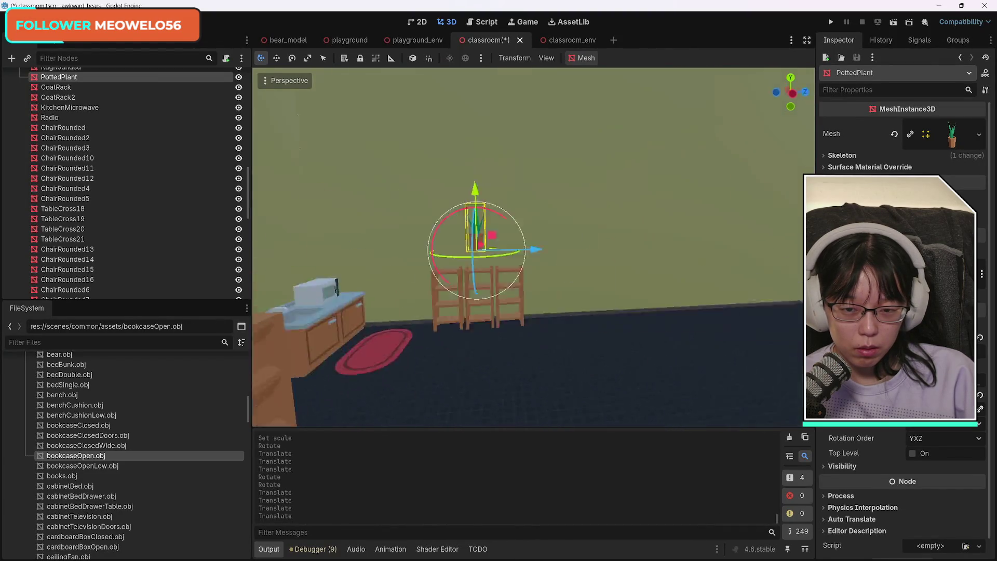
Lower the potted plant to the floor and place it just left of the wide bookcase
key(w)
mouse_move(781, 227)
mouse_down()
mouse_move(702, 239)
mouse_move(674, 197)
mouse_up()
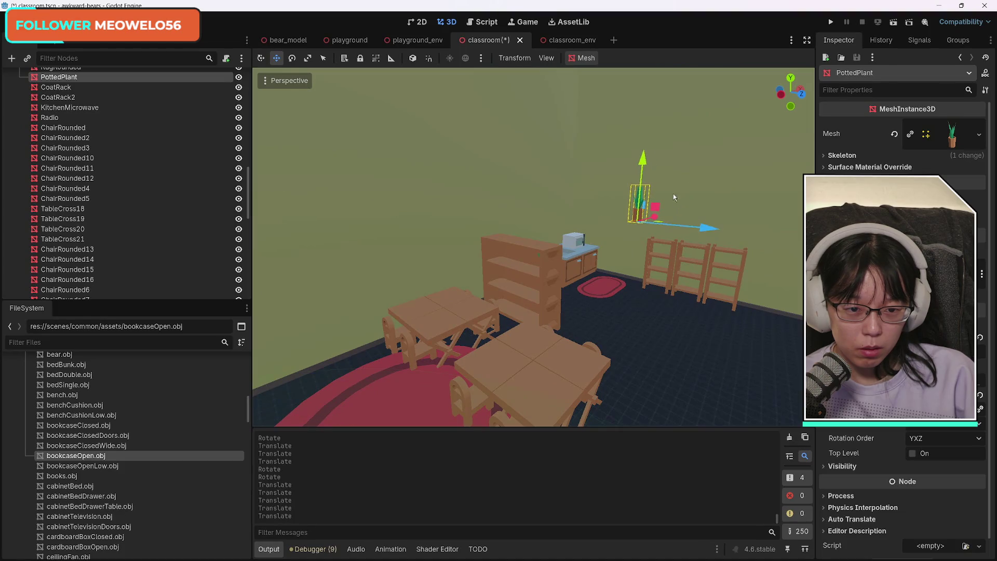
drag(643, 161, 645, 321)
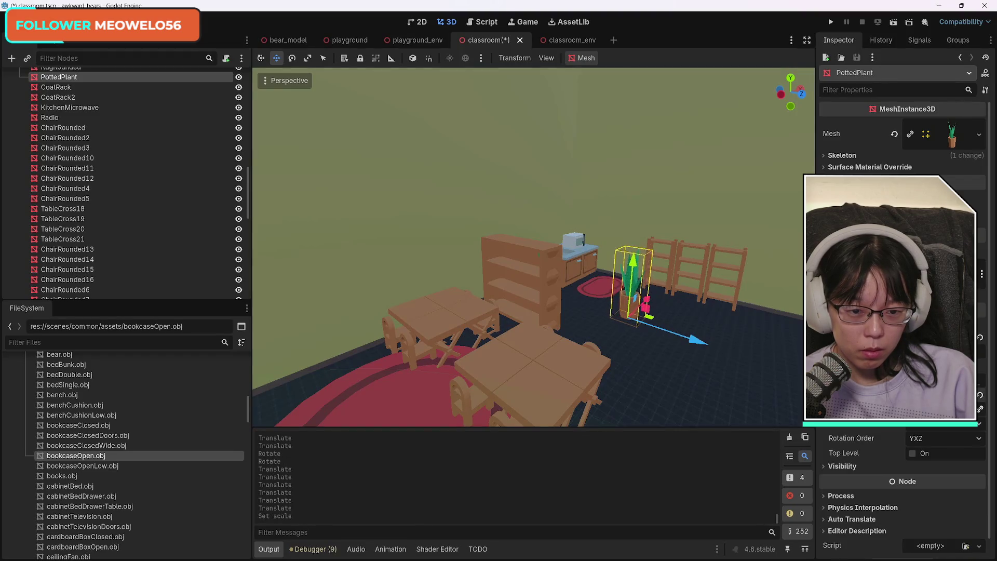
mouse_move(530, 383)
mouse_down()
mouse_move(488, 354)
mouse_move(504, 363)
mouse_up()
drag(530, 249, 512, 239)
drag(587, 249, 604, 281)
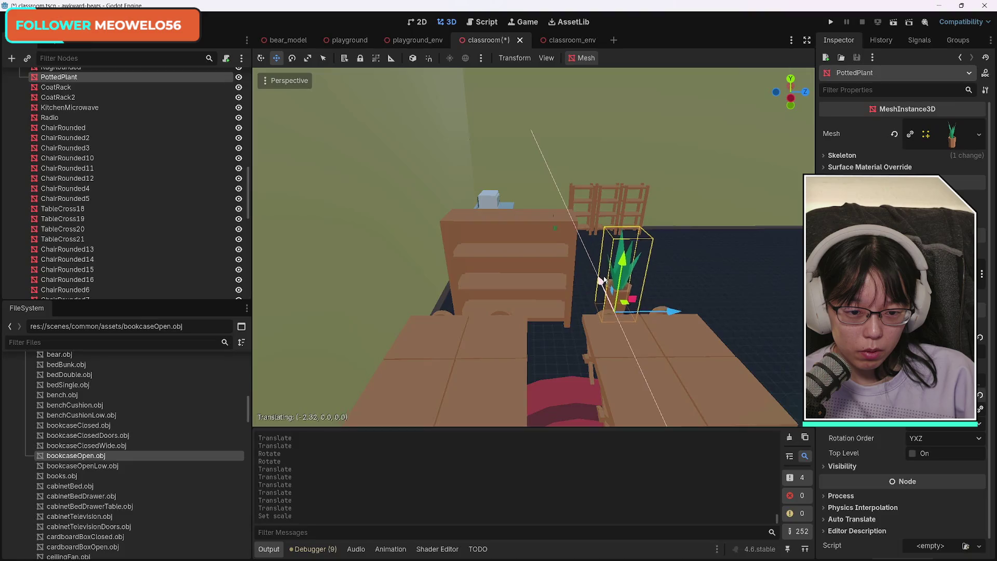
mouse_move(670, 311)
mouse_down()
mouse_move(506, 314)
mouse_move(556, 328)
mouse_move(534, 328)
mouse_up()
click(519, 235)
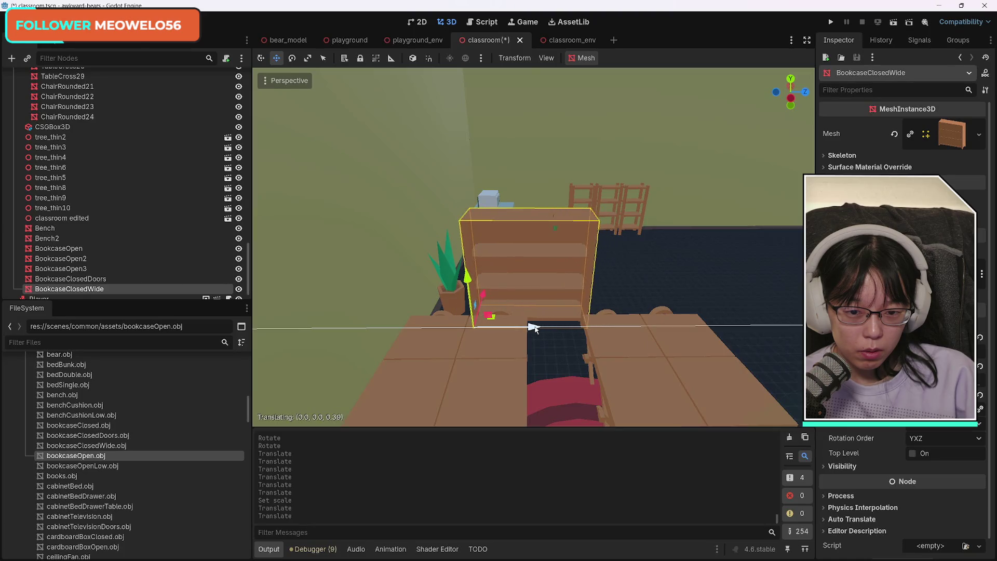
click(448, 300)
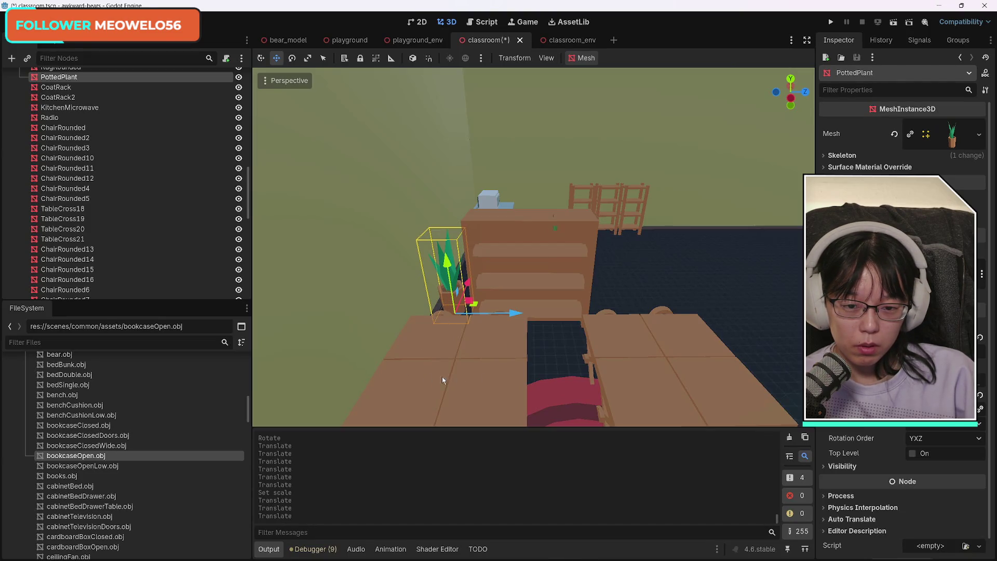
drag(551, 382, 371, 283)
drag(454, 248, 454, 248)
Select the table and chair pieces of both desk clusters and shift them slightly along Z
click(441, 237)
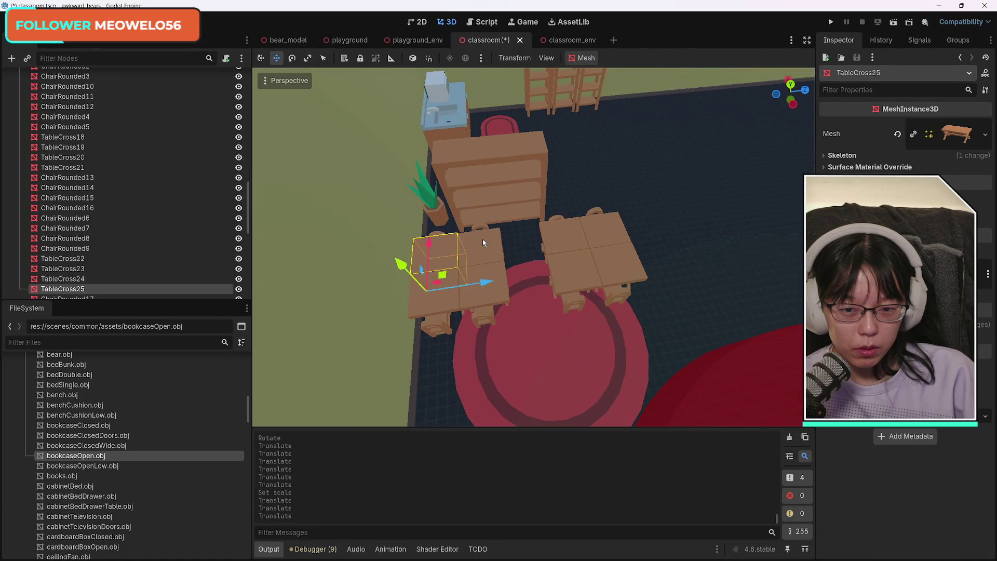
shift+click(495, 264)
shift+click(492, 305)
shift+click(426, 312)
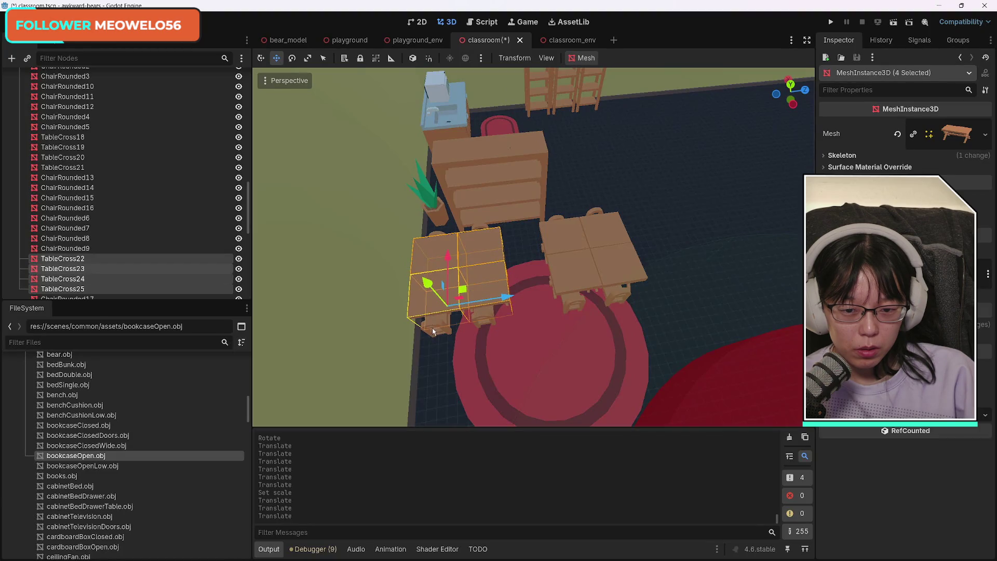
shift+click(486, 327)
shift+click(495, 333)
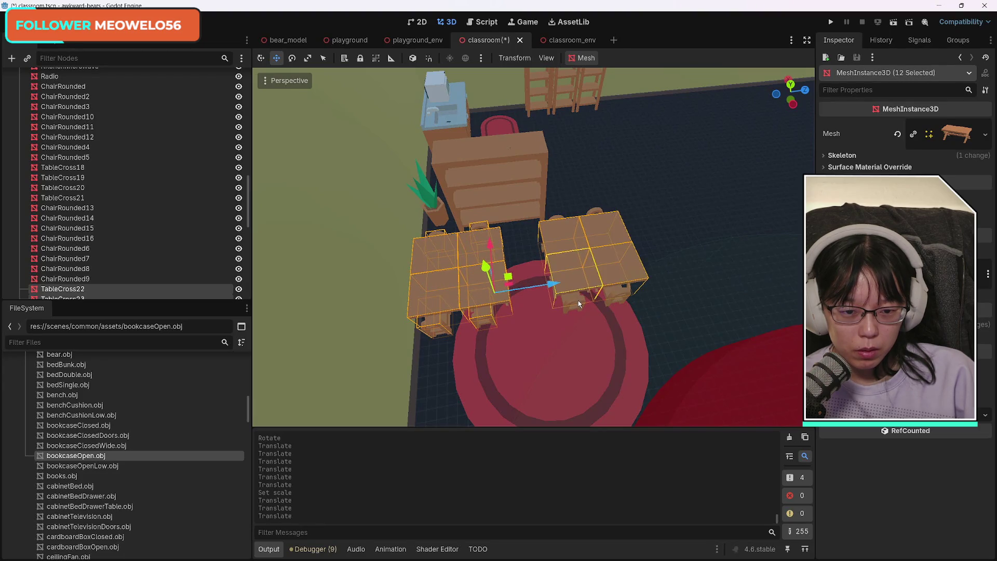
mouse_move(636, 259)
mouse_down()
mouse_move(613, 218)
mouse_move(631, 296)
mouse_up()
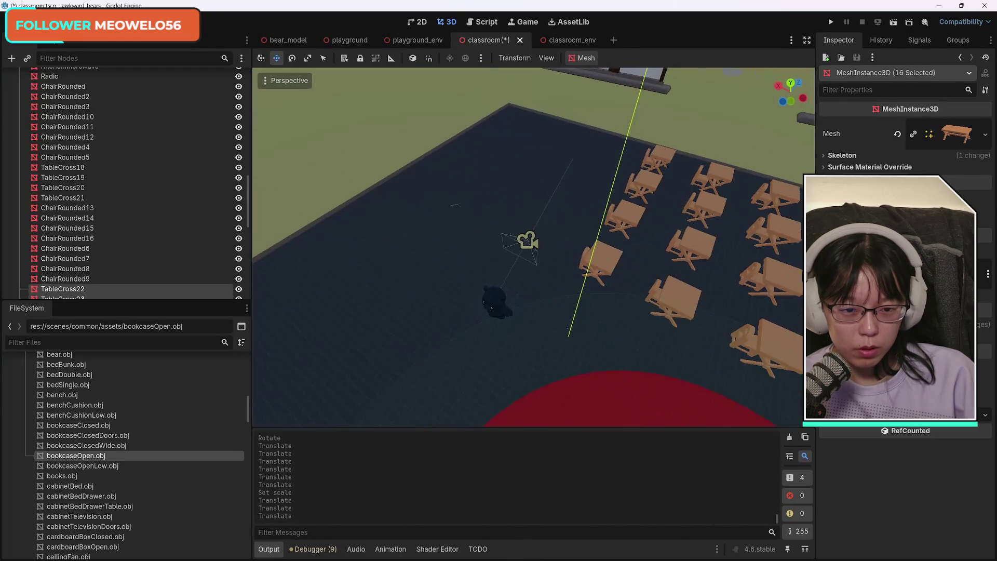
key(f)
mouse_move(727, 337)
mouse_down()
mouse_move(319, 362)
mouse_move(628, 337)
mouse_move(551, 280)
mouse_move(528, 239)
mouse_move(533, 252)
mouse_move(589, 260)
mouse_up()
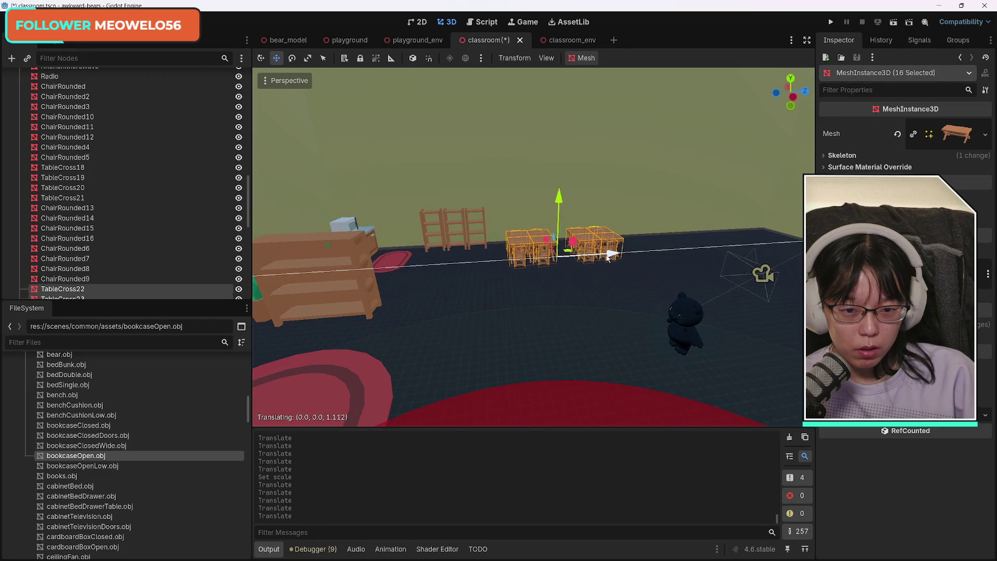
key(f)
scroll(533, 247, down, 10)
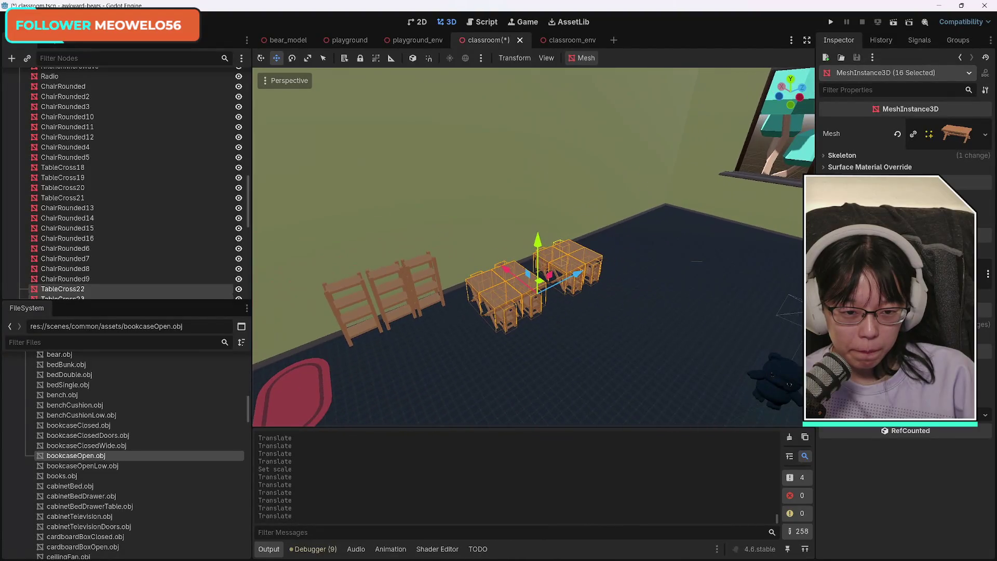
Nudge the round red rug right and along Z, next to the wooden bookcase
mouse_move(528, 247)
mouse_down()
mouse_move(338, 244)
mouse_move(364, 244)
mouse_up()
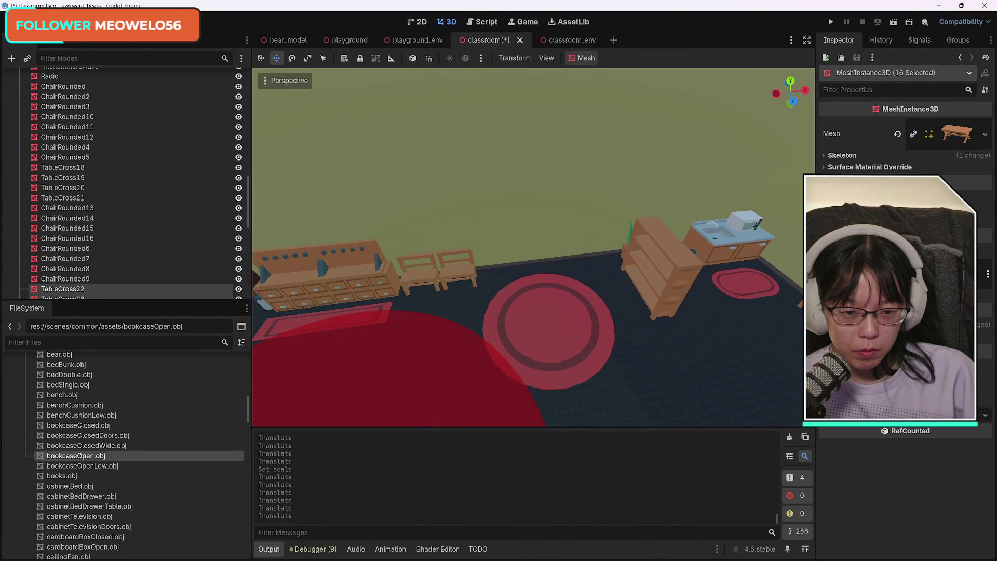
mouse_move(533, 247)
mouse_down()
mouse_move(519, 238)
mouse_move(520, 208)
mouse_move(525, 249)
mouse_move(530, 242)
mouse_up()
click(558, 311)
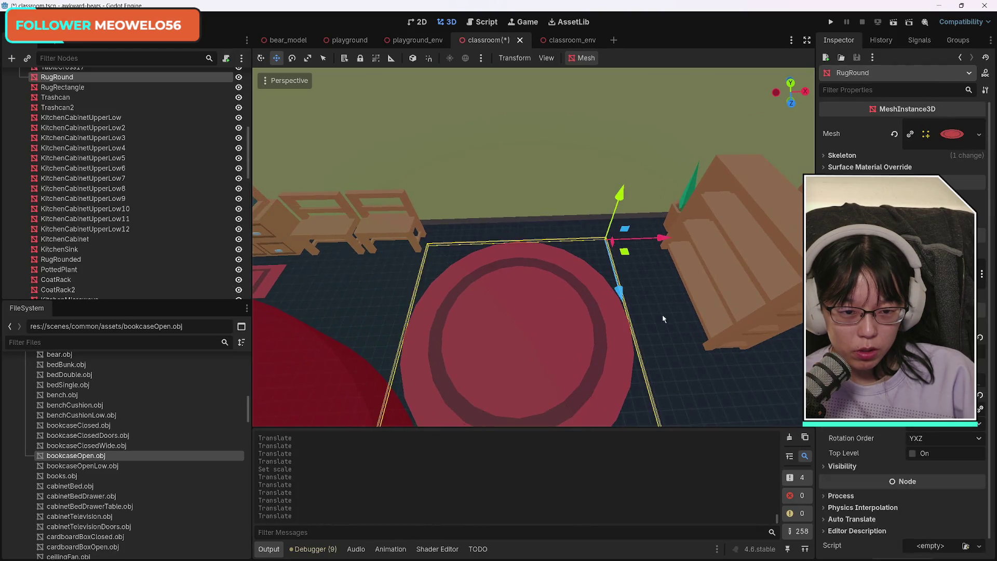
drag(663, 238, 679, 233)
drag(638, 280, 642, 284)
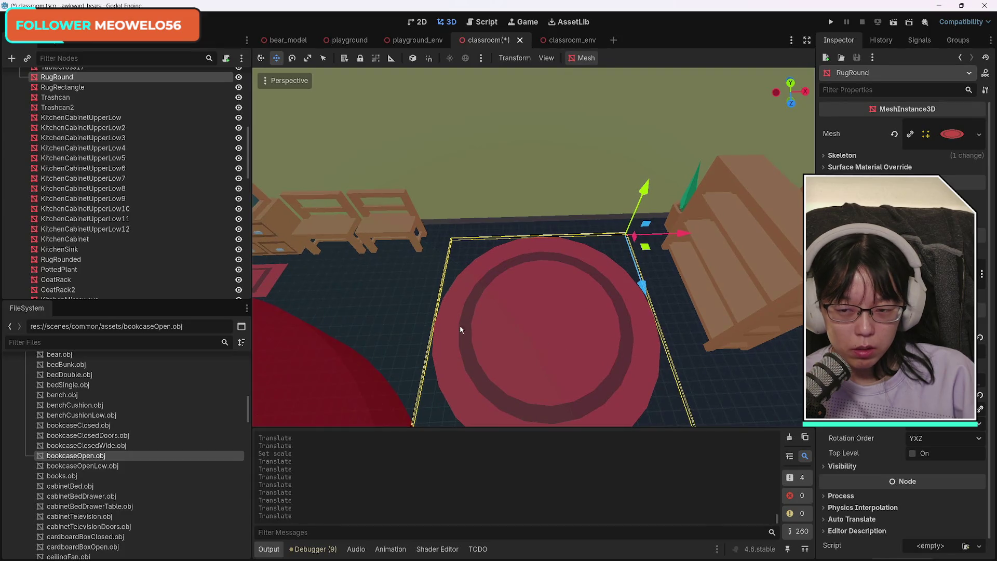
scroll(176, 249, down, 5)
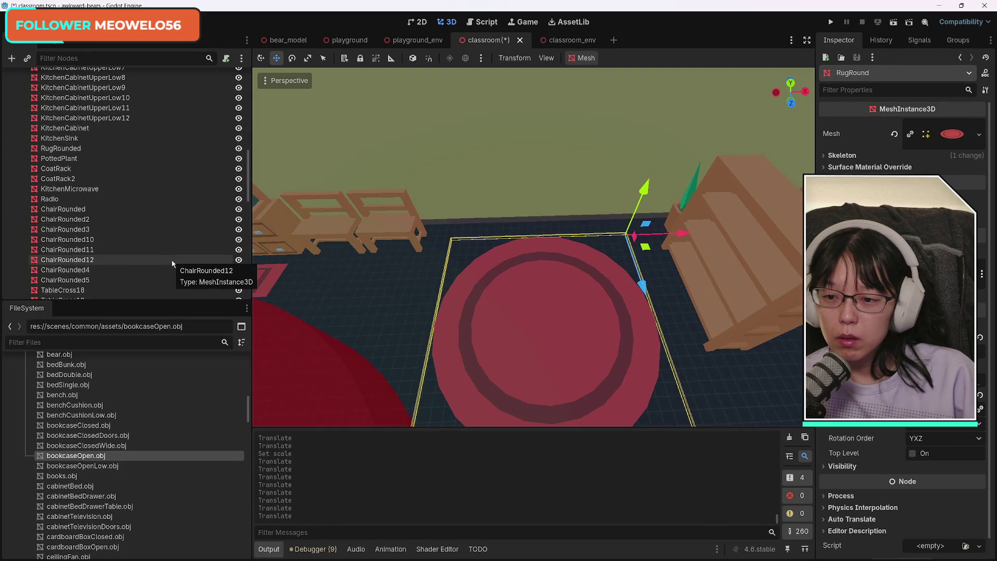
scroll(167, 263, down, 5)
scroll(170, 267, down, 5)
scroll(170, 267, down, 5)
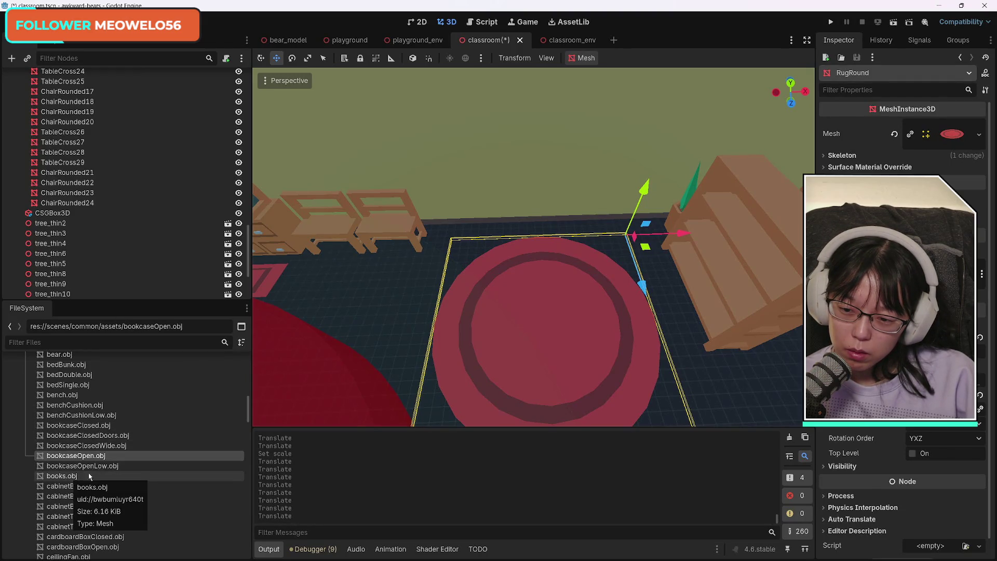
mouse_move(90, 471)
mouse_down()
mouse_move(630, 383)
mouse_move(649, 365)
mouse_up()
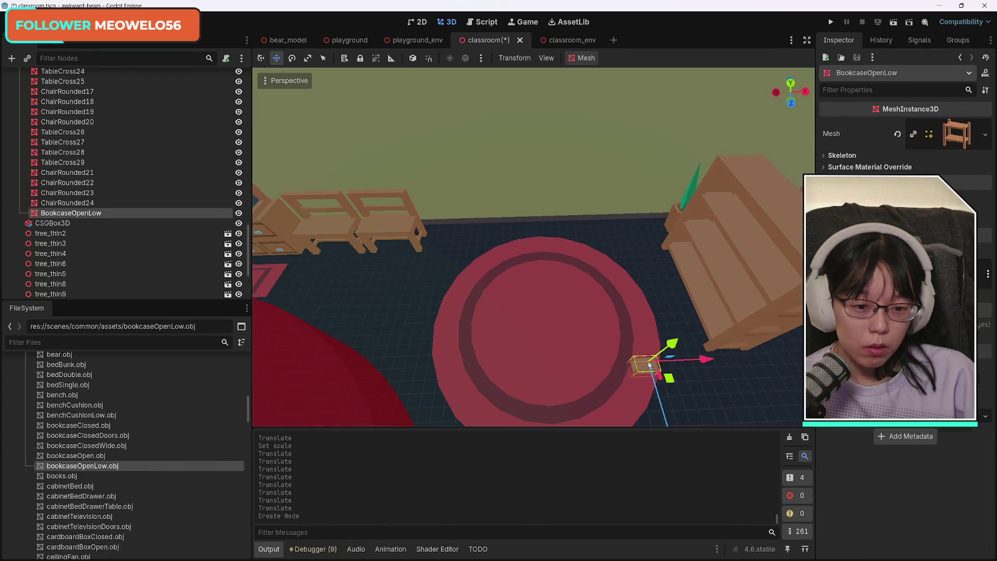
mouse_move(591, 408)
mouse_down()
mouse_move(550, 384)
mouse_move(597, 364)
mouse_move(546, 353)
mouse_move(519, 332)
mouse_up()
key(f)
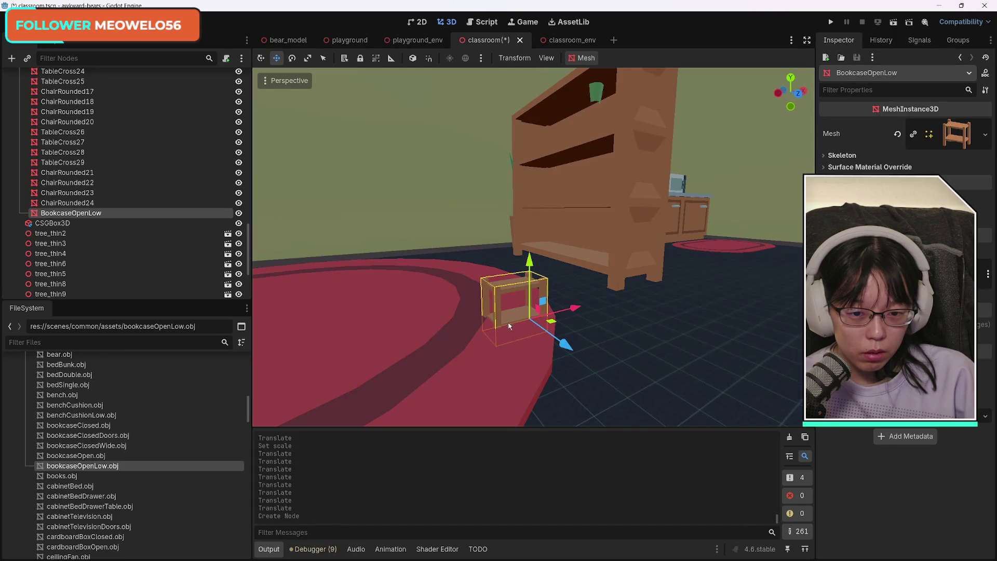
key(Delete)
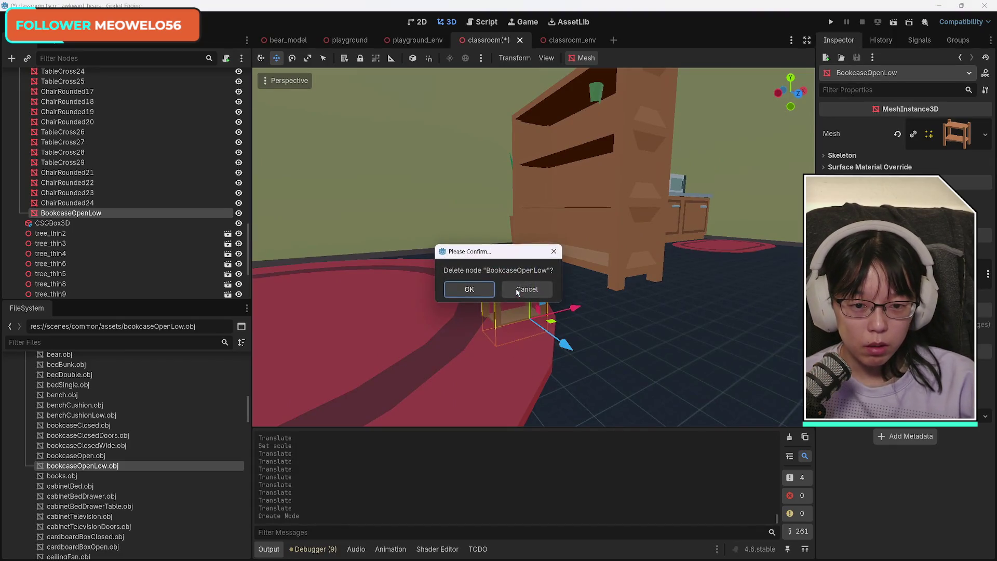
click(469, 289)
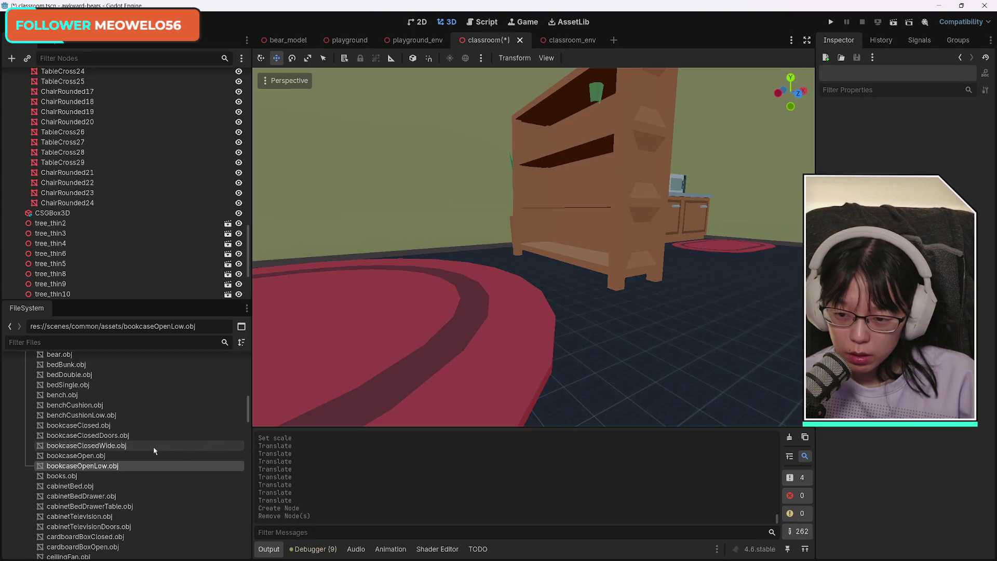
mouse_move(119, 450)
mouse_down()
mouse_move(453, 376)
mouse_move(618, 401)
mouse_move(637, 395)
mouse_up()
key(ctrl+z)
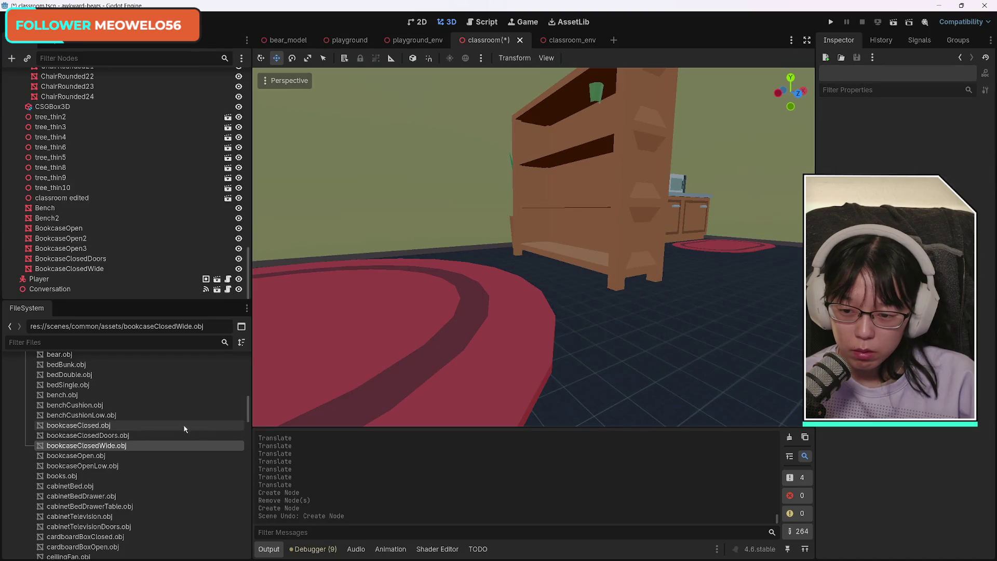
Add benchCushionLow.obj, enlarge it, stretch it along X and place it beside the round rug
mouse_move(103, 419)
mouse_down()
mouse_move(254, 401)
mouse_move(595, 314)
mouse_up()
drag(915, 402, 943, 402)
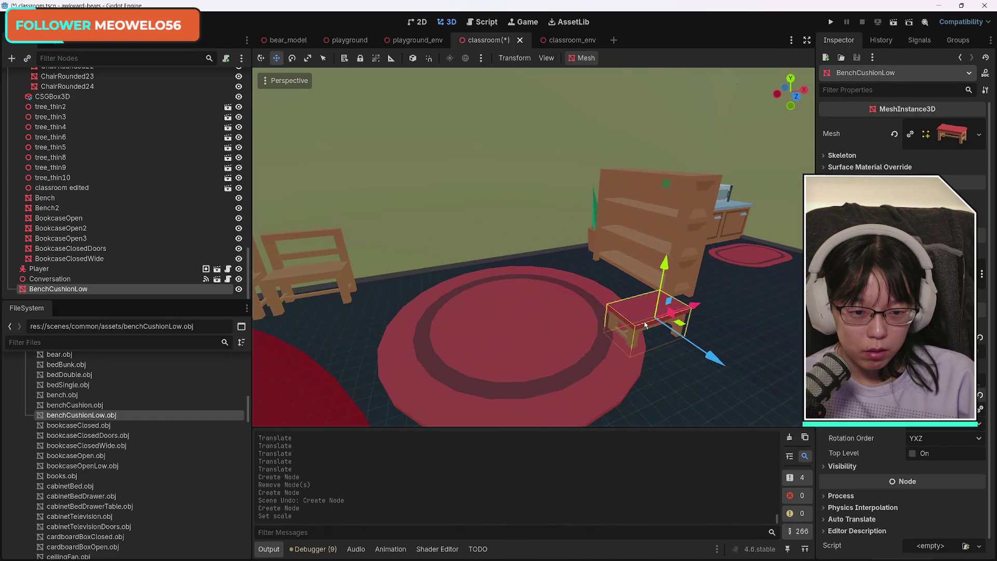
mouse_move(718, 362)
mouse_down()
mouse_move(597, 307)
mouse_move(568, 283)
mouse_up()
drag(603, 242, 480, 263)
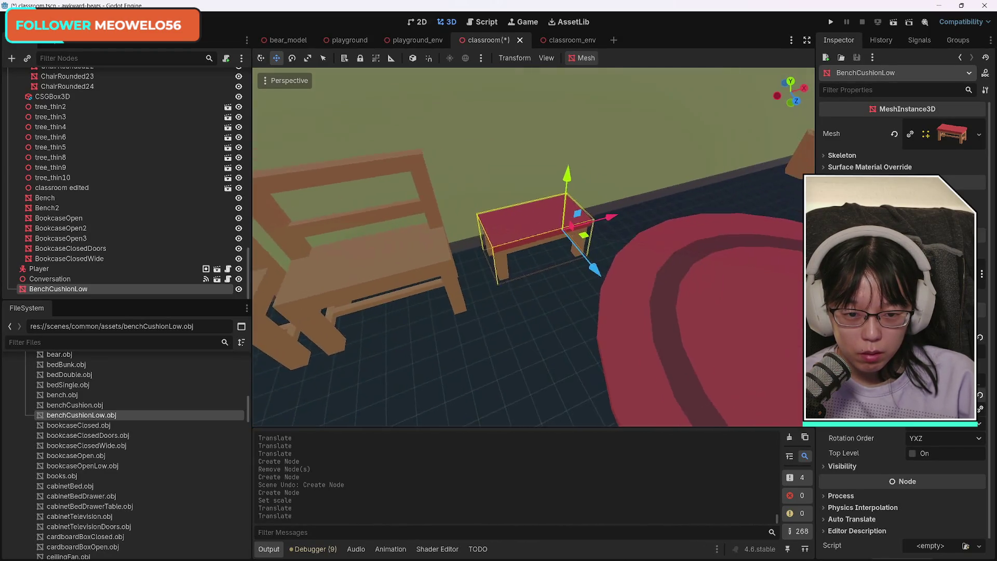
key(s)
key(x)
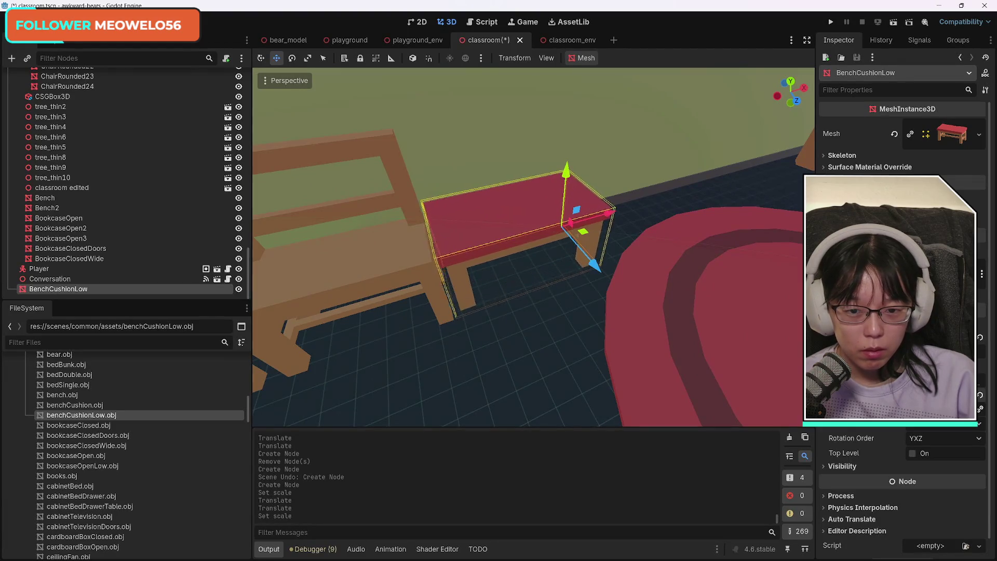
key(Return)
drag(606, 213, 686, 205)
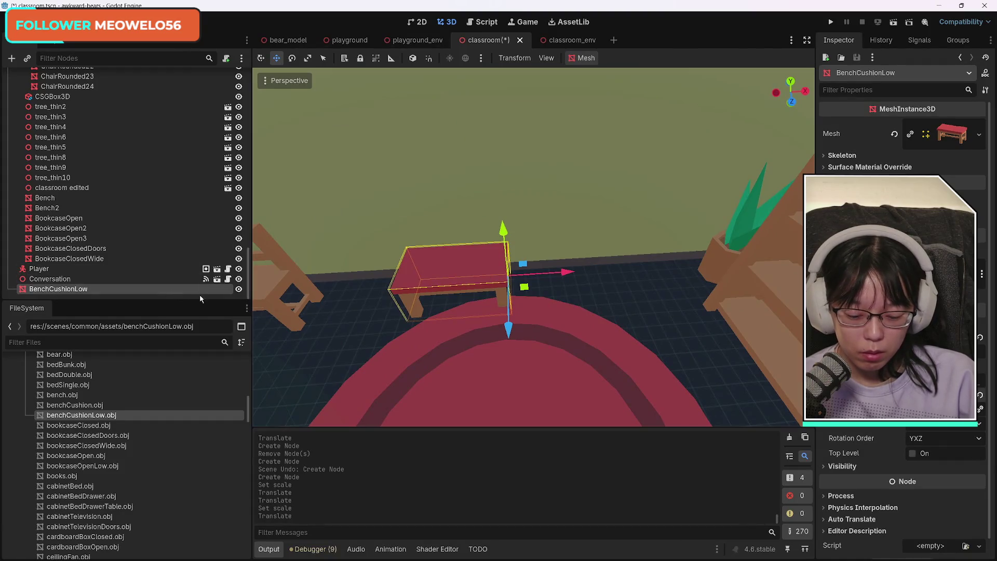
Move BenchCushionLow above Player and line two copies up along X into one long bench
drag(87, 278, 115, 268)
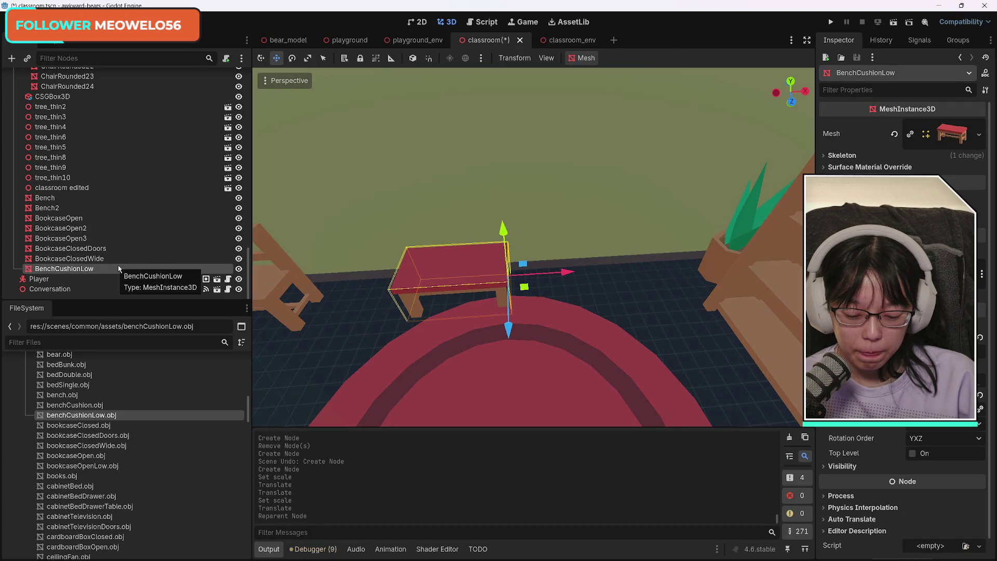
key(ctrl+d)
mouse_move(570, 271)
mouse_down()
mouse_move(673, 270)
mouse_move(639, 267)
mouse_up()
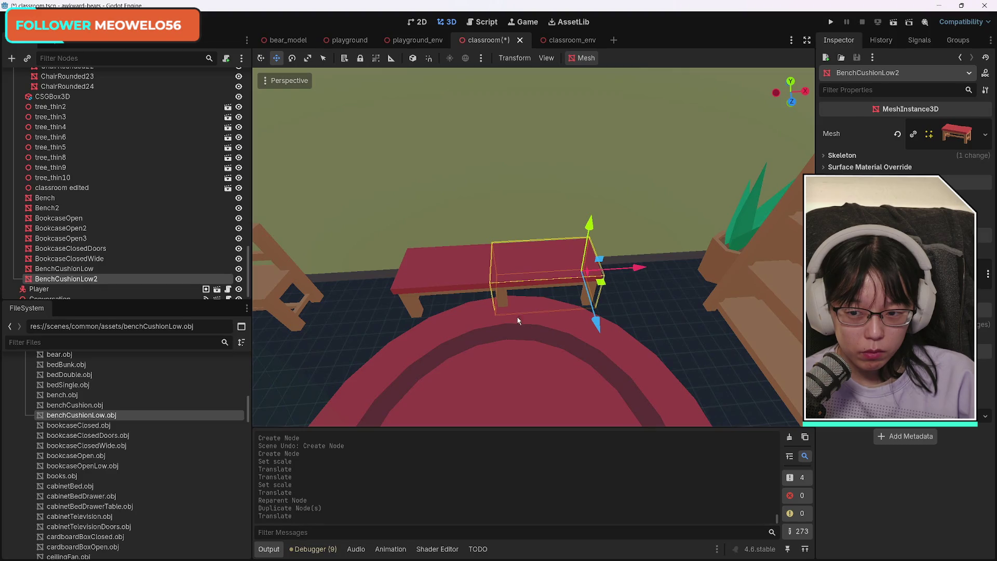
key(ctrl+d)
drag(637, 268, 704, 266)
right_click(710, 370)
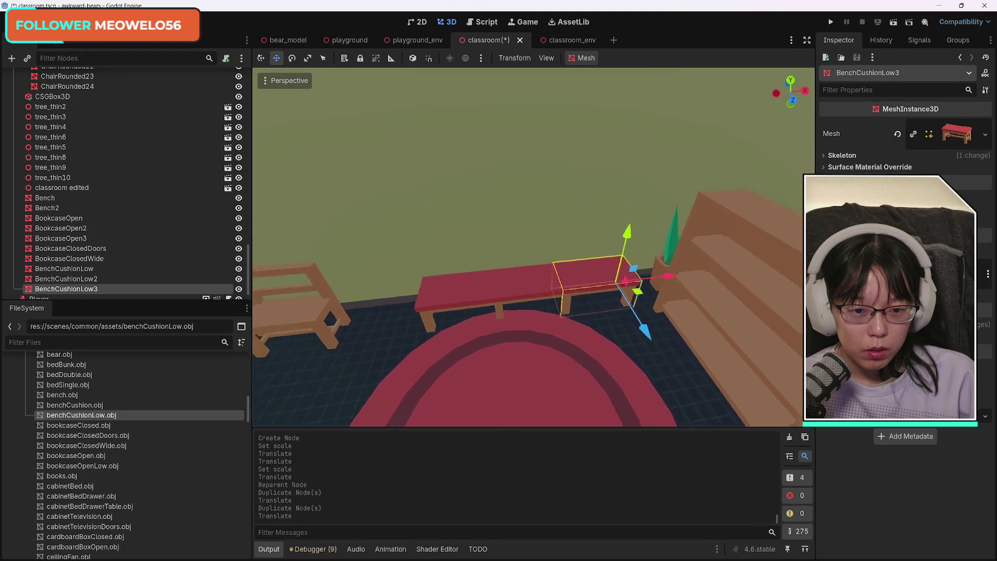
key(w)
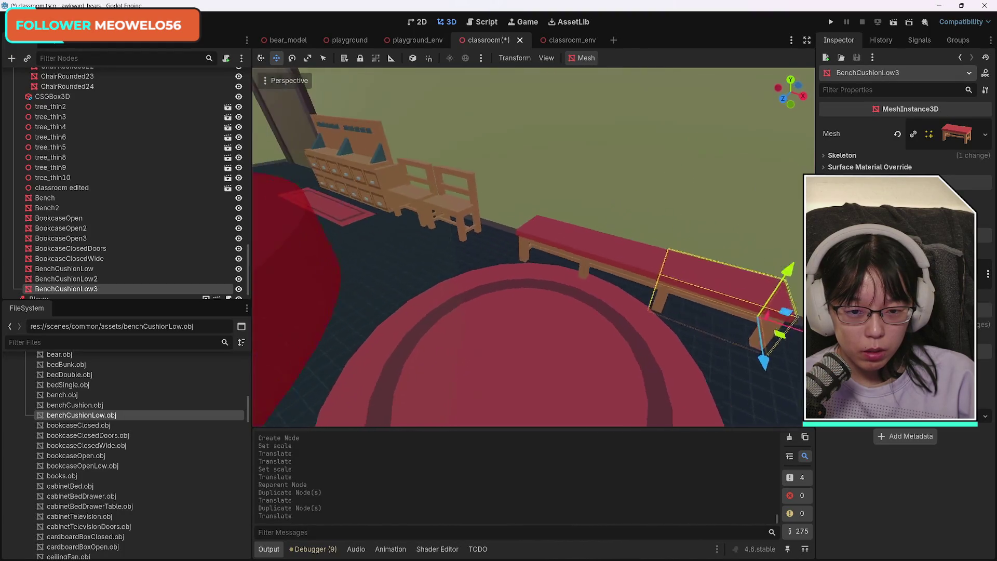
key(s)
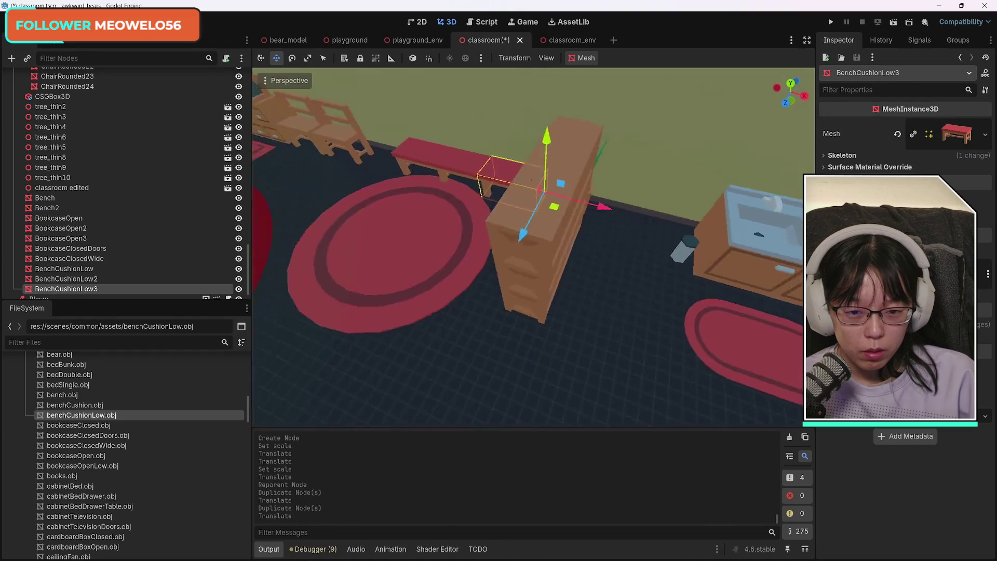
key(w)
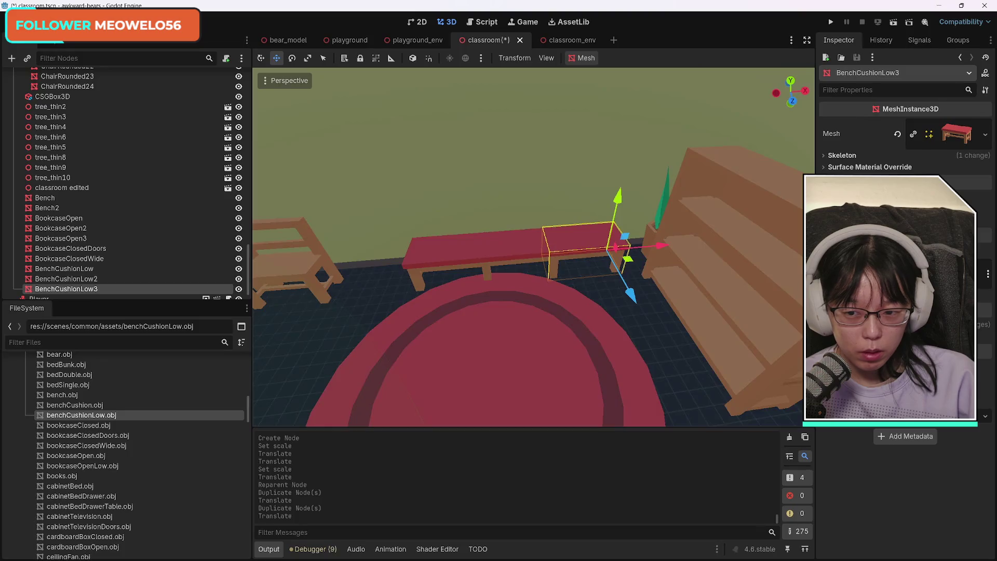
key(s)
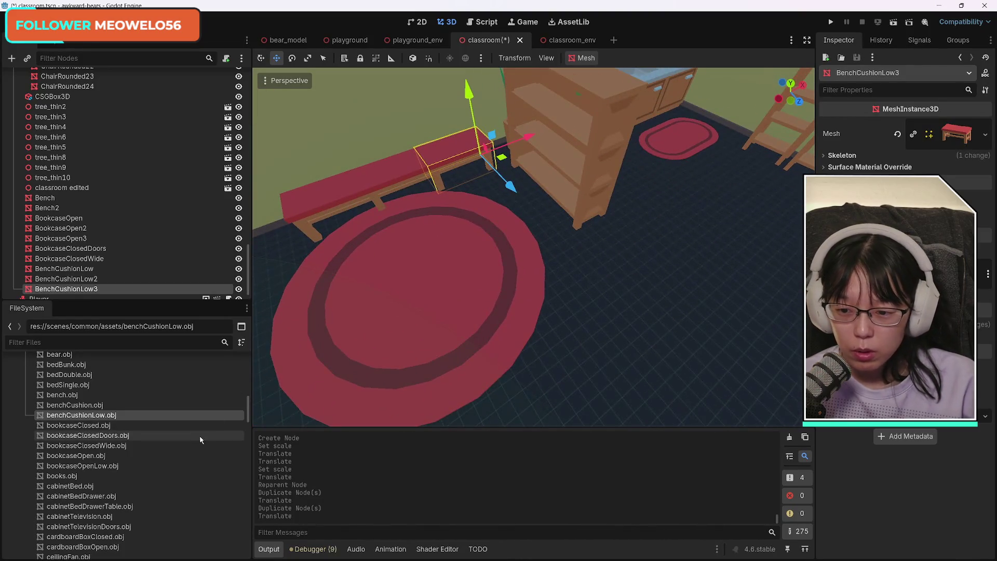
Try placing cardboardBoxOpen.obj in the classroom, then undo it
scroll(183, 478, down, 3)
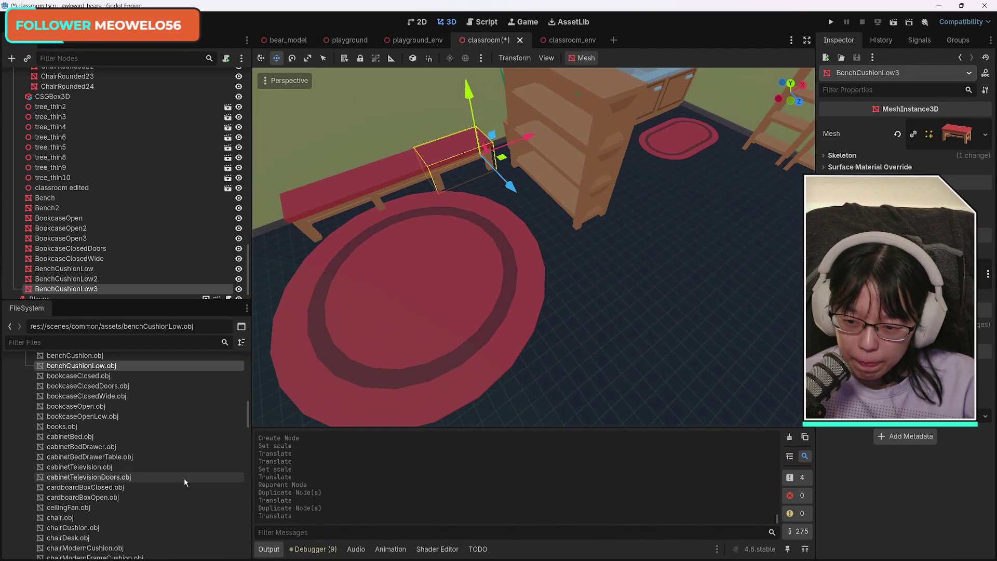
scroll(186, 481, down, 2)
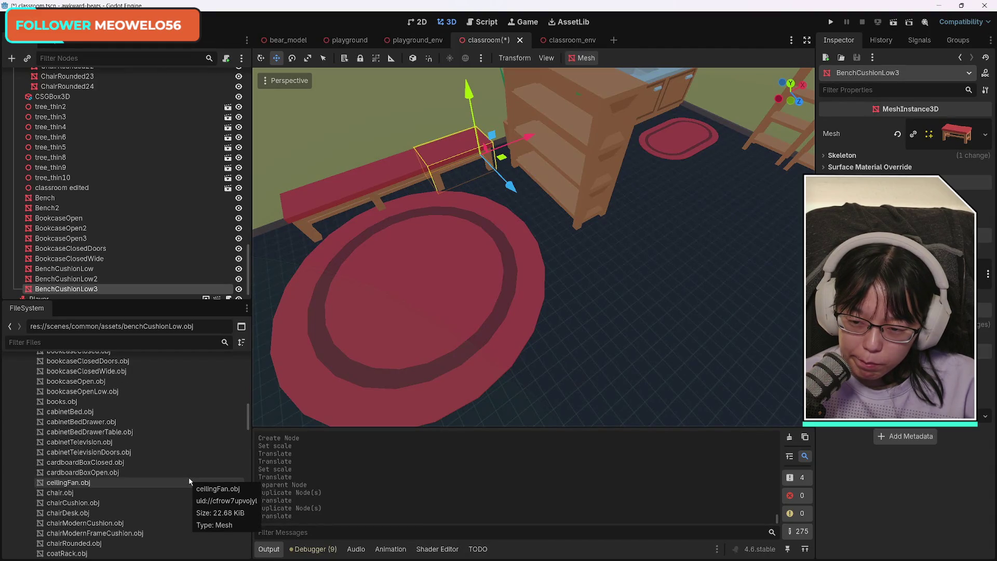
drag(156, 472, 580, 340)
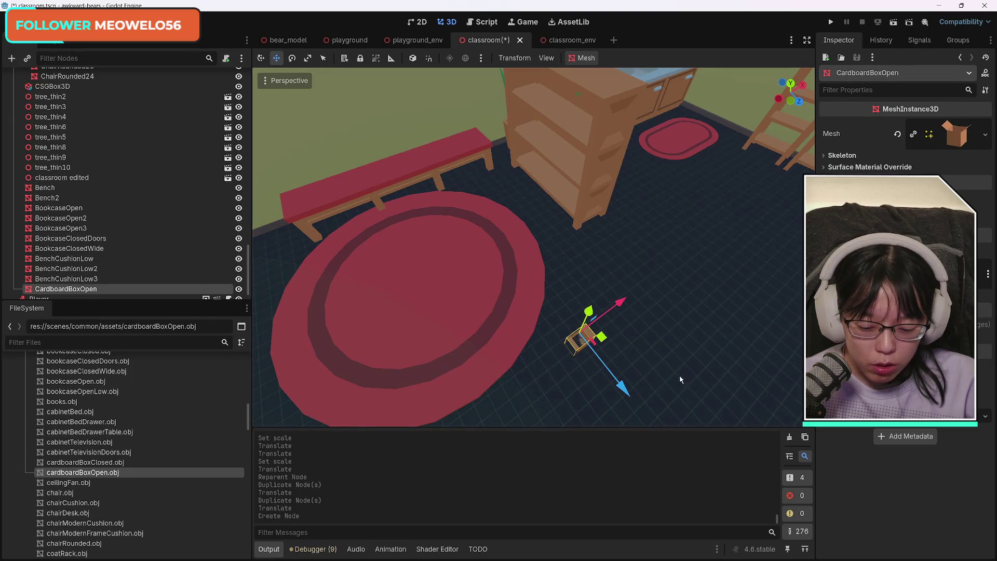
key(ctrl+z)
Scroll the view over to the two desk clusters by the wall
scroll(186, 485, down, 5)
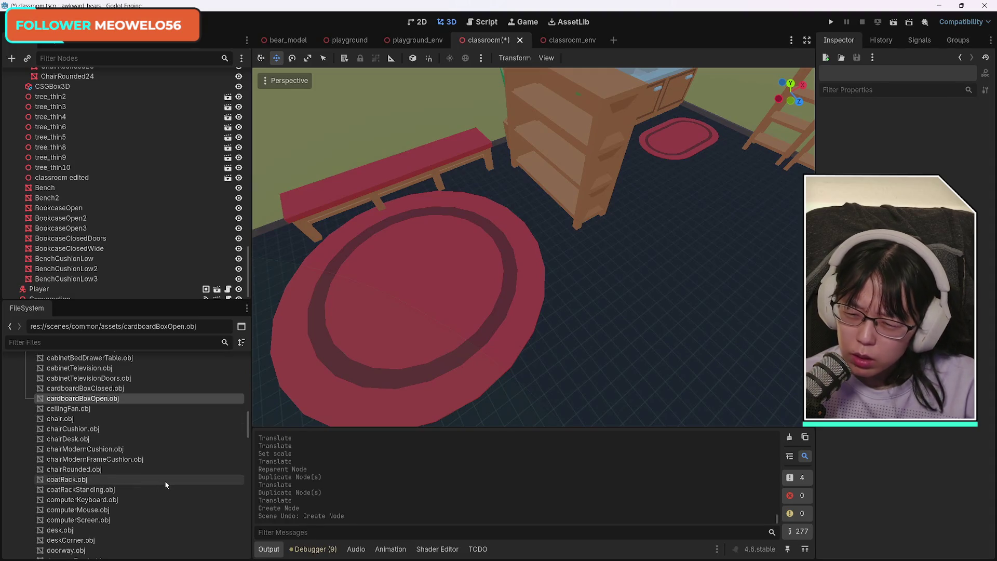
scroll(186, 472, down, 6)
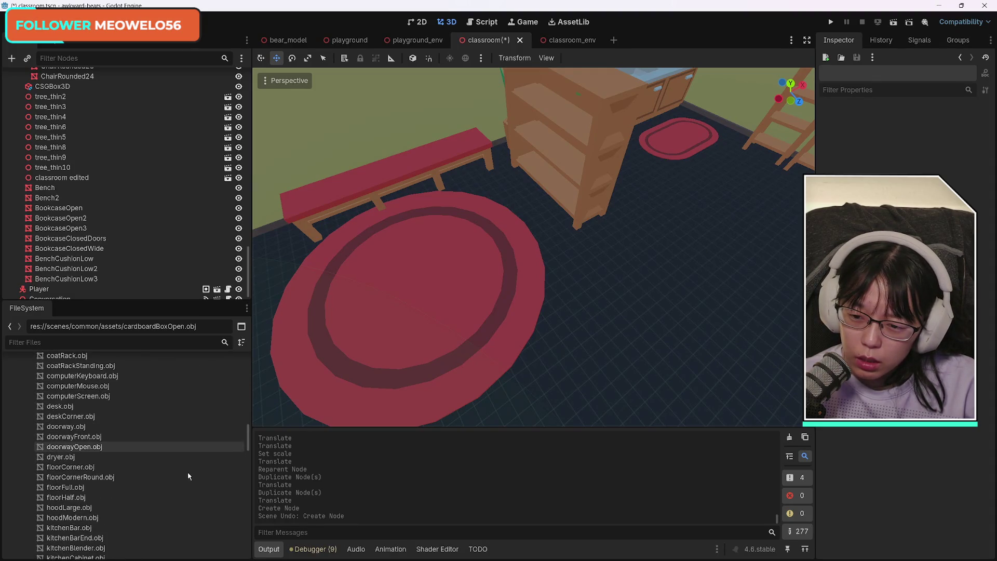
scroll(188, 476, down, 1)
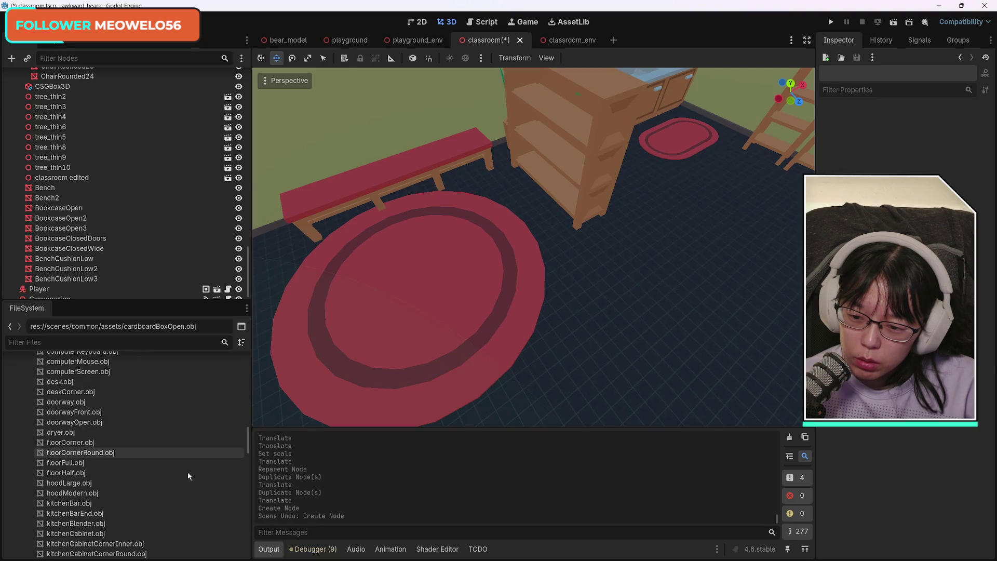
scroll(188, 476, up, 3)
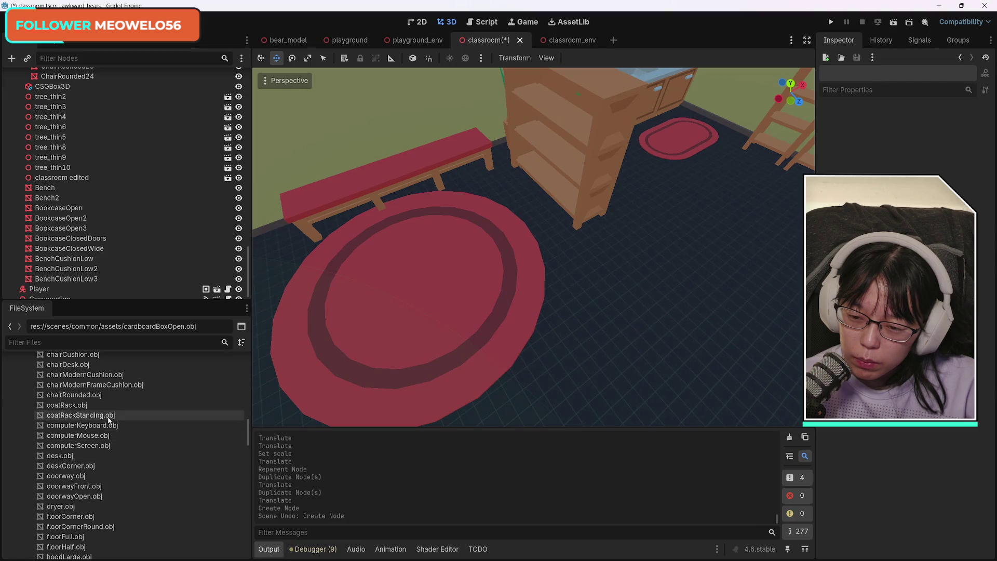
scroll(490, 327, down, 5)
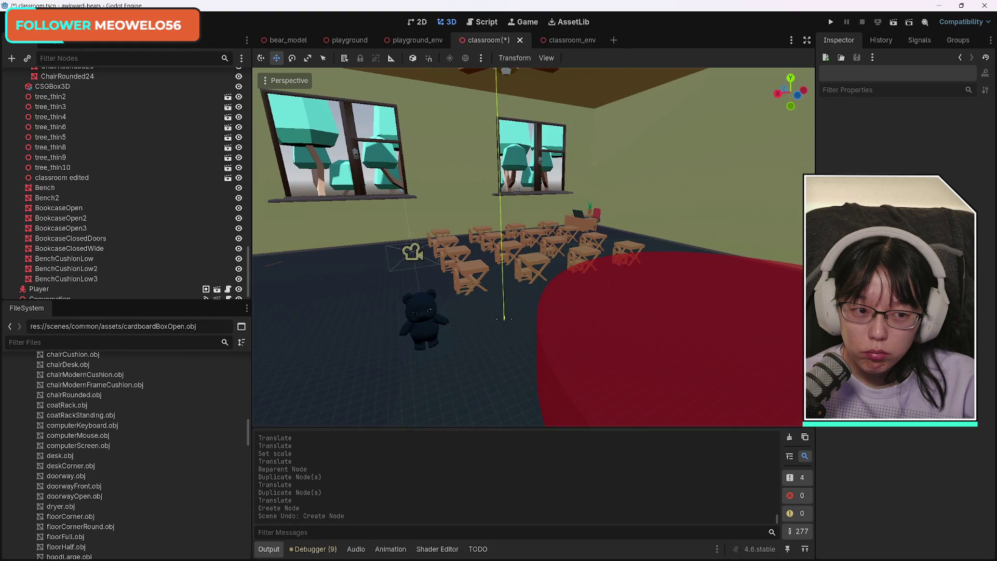
scroll(533, 247, up, 5)
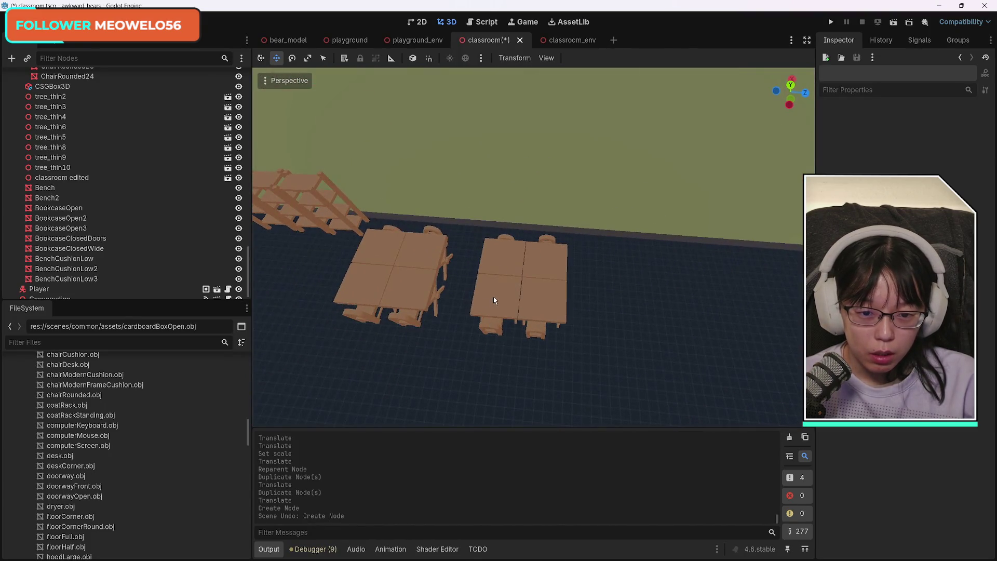
Duplicate the front two tables with their two chairs and slide the copies right
click(493, 300)
shift+click(535, 301)
shift+click(535, 337)
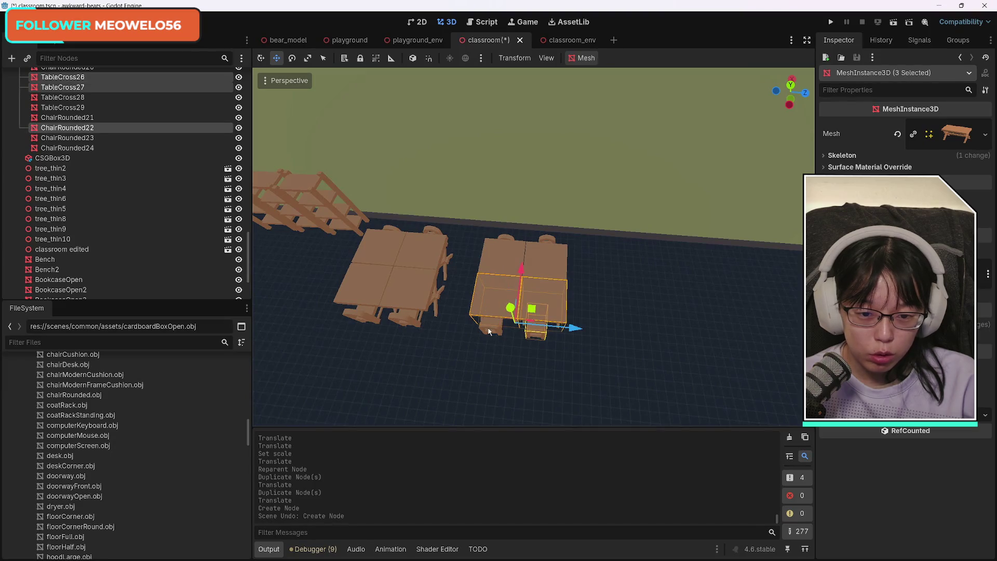
shift+click(489, 331)
key(ctrl+d)
mouse_move(529, 306)
mouse_down()
mouse_move(763, 300)
mouse_move(737, 299)
mouse_up()
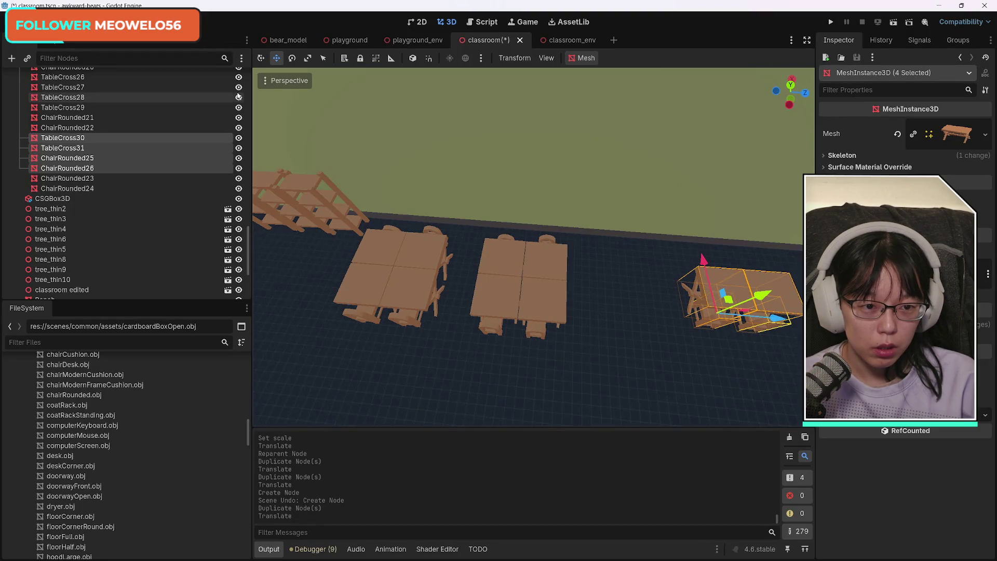
Move the copied desks and chairs into the corner along the window wall
mouse_move(697, 313)
mouse_down()
mouse_move(675, 307)
mouse_move(697, 313)
mouse_up()
drag(557, 339, 634, 269)
mouse_move(533, 247)
mouse_down()
mouse_move(533, 218)
mouse_move(540, 228)
mouse_move(525, 244)
mouse_move(514, 300)
mouse_up()
drag(514, 257, 516, 203)
drag(572, 239, 603, 248)
key(w)
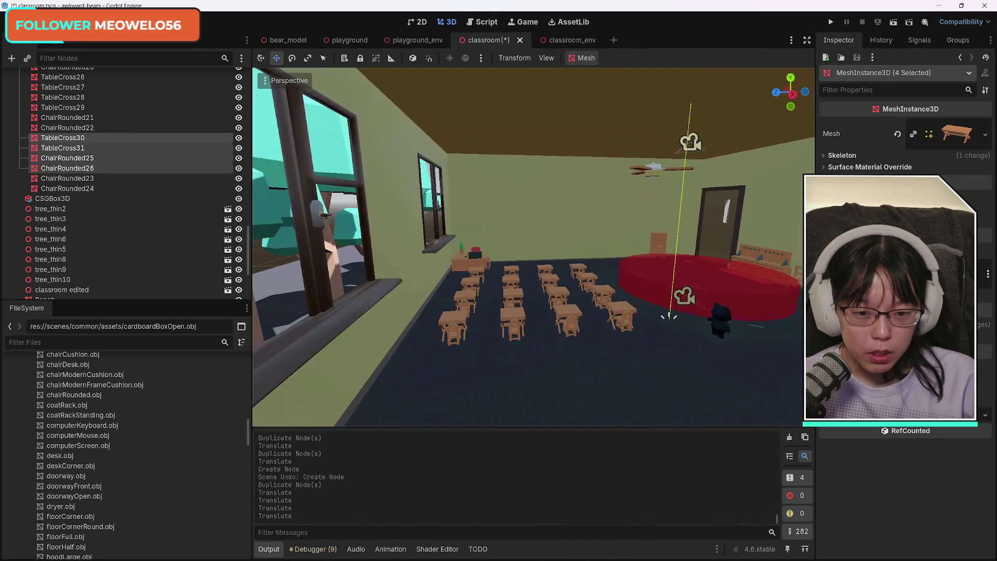
key(w)
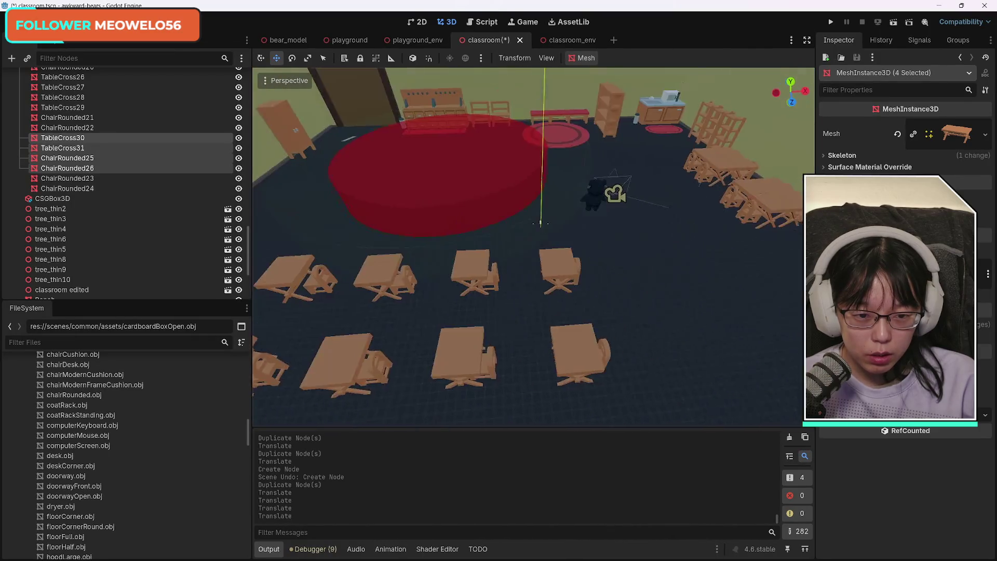
mouse_move(503, 186)
mouse_down()
mouse_move(526, 333)
mouse_move(516, 271)
mouse_up()
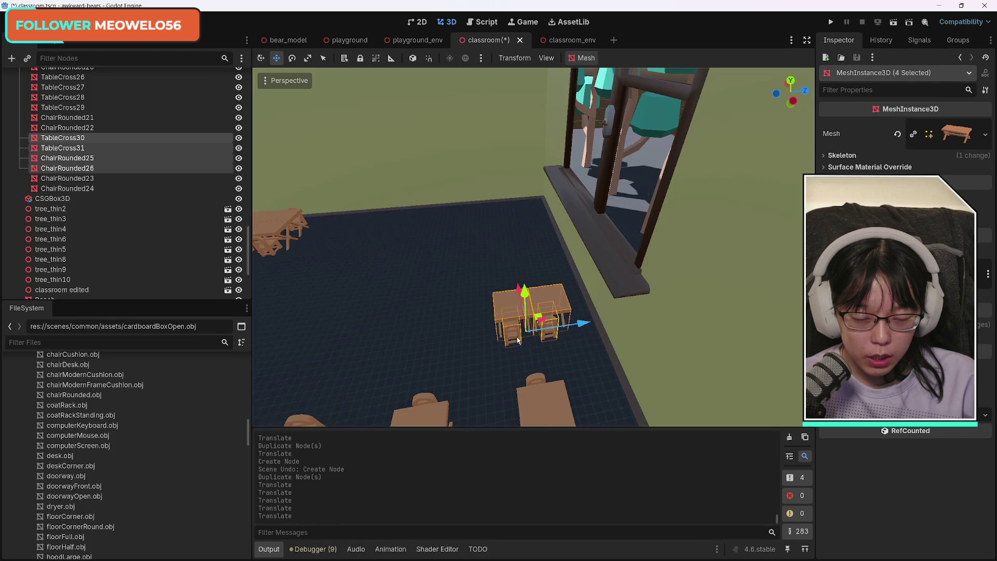
Duplicate the four desk pieces again and align the copies along the window wall
key(ctrl+d)
mouse_move(590, 333)
mouse_down()
mouse_move(475, 338)
mouse_move(516, 334)
mouse_up()
drag(457, 301, 460, 301)
drag(512, 337, 509, 337)
drag(464, 293, 465, 290)
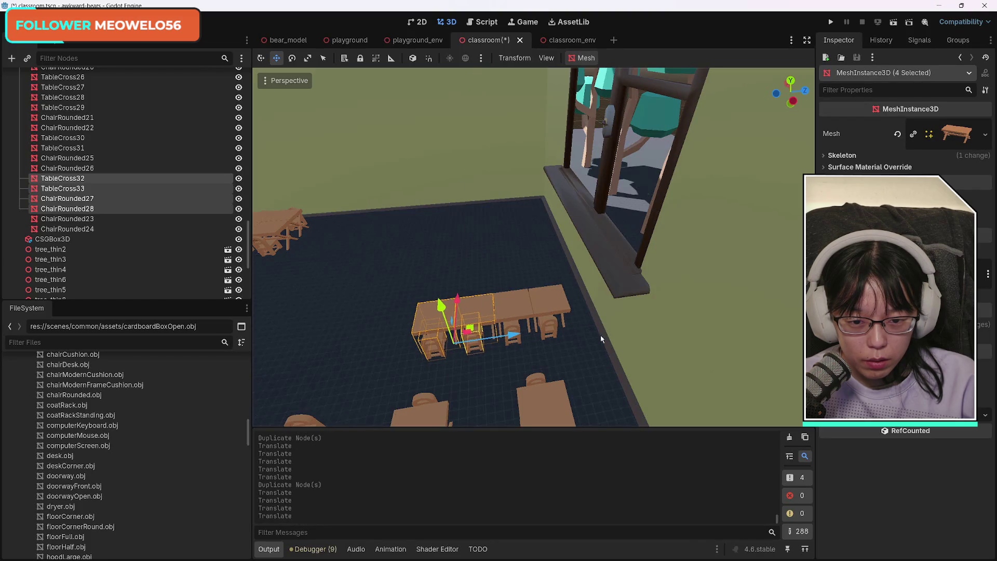
Select all eight window-row desks and chairs and raise them slightly on Y
shift+click(514, 310)
shift+click(548, 298)
shift+click(555, 326)
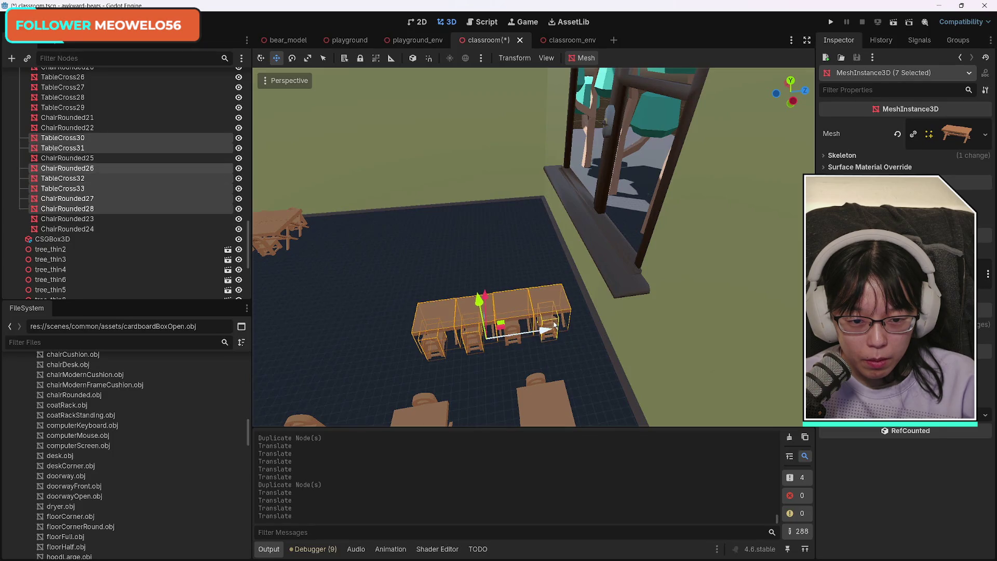
shift+click(514, 332)
drag(490, 298, 488, 291)
key(ctrl+z)
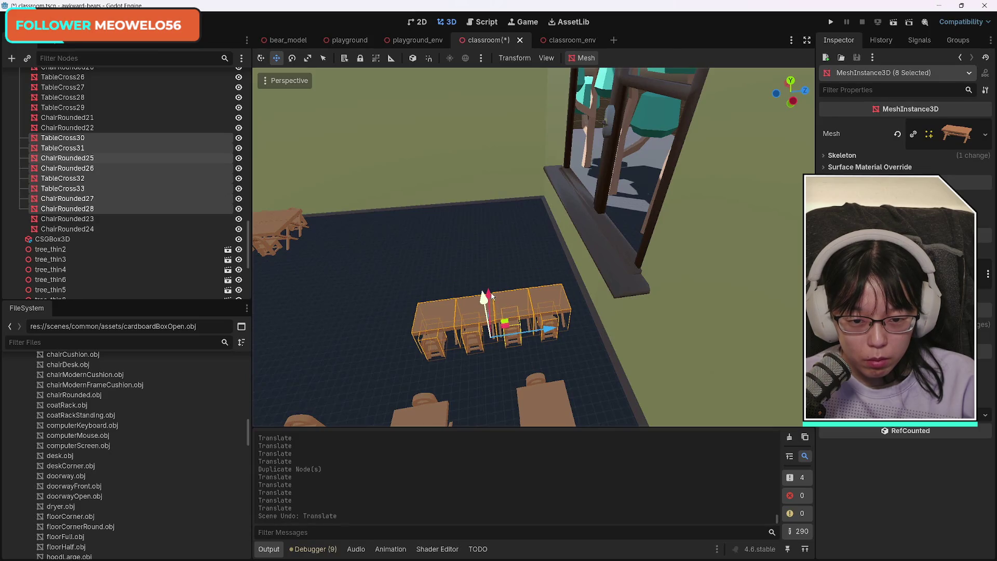
drag(500, 294, 483, 265)
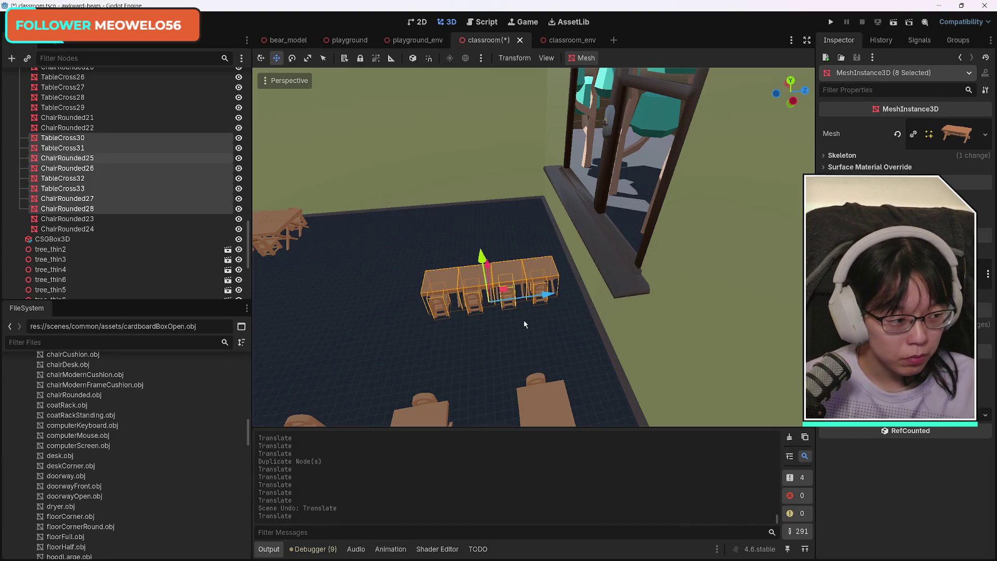
scroll(508, 366, down, 3)
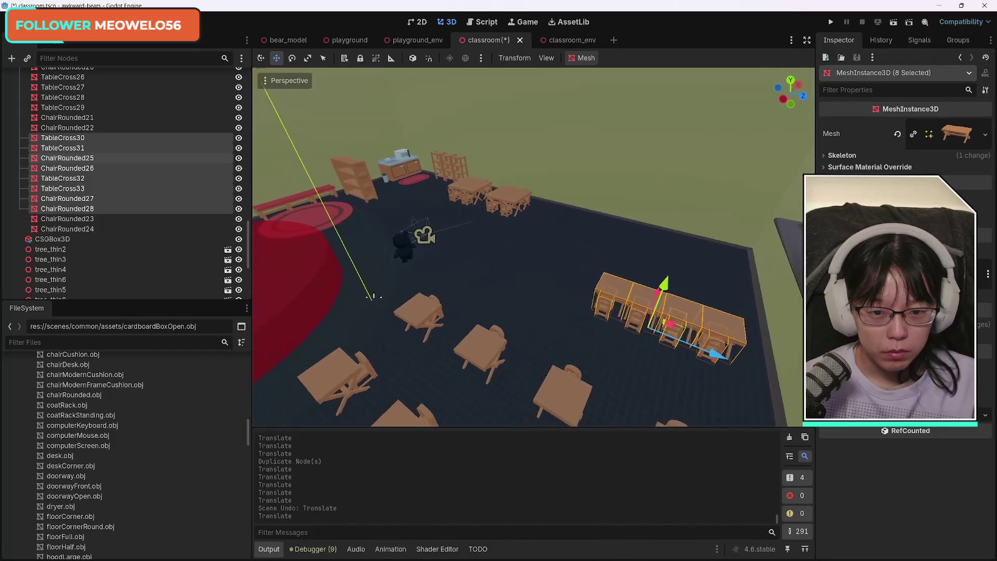
scroll(533, 247, up, 2)
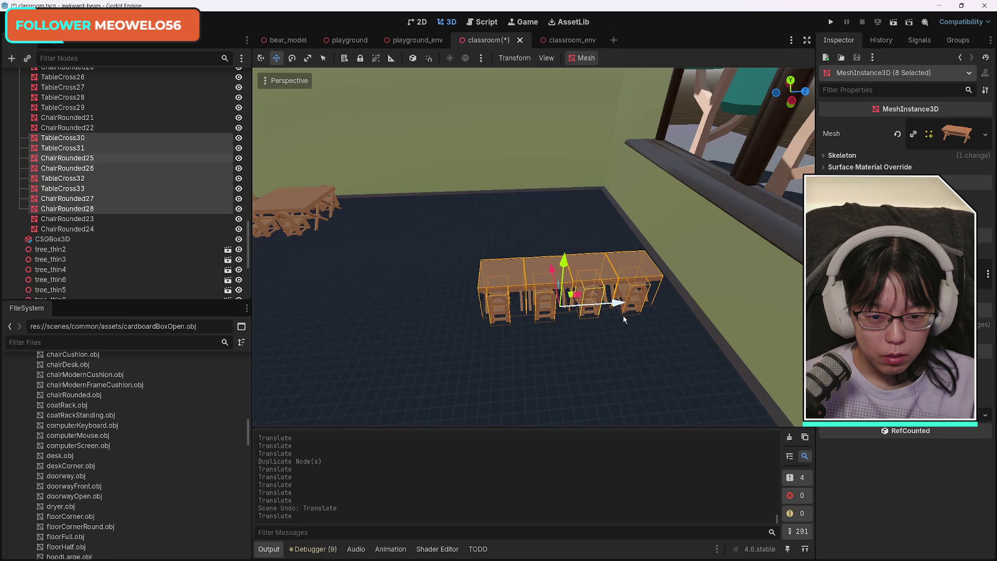
Duplicate TableCross33 and ChairRounded27 and slide the copy onto the row's end
click(577, 343)
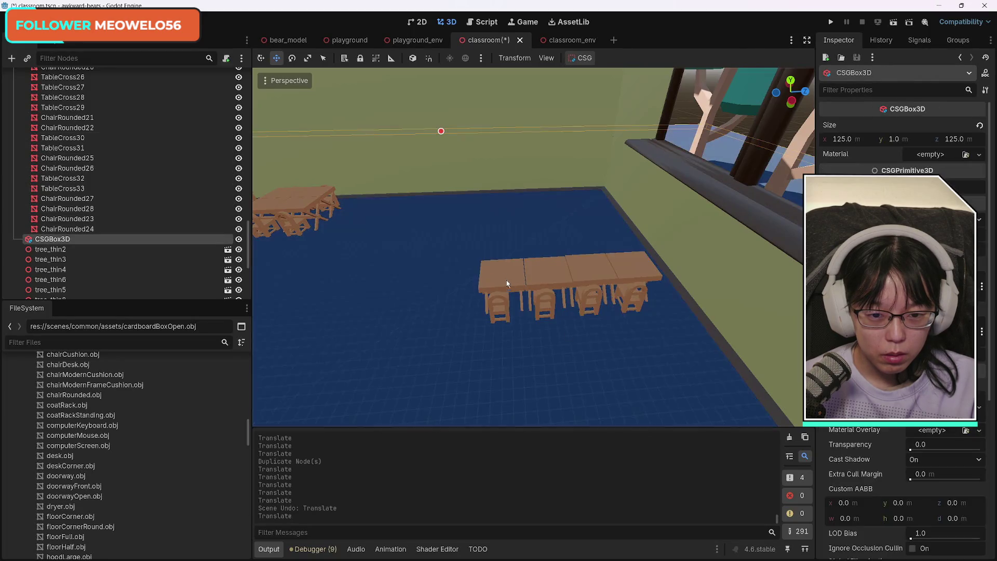
click(506, 295)
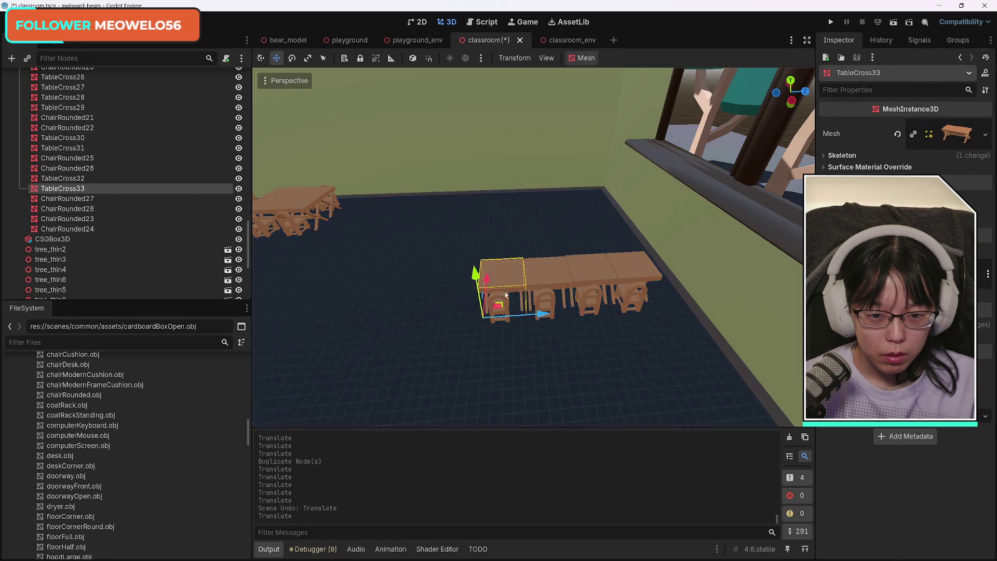
shift+click(507, 320)
key(ctrl+d)
drag(542, 314, 508, 311)
mouse_move(534, 247)
mouse_down()
mouse_move(561, 275)
mouse_move(457, 270)
mouse_move(530, 259)
mouse_move(488, 280)
mouse_move(521, 284)
mouse_up()
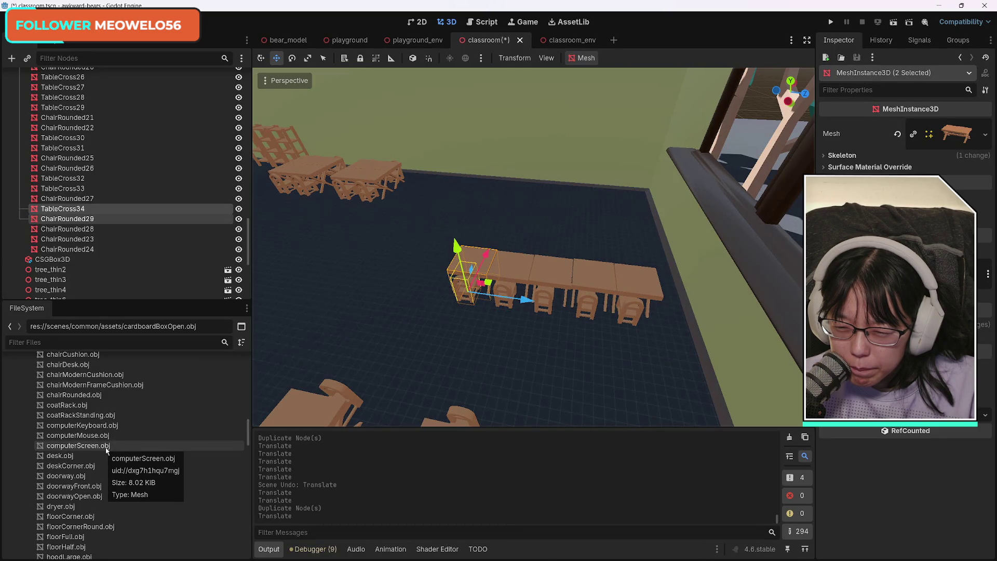
Switch to the Kenney Furniture Kit page in Chrome
mouse_move(330, 558)
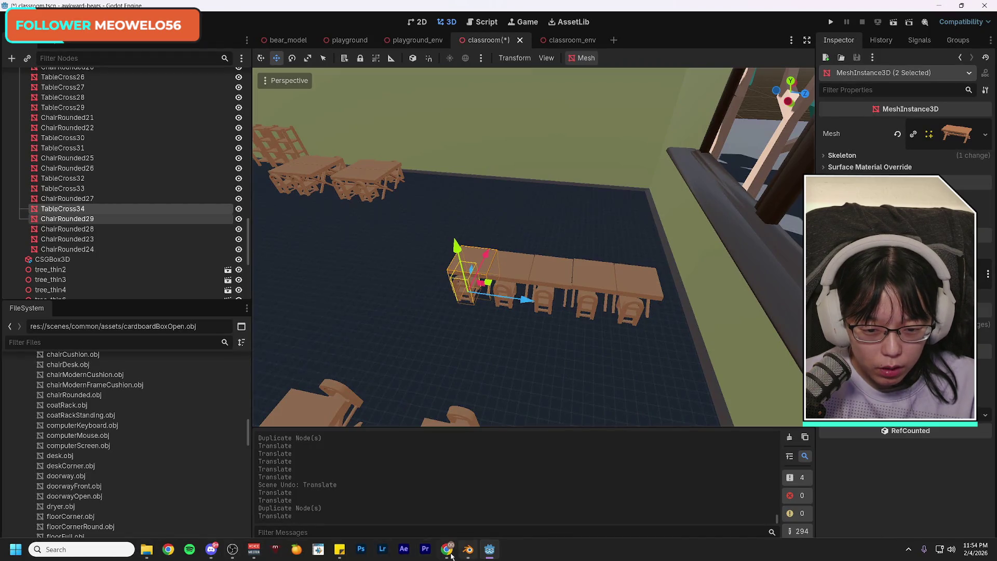
mouse_move(448, 550)
click(491, 496)
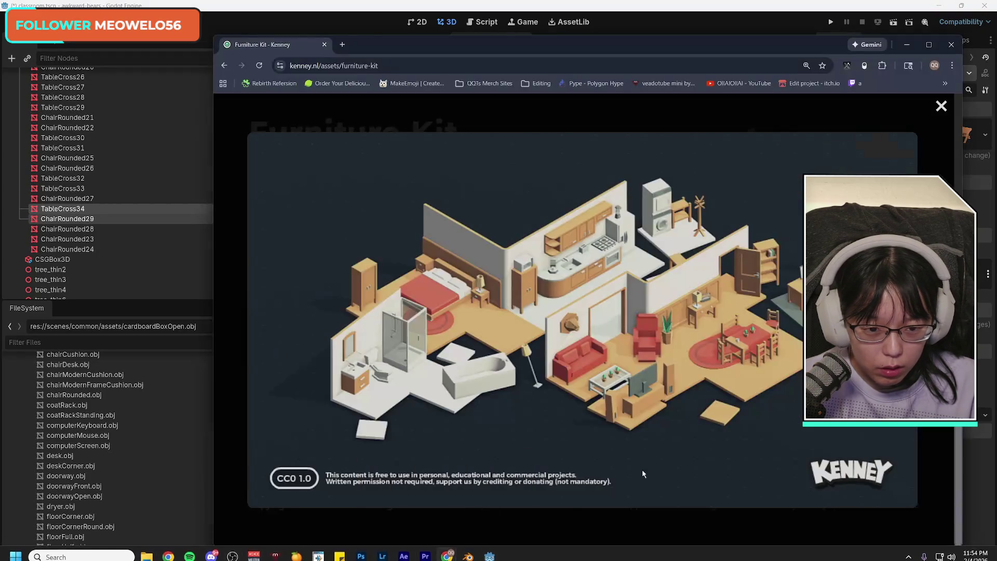
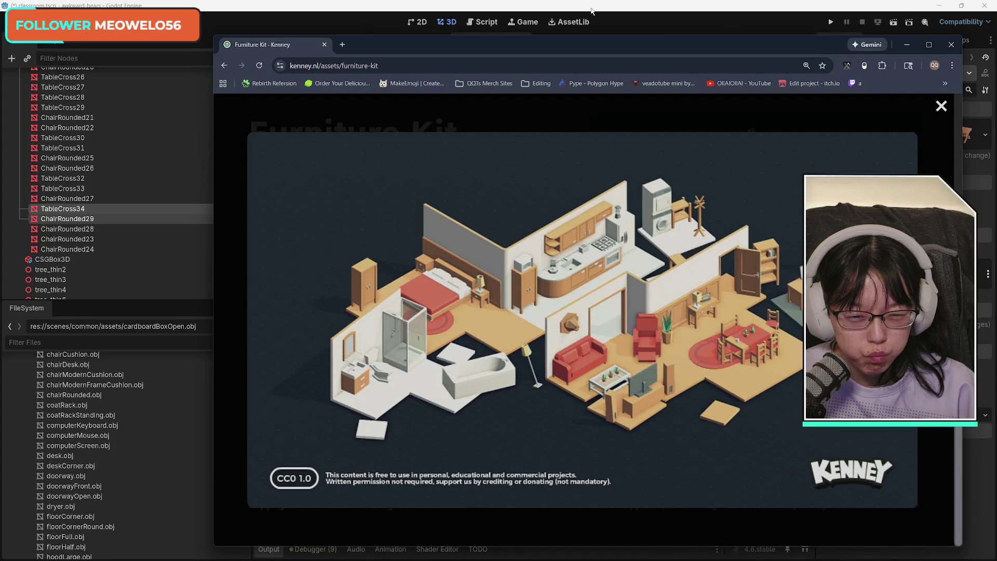
Minimize the Kenney Furniture Kit browser page to bring back the Godot classroom scene
click(906, 45)
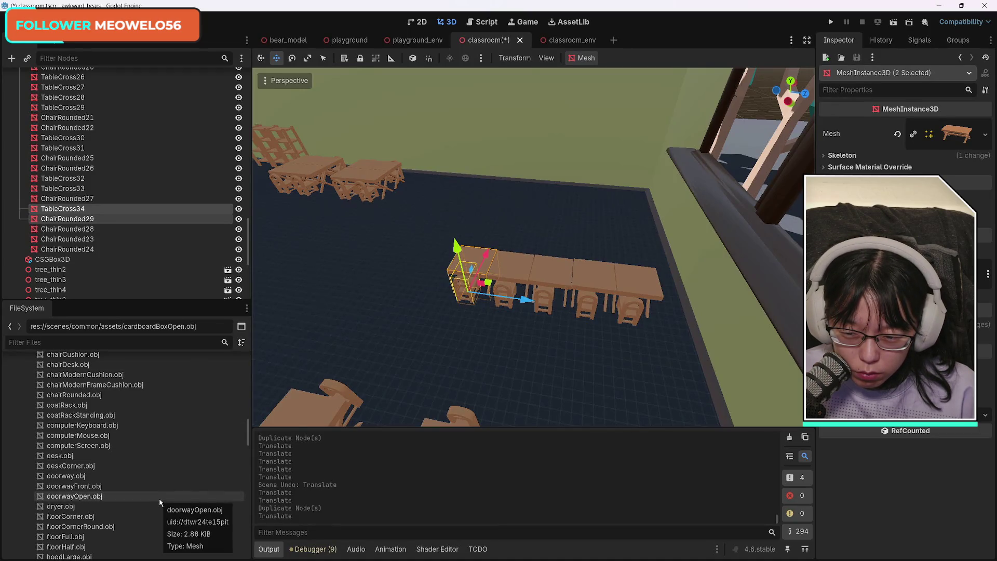
Drag computerScreen.obj from FileSystem into the viewport and place it on the table
click(89, 448)
drag(89, 448, 440, 310)
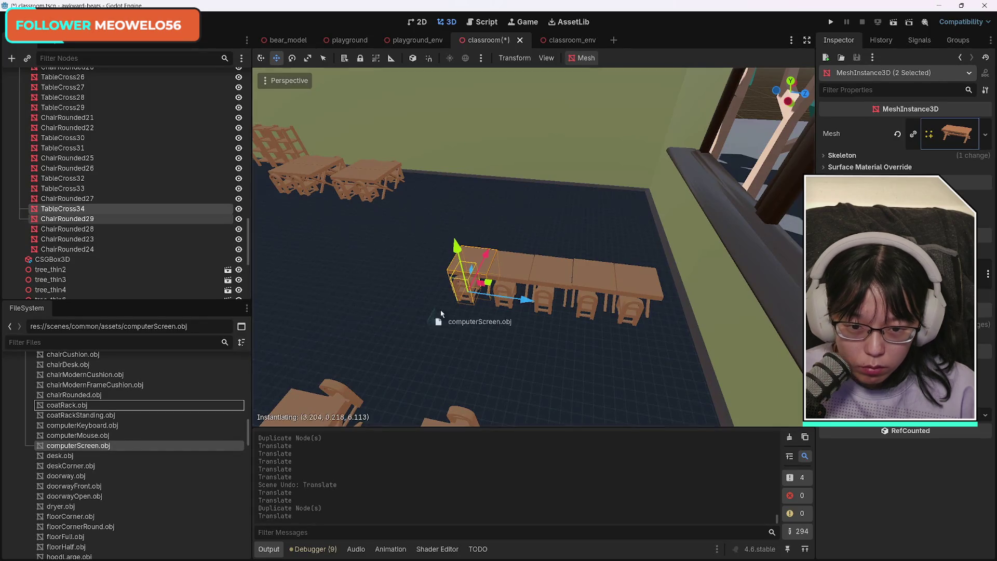
drag(478, 261, 480, 263)
scroll(485, 310, up, 8)
scroll(534, 247, down, 5)
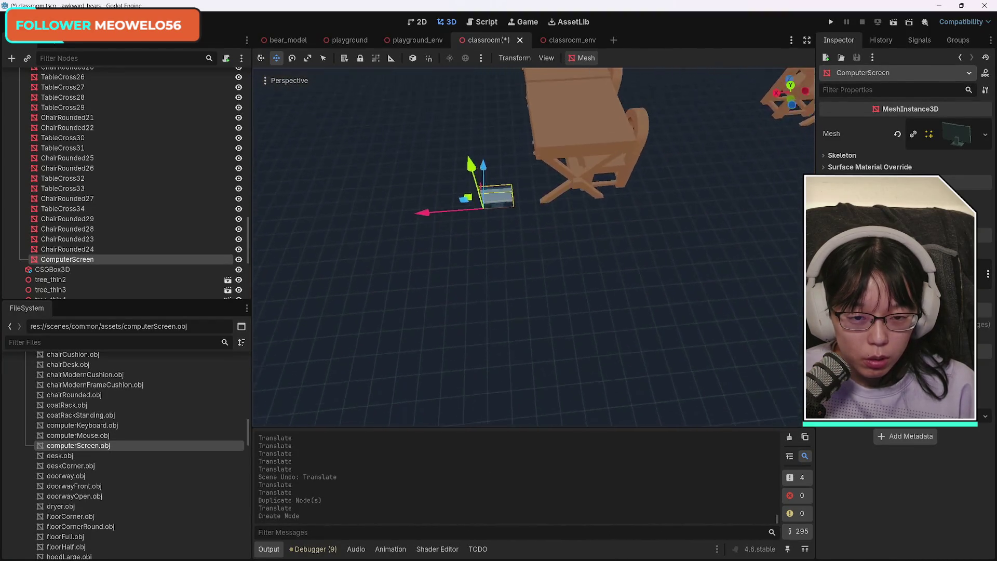
scroll(534, 246, up, 3)
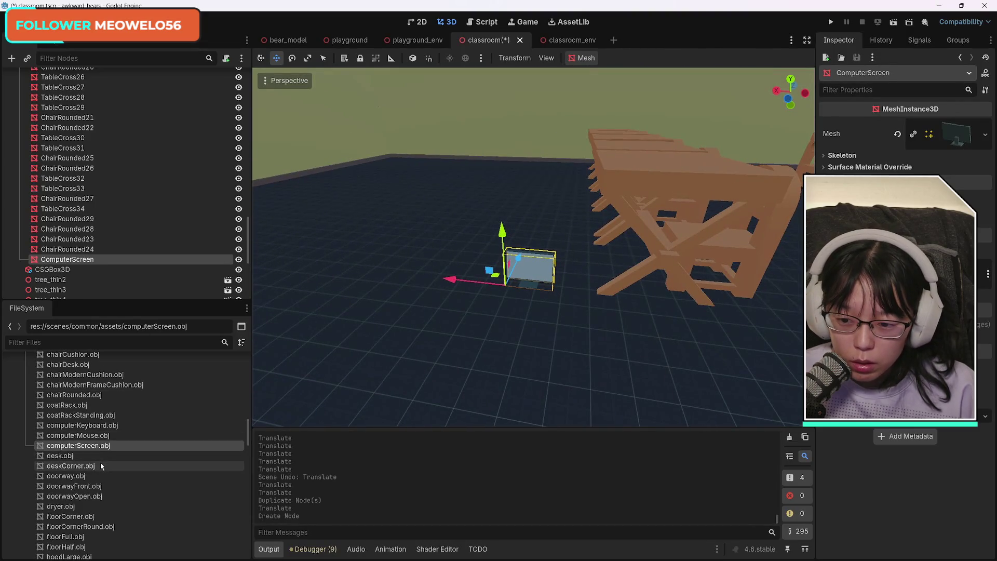
Add computerKeyboard.obj and computerMouse.obj and nudge them forward and left in front of the screen
mouse_move(82, 425)
mouse_down()
mouse_move(375, 347)
mouse_move(501, 301)
mouse_move(554, 311)
mouse_up()
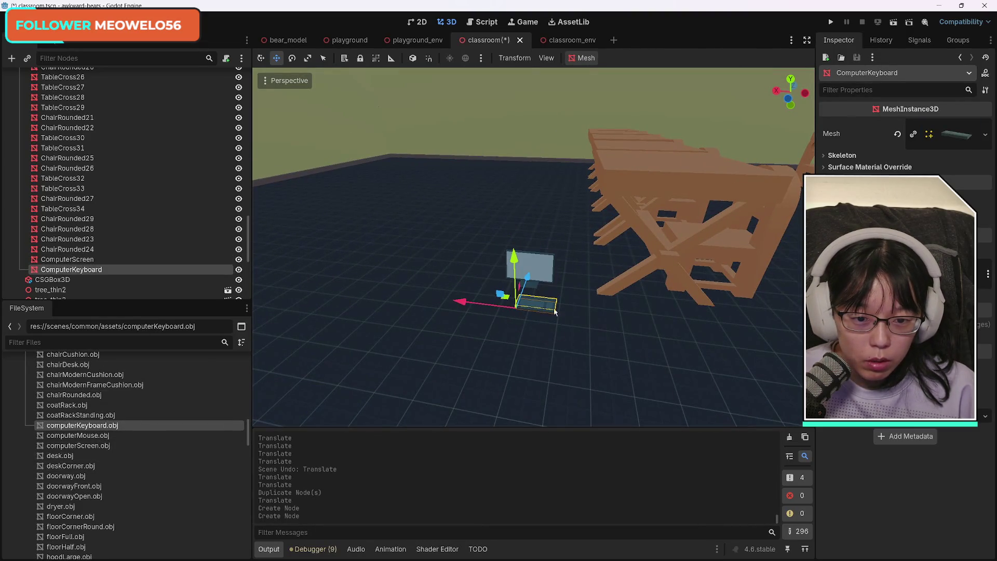
drag(457, 304, 447, 305)
mouse_move(78, 436)
mouse_down()
mouse_move(561, 315)
mouse_move(549, 311)
mouse_up()
shift+click(522, 305)
drag(539, 277, 543, 284)
drag(482, 303, 479, 300)
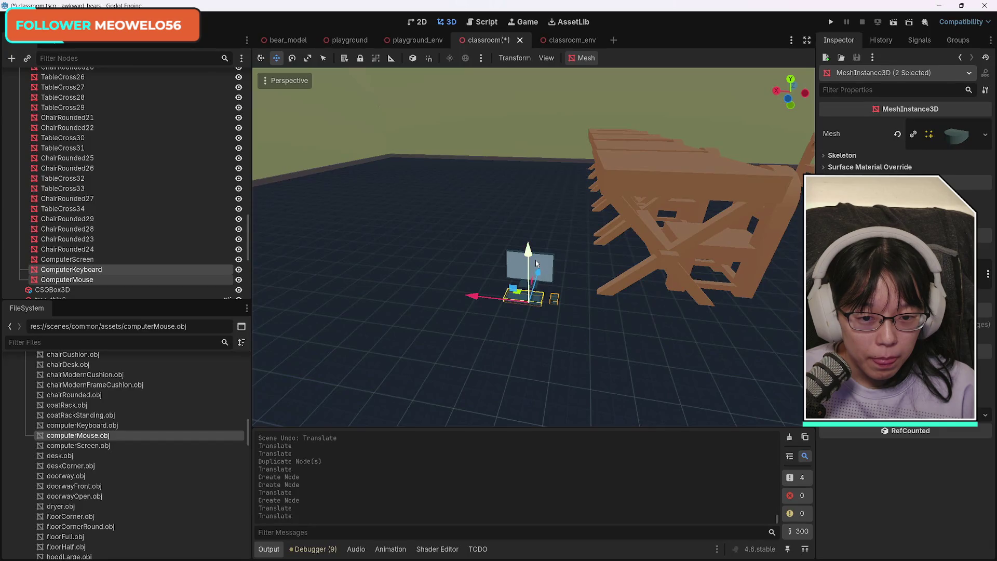
shift+click(511, 264)
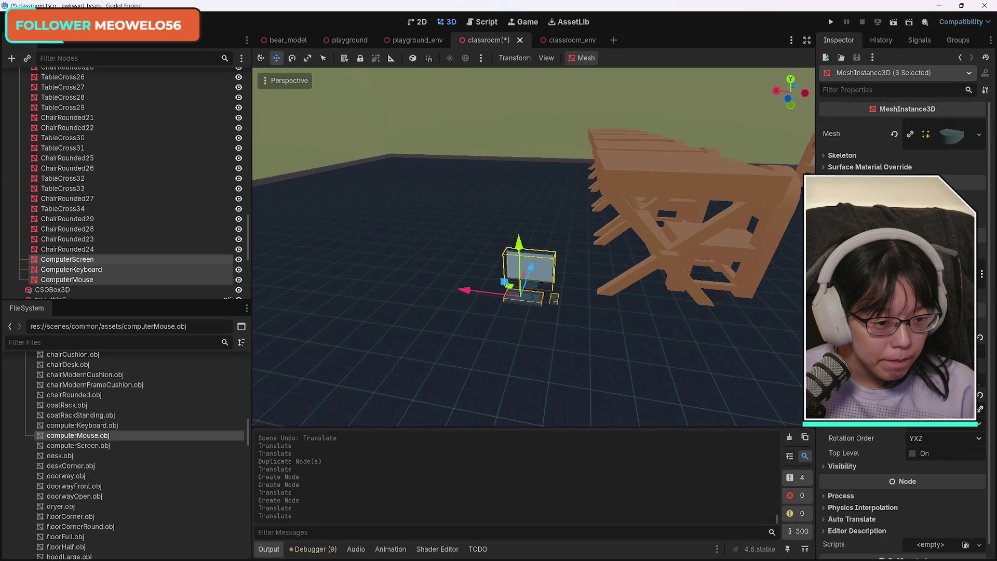
Scale the three selected computer meshes up in the Inspector
key(Return)
key(Up)
key(Up)
key(Up)
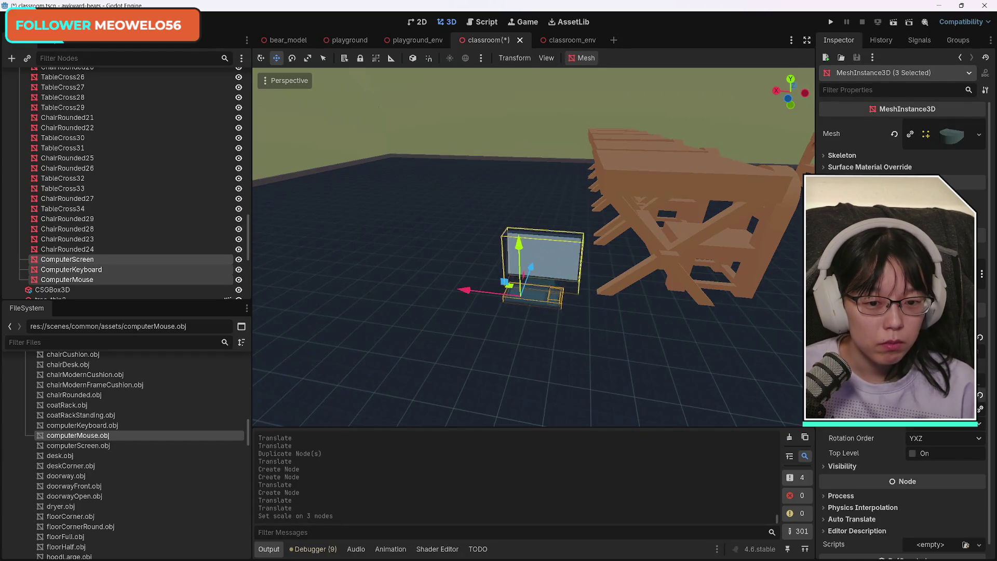
key(Up)
key(Up)
key(Down)
key(Down)
Readjust the keyboard, then reselect keyboard, mouse and screen and raise them 0.78 off the floor
click(589, 346)
mouse_move(532, 294)
mouse_down()
mouse_move(492, 289)
mouse_move(624, 302)
mouse_up()
key(ctrl+z)
shift+click(555, 300)
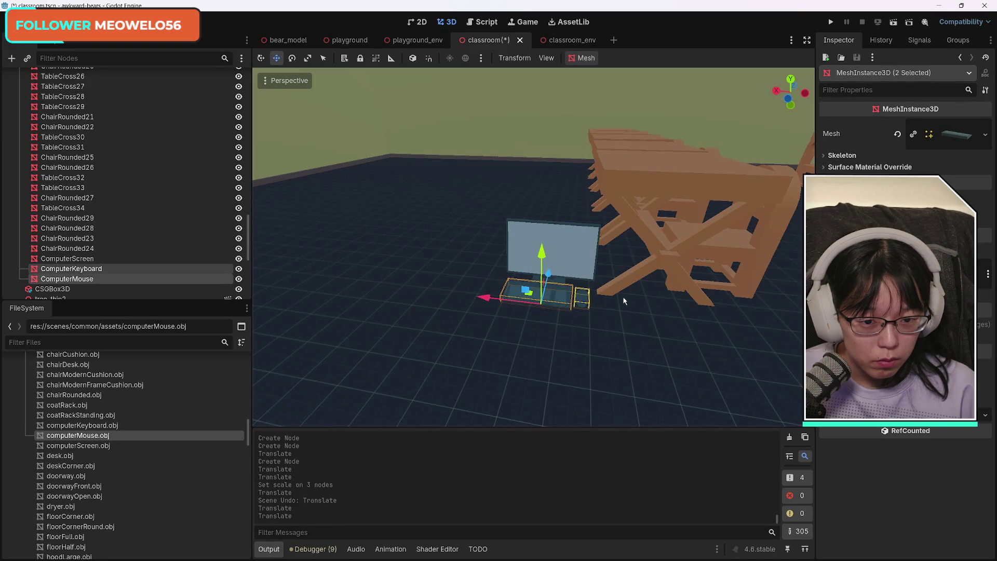
shift+click(583, 254)
drag(541, 253, 502, 86)
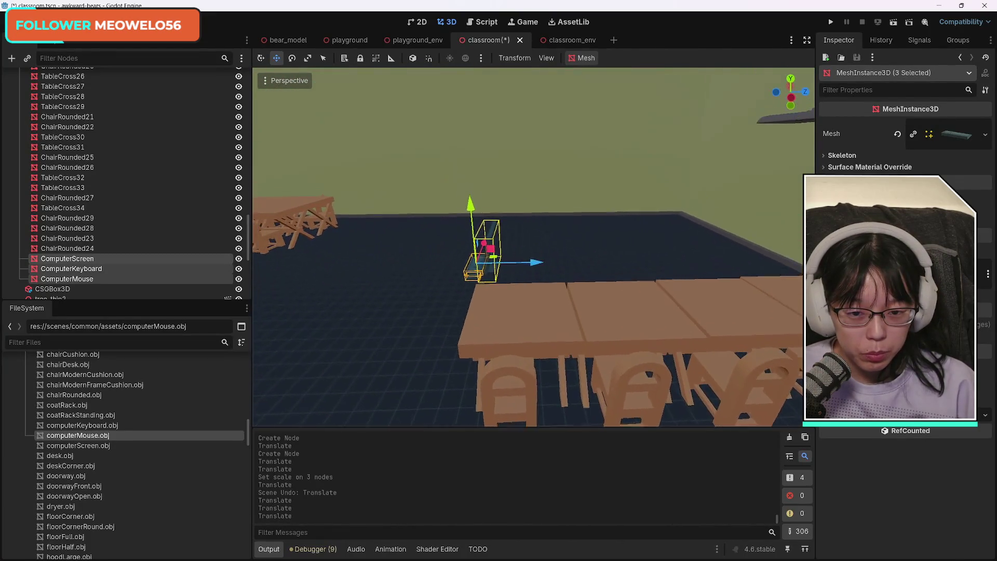
Lower the computer set onto the first desk and rotate it about 93° to face the seats
drag(538, 262, 566, 263)
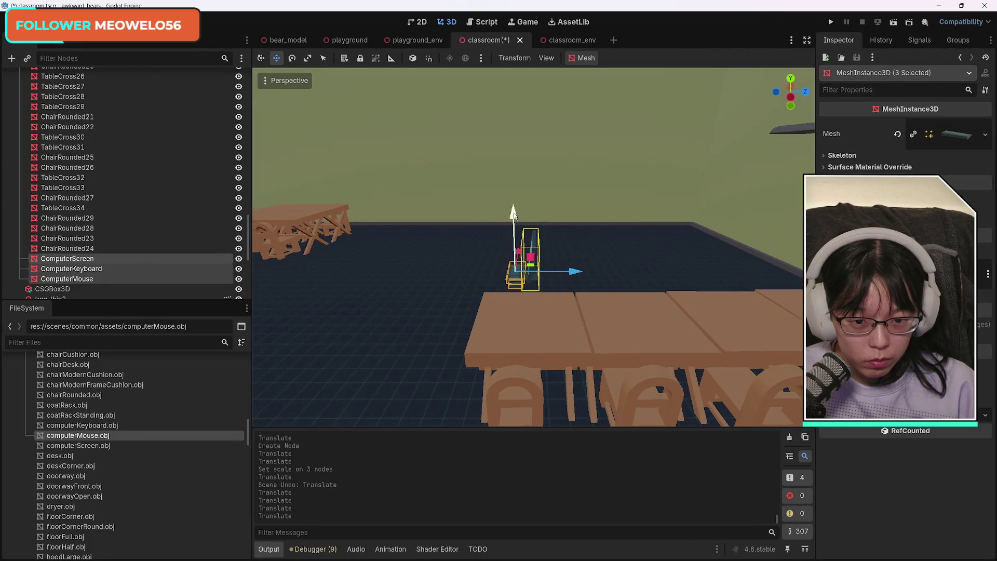
drag(513, 213, 513, 202)
mouse_move(521, 248)
mouse_down()
mouse_move(526, 280)
mouse_move(501, 312)
mouse_move(409, 348)
mouse_up()
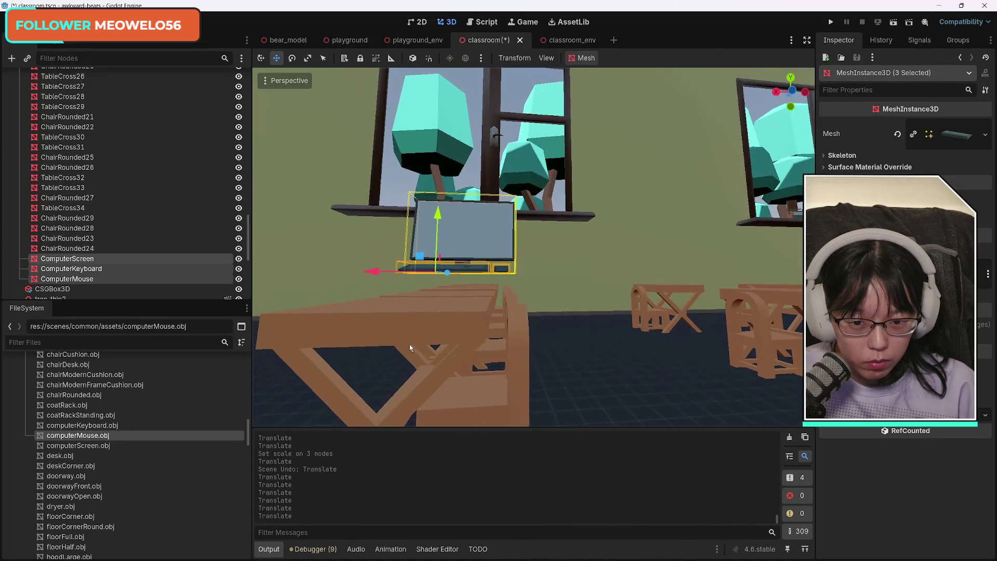
drag(431, 225, 438, 250)
mouse_move(519, 288)
mouse_down()
mouse_move(528, 353)
mouse_move(558, 353)
mouse_up()
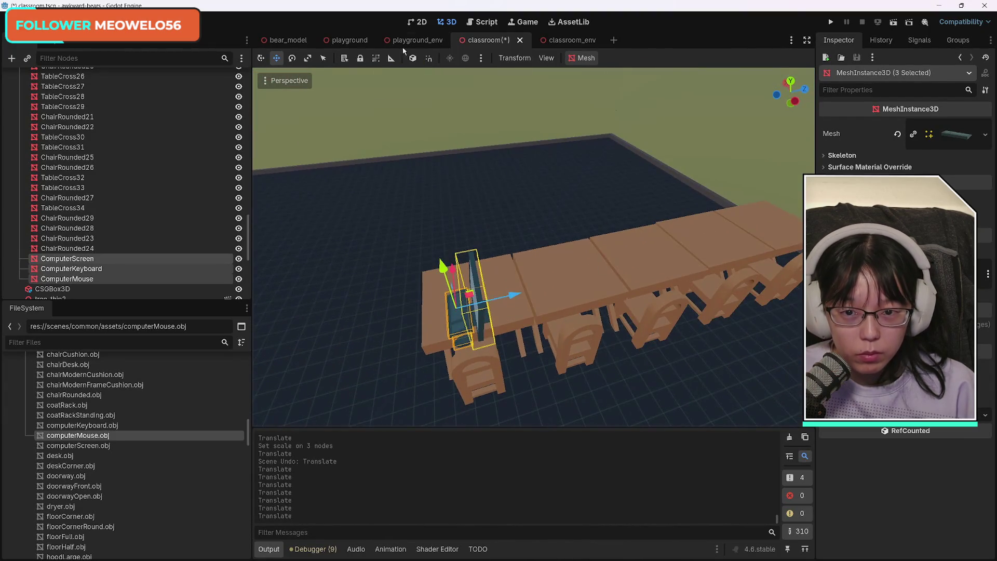
mouse_move(438, 351)
mouse_down()
mouse_move(487, 352)
mouse_move(512, 332)
mouse_up()
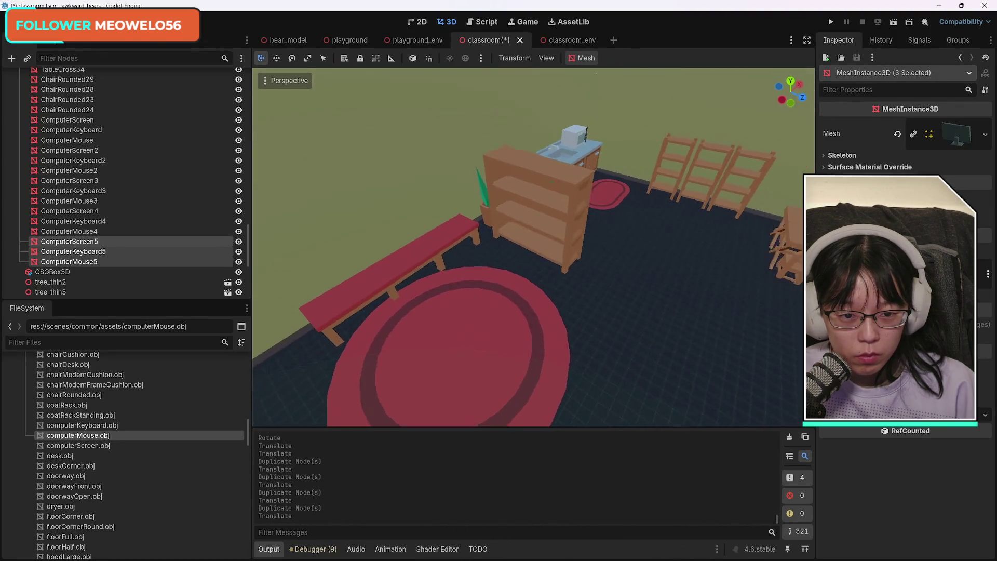
click(572, 245)
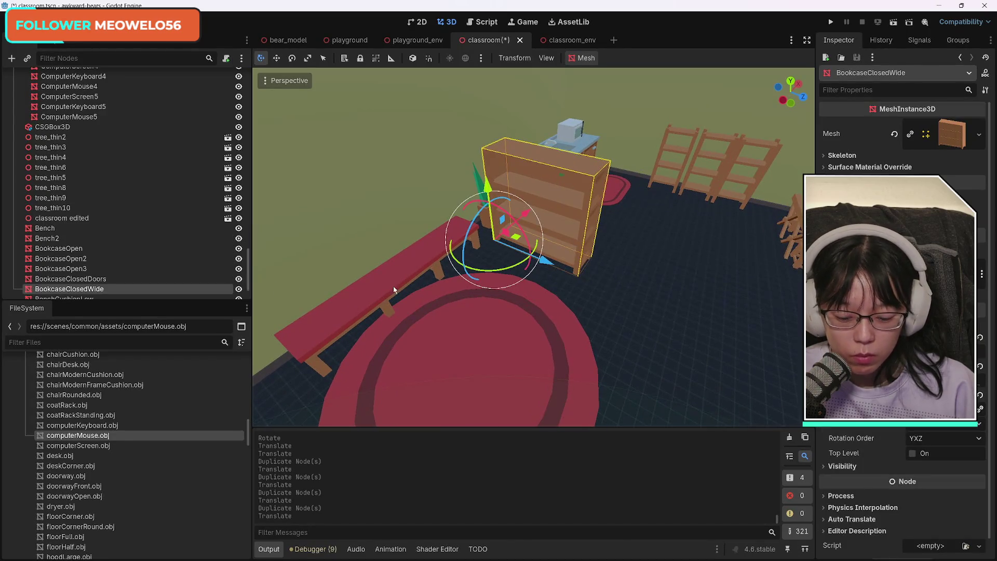
Duplicate BookcaseClosedWide, then undo the copy's move along Z
key(shift+d)
key(z)
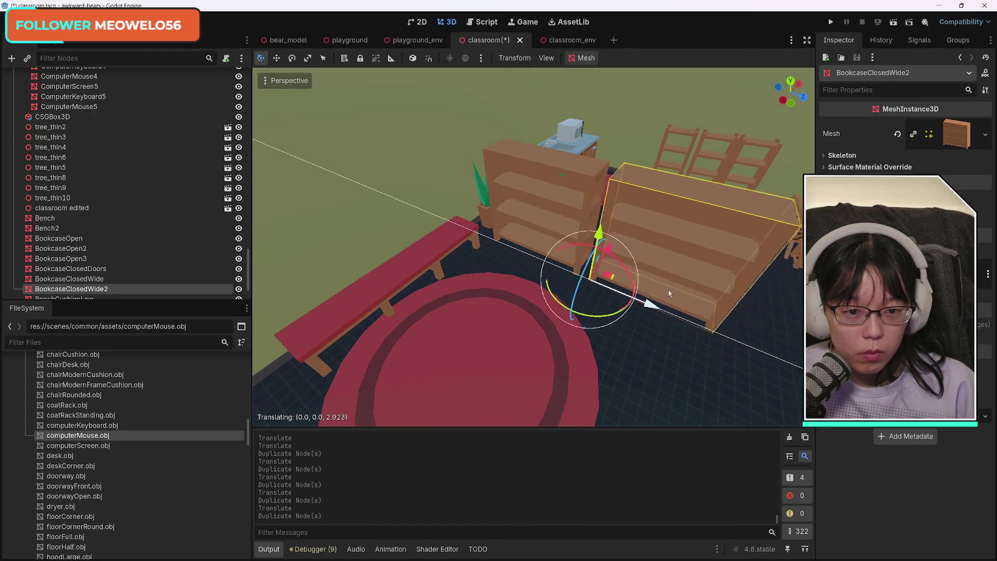
click(660, 287)
key(ctrl+z)
mouse_move(674, 320)
mouse_down()
mouse_move(623, 306)
mouse_move(650, 315)
mouse_up()
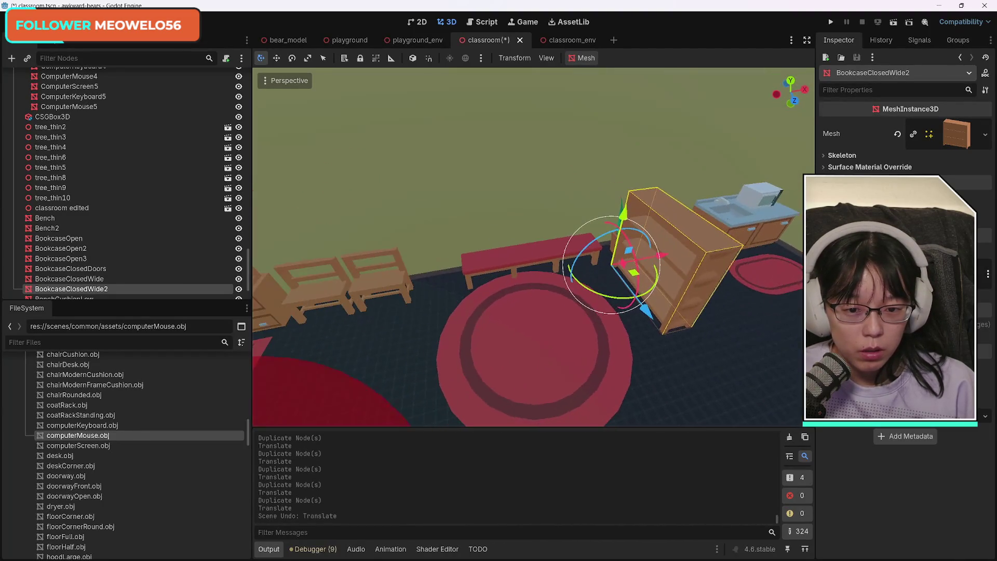
Select the three red cushioned benches and slide them along the Z and X axes
click(522, 261)
shift+click(578, 253)
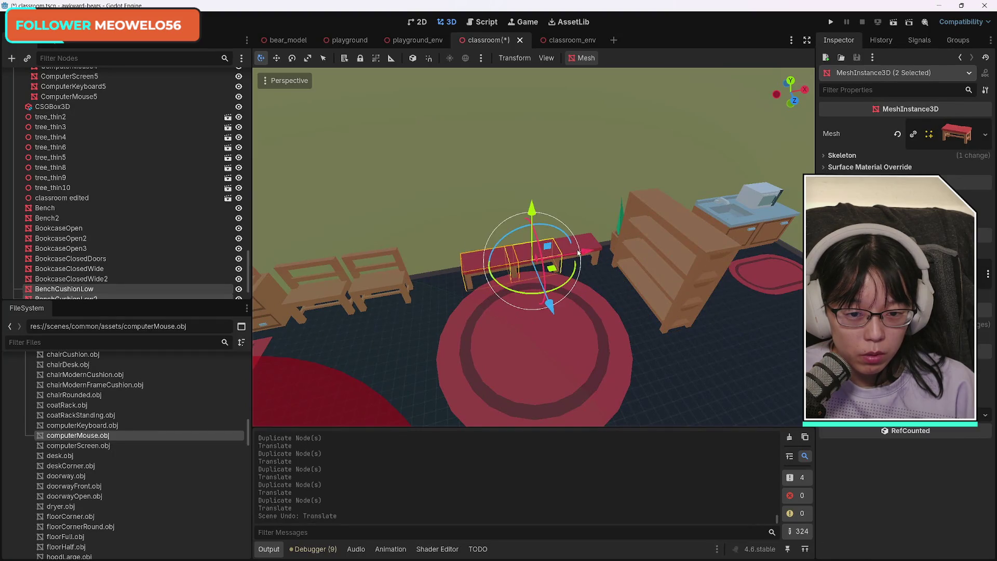
shift+click(587, 242)
mouse_move(572, 304)
mouse_down()
mouse_move(645, 416)
mouse_move(649, 358)
mouse_up()
mouse_move(550, 288)
mouse_down()
mouse_move(580, 312)
mouse_move(577, 291)
mouse_move(590, 418)
mouse_move(509, 333)
mouse_move(670, 378)
mouse_up()
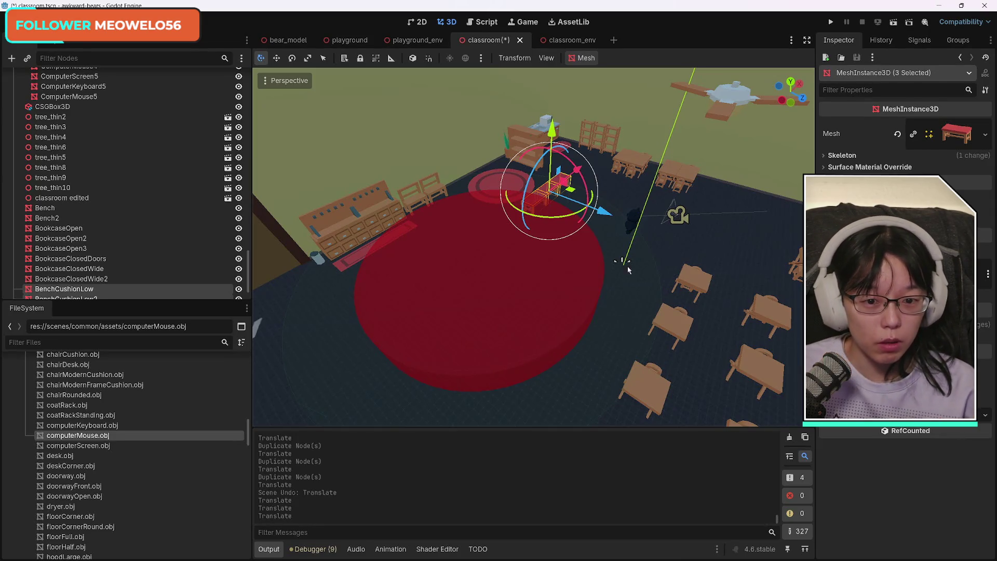
Undo the last bench move, zoom in on the benches by the bookcase, and select the bookcase
scroll(632, 335, down, 5)
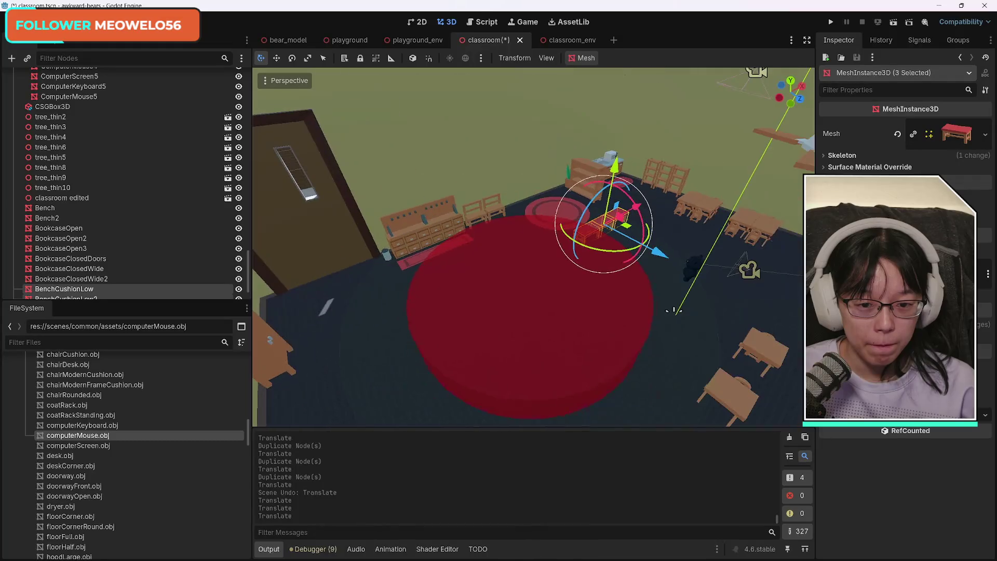
scroll(533, 247, down, 3)
scroll(533, 247, down, 5)
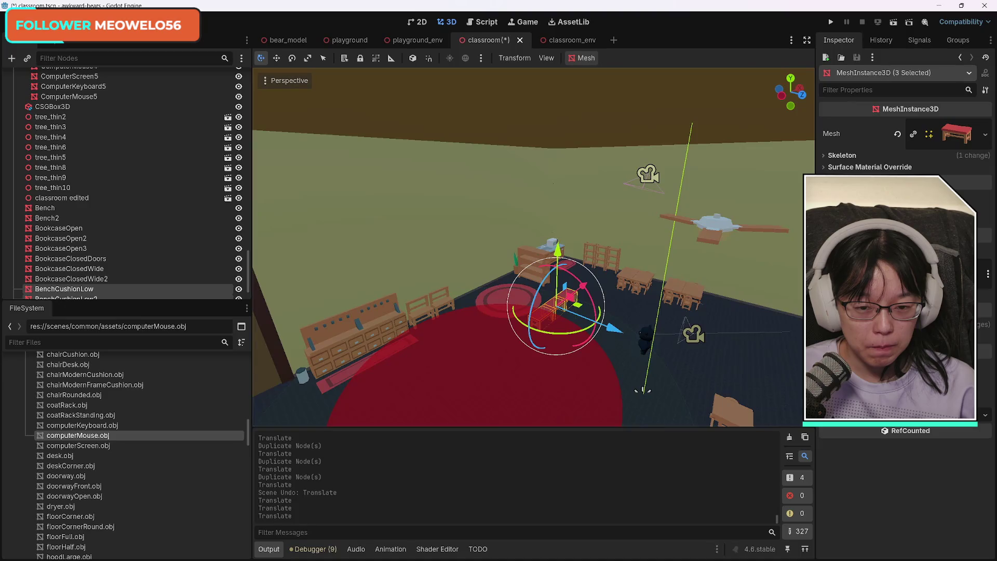
key(ctrl+z)
key(ctrl+z)
key(ctrl+z)
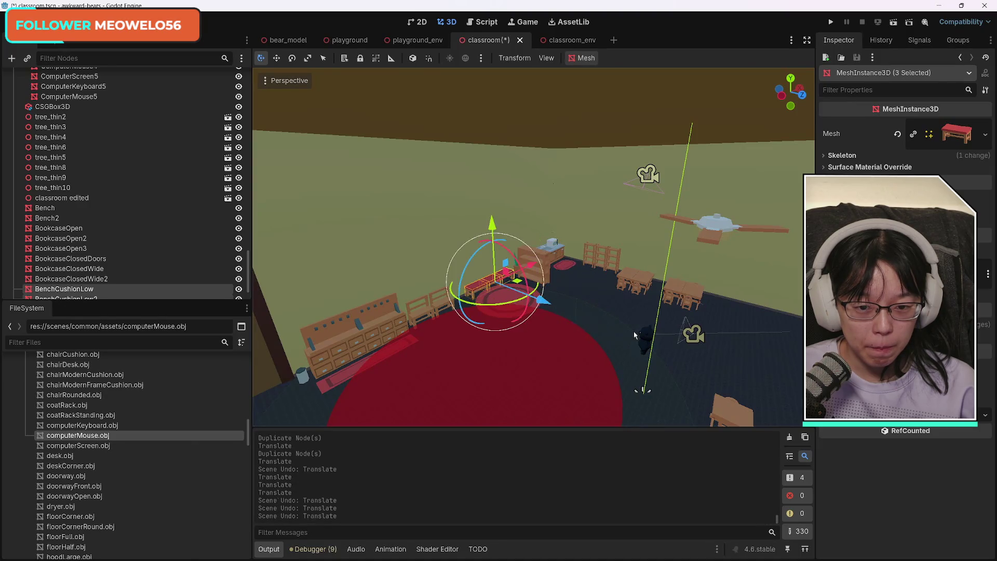
scroll(634, 335, down, 3)
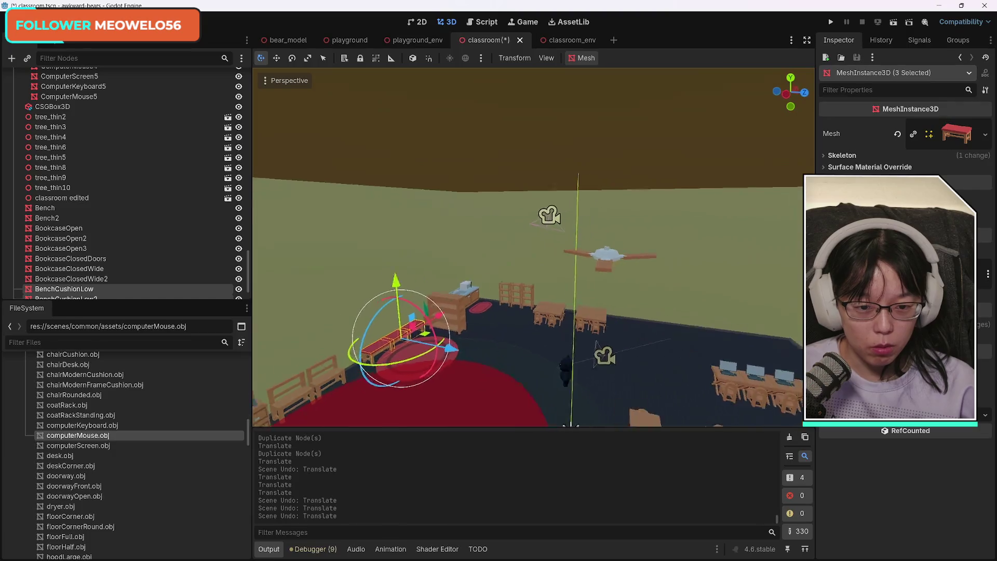
scroll(533, 247, down, 3)
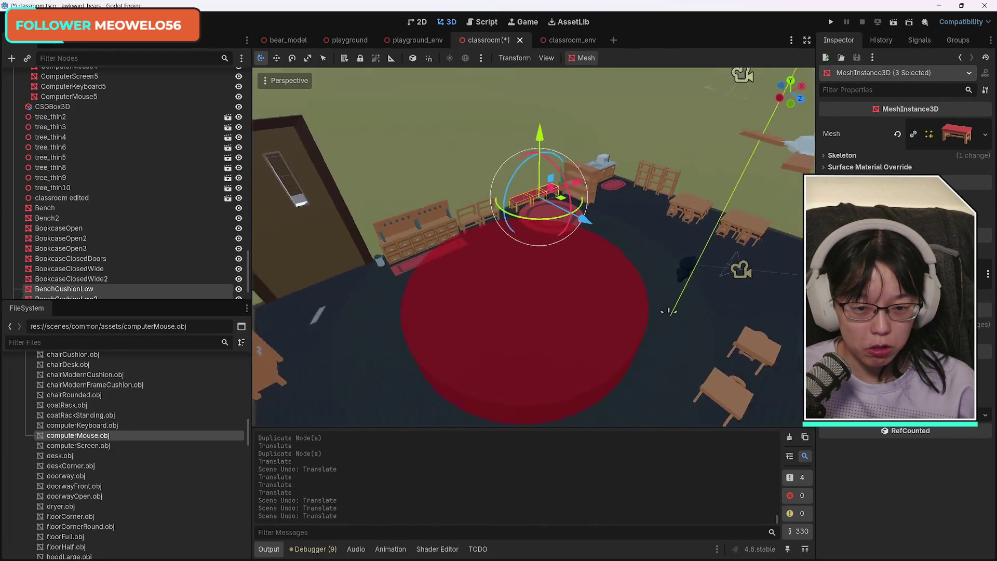
scroll(533, 247, up, 5)
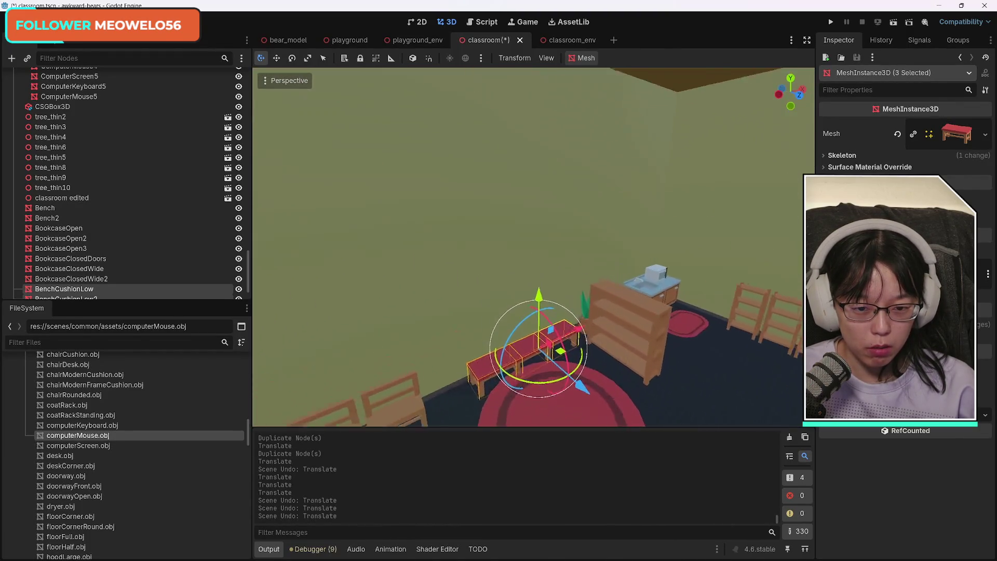
scroll(533, 247, down, 5)
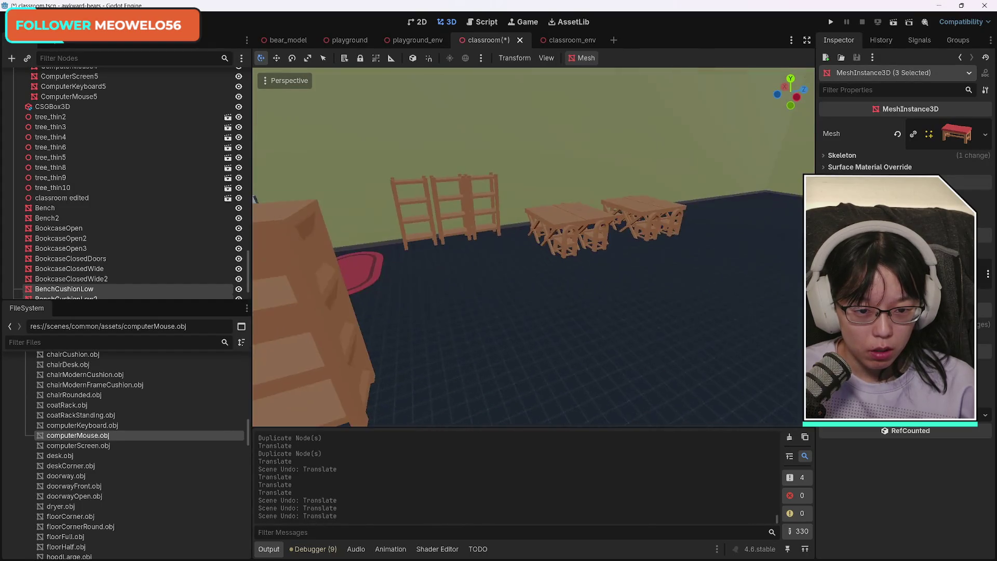
scroll(533, 247, up, 5)
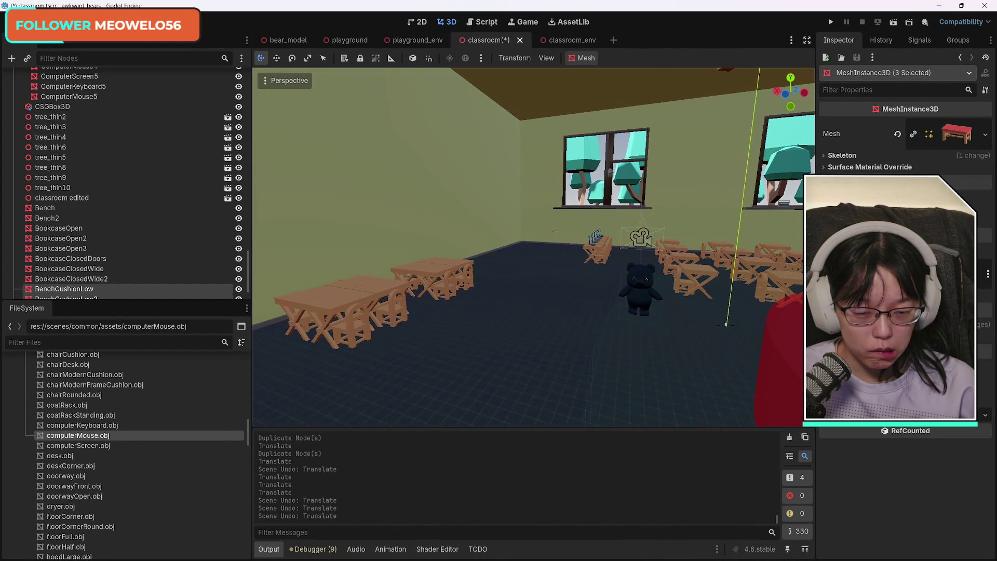
scroll(534, 247, down, 5)
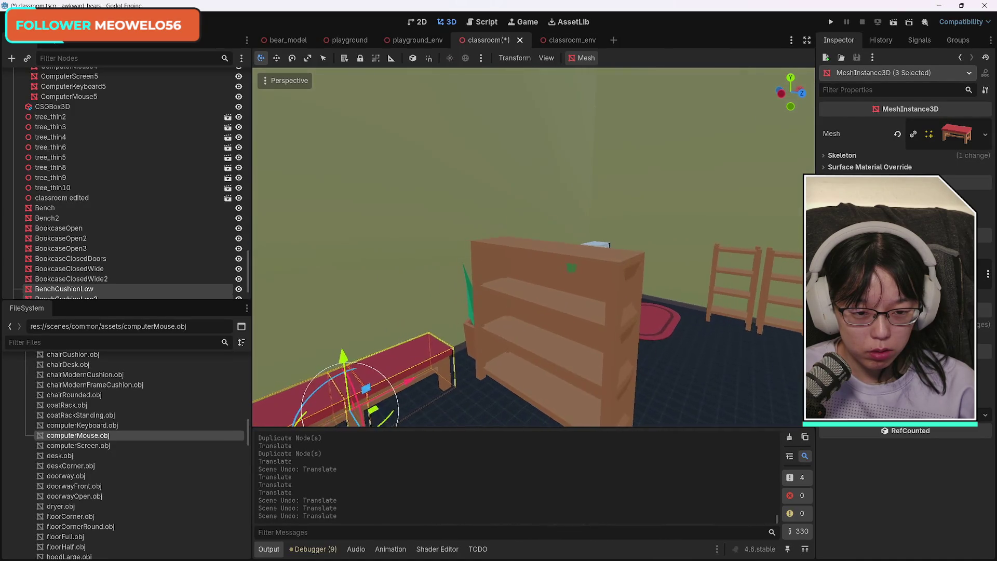
scroll(534, 246, up, 5)
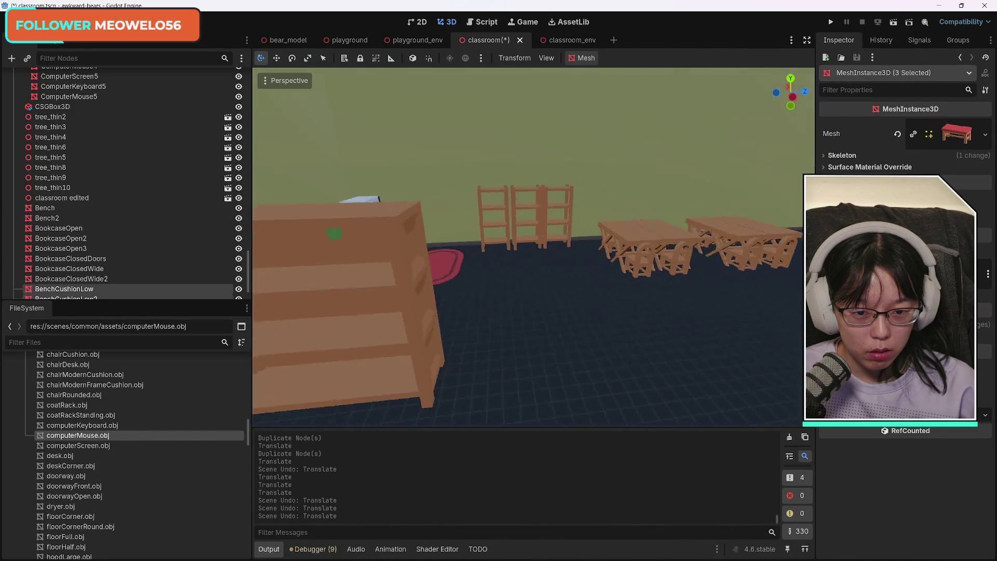
scroll(533, 246, down, 5)
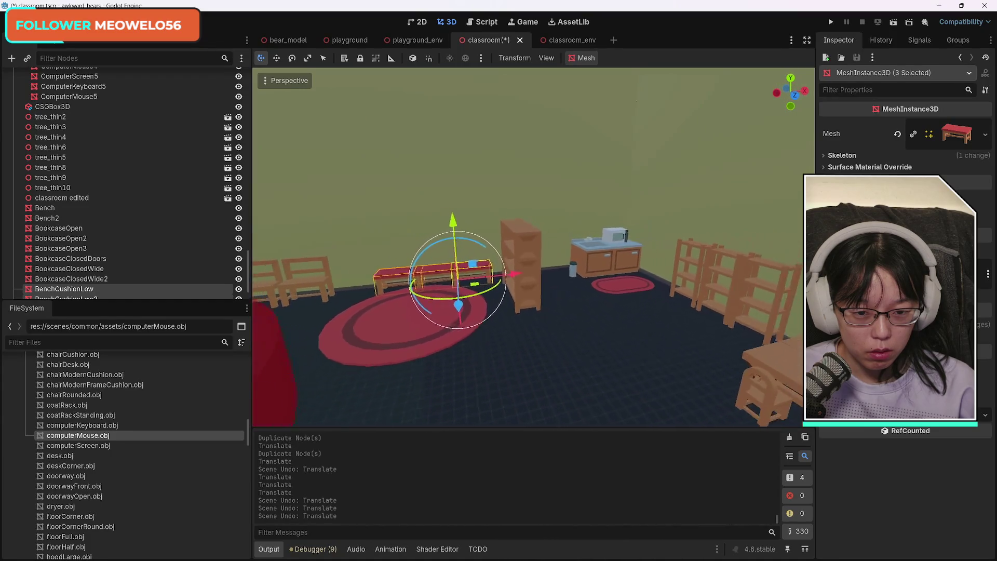
scroll(534, 247, down, 5)
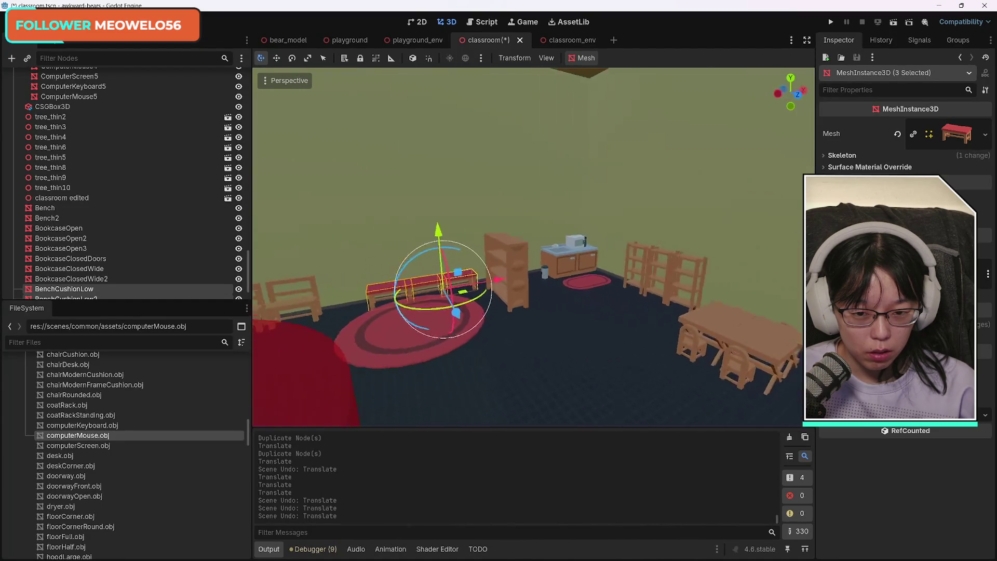
scroll(510, 356, up, 5)
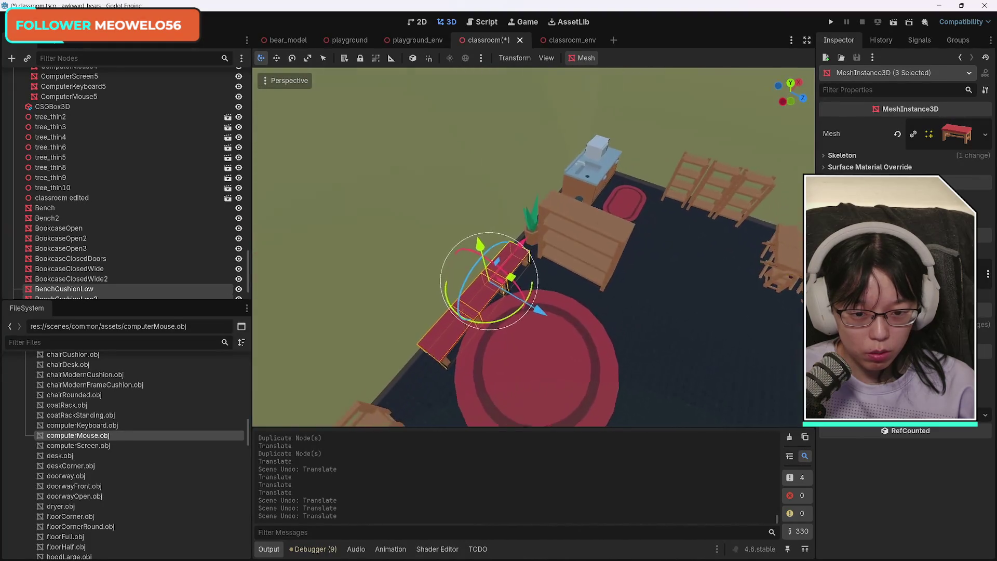
shift+click(584, 239)
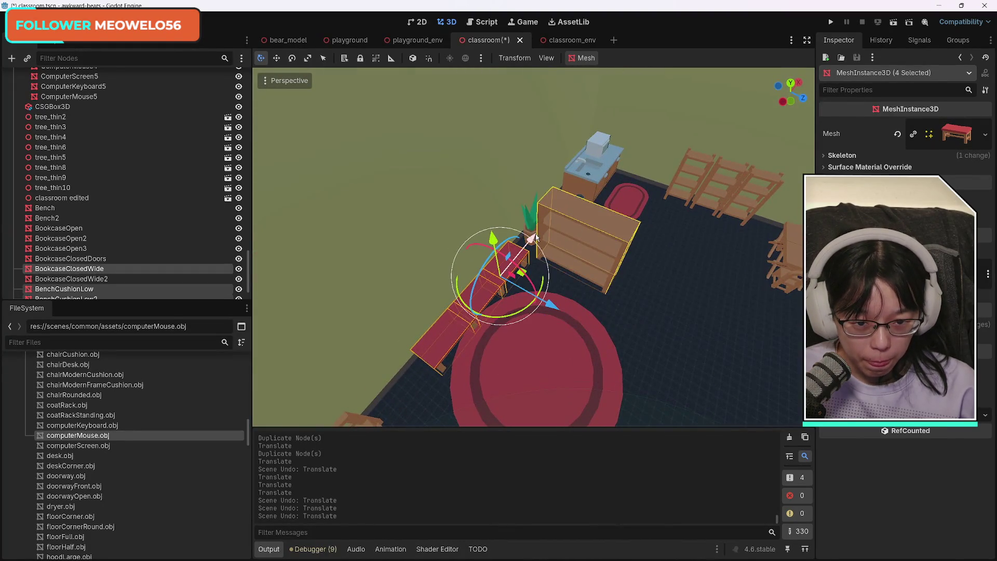
Select the bookcase, benches and nearby furniture and drag the group toward the lower right
shift+click(529, 225)
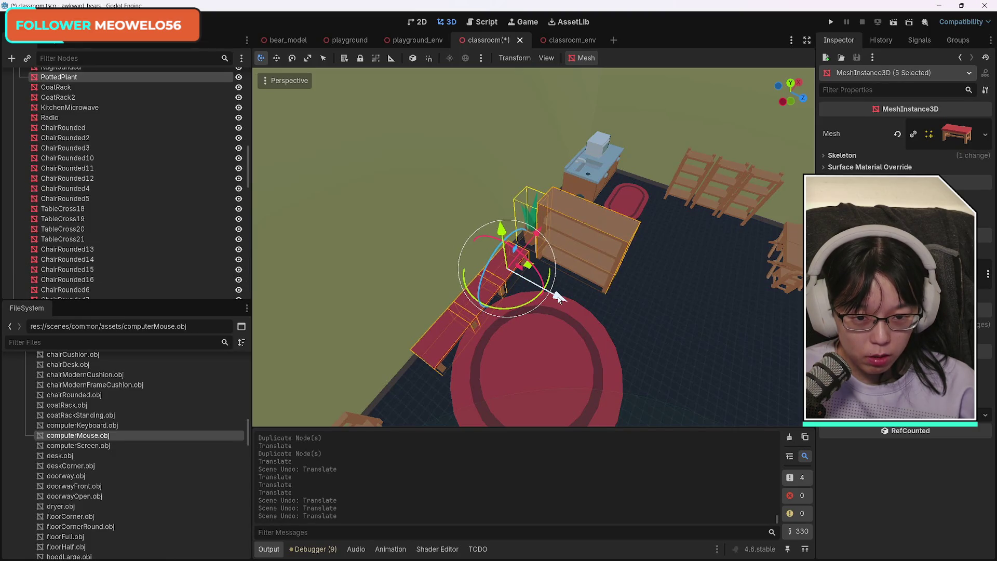
shift+click(531, 215)
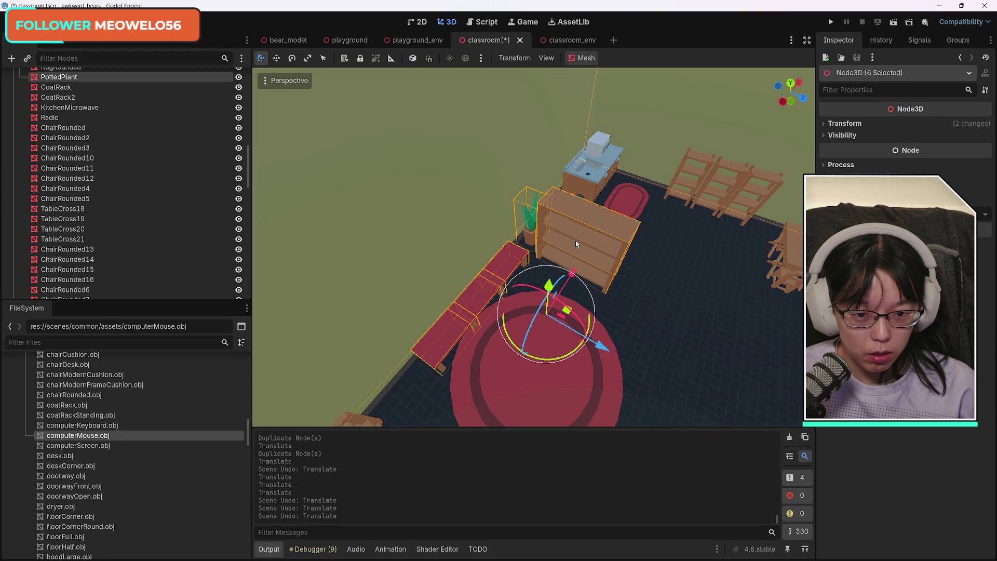
click(587, 251)
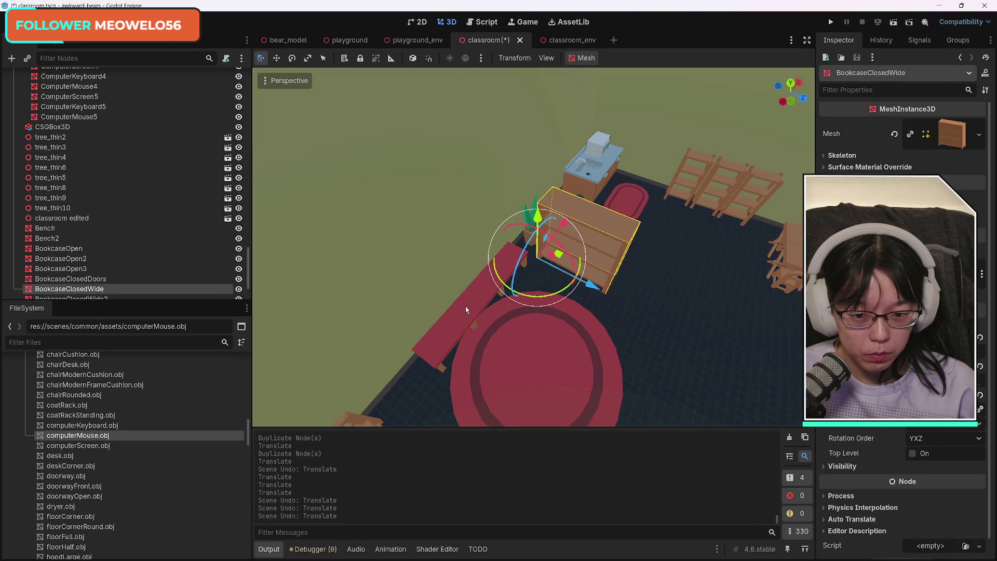
shift+click(465, 310)
shift+click(513, 264)
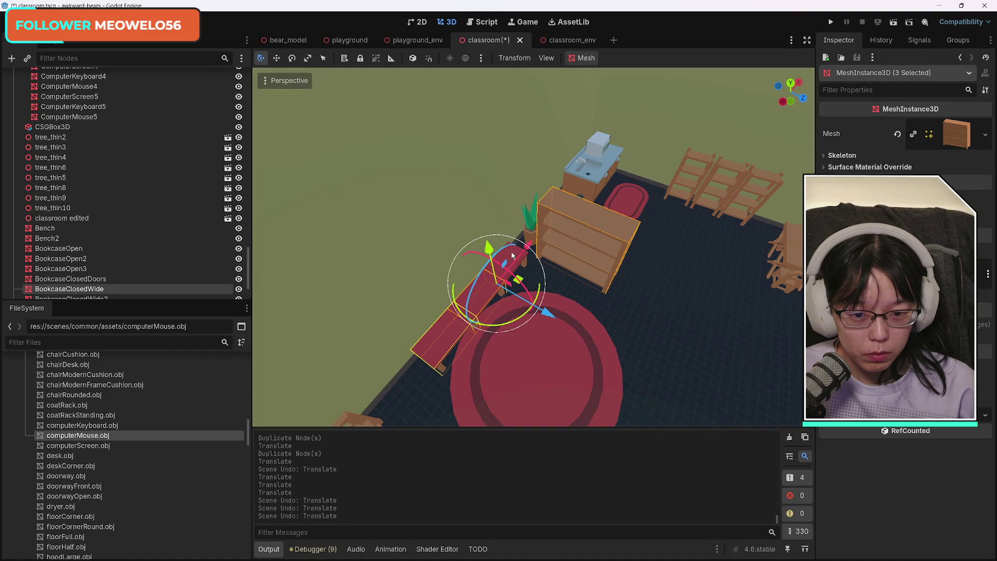
shift+click(512, 254)
drag(561, 311, 800, 421)
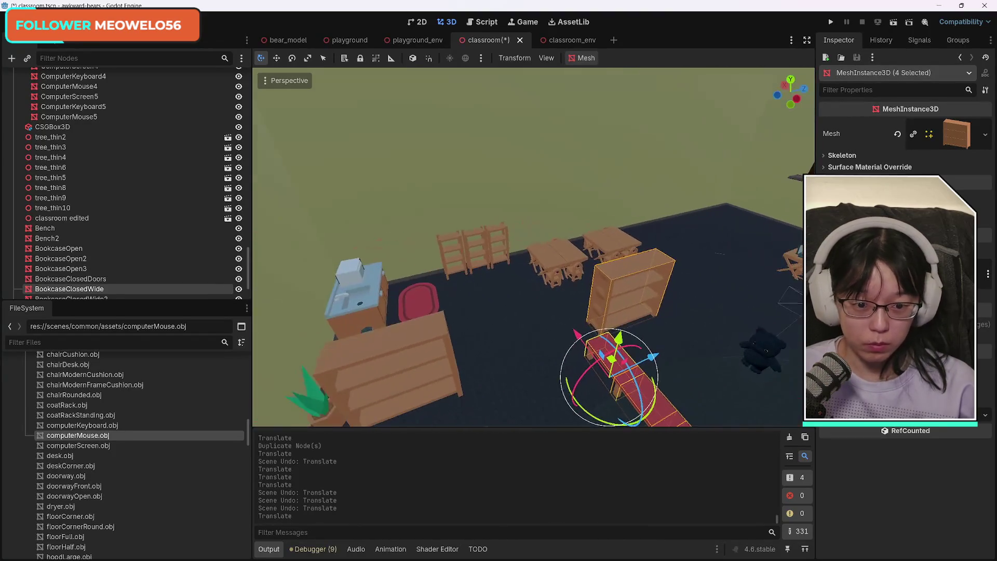
mouse_move(662, 359)
mouse_down()
mouse_move(802, 304)
mouse_move(793, 301)
mouse_up()
mouse_move(786, 367)
mouse_down()
mouse_move(728, 301)
mouse_move(717, 304)
mouse_up()
Slide the benches along X with the Move tool, then undo until the furniture is back against the wall
key(w)
mouse_move(537, 277)
mouse_down()
mouse_move(712, 345)
mouse_move(758, 375)
mouse_move(734, 389)
mouse_up()
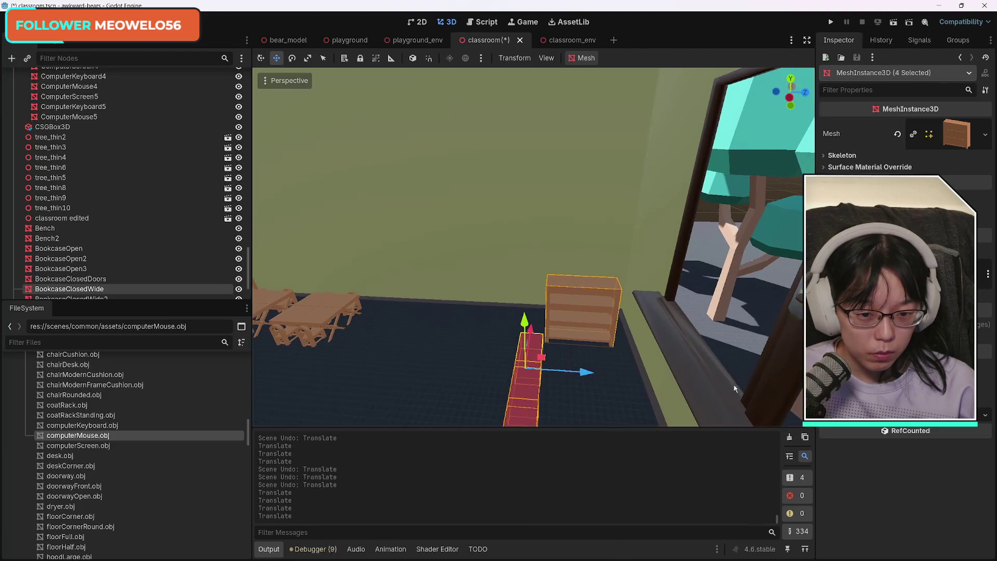
drag(590, 384, 594, 385)
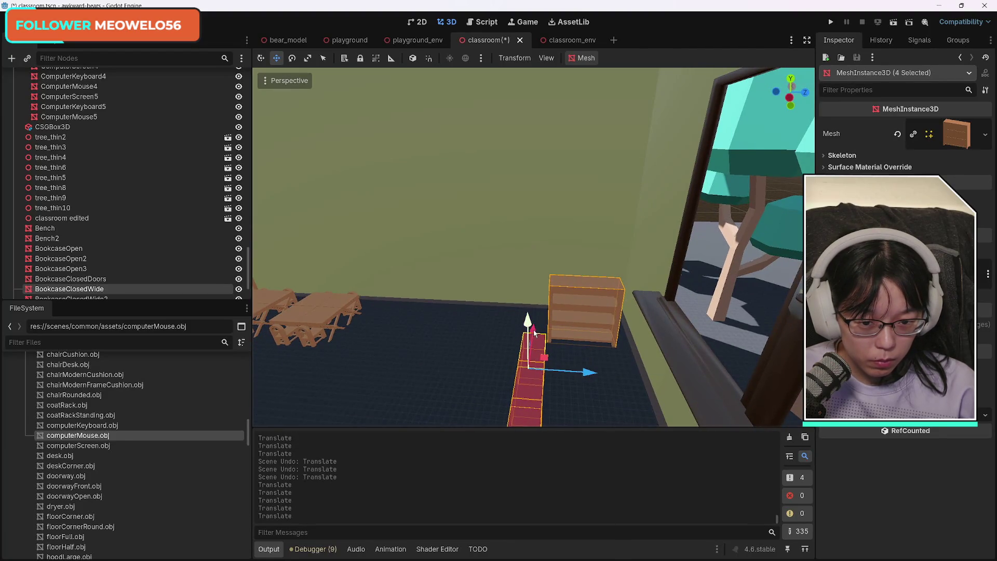
drag(537, 335, 540, 316)
key(ctrl+z)
key(ctrl+z)
key(ctrl+z)
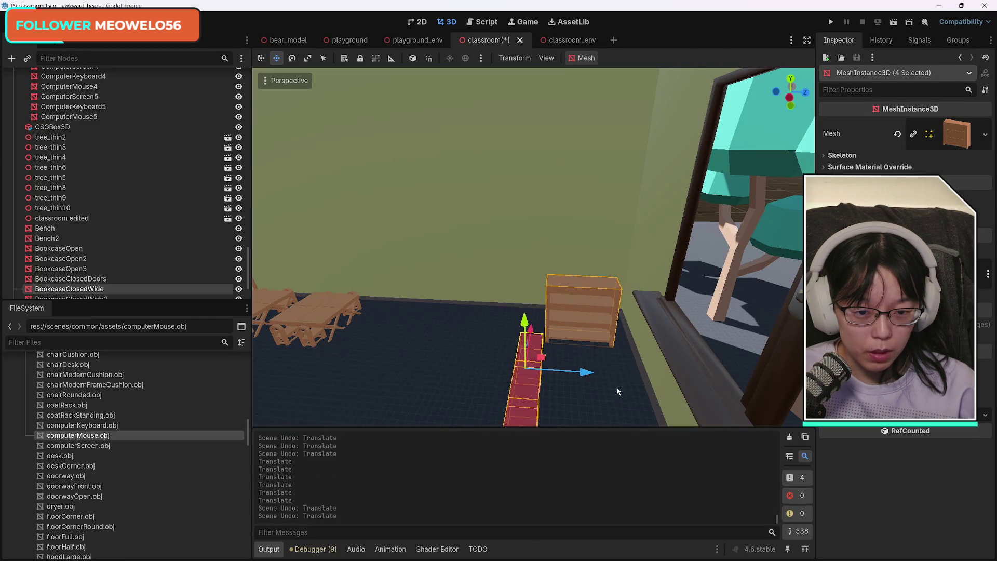
key(ctrl+z)
scroll(540, 396, down, 5)
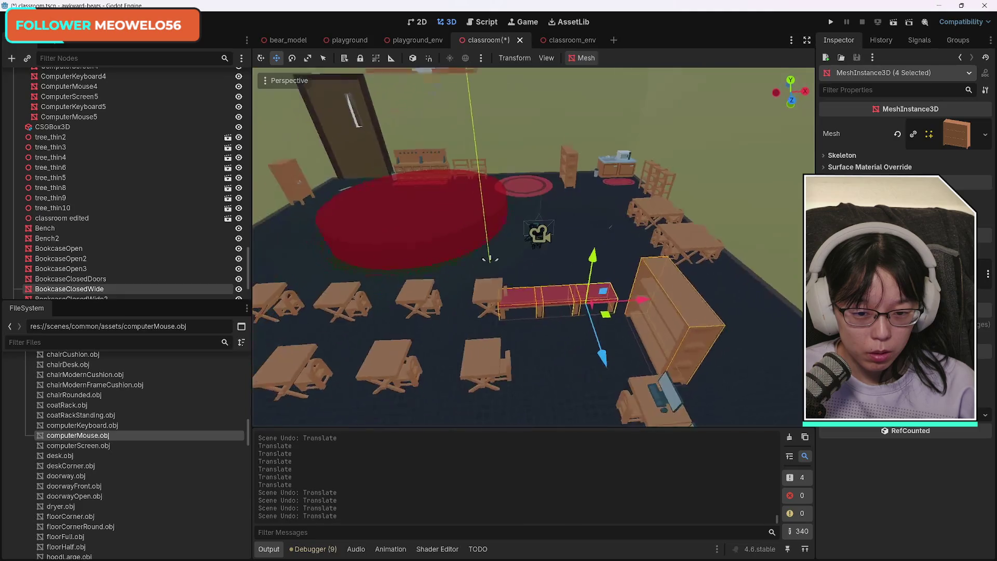
key(ctrl+z)
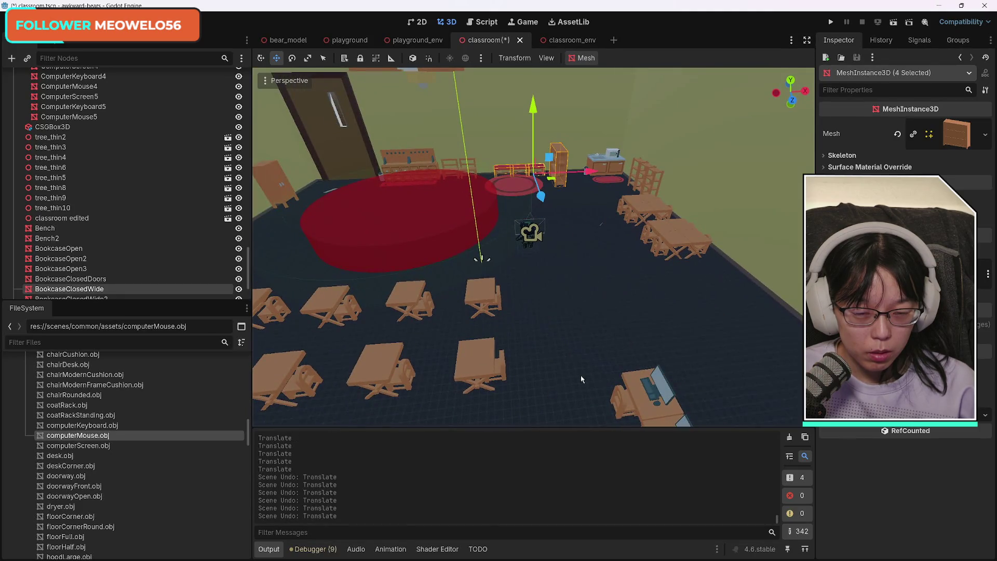
scroll(594, 311, up, 6)
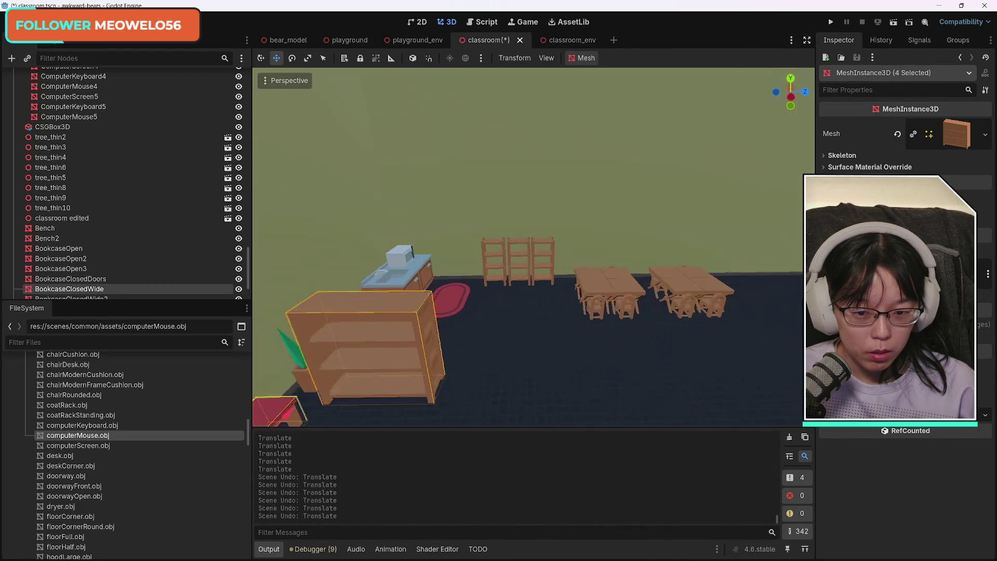
Duplicate the wide bookcase and move the copy to the right
click(456, 316)
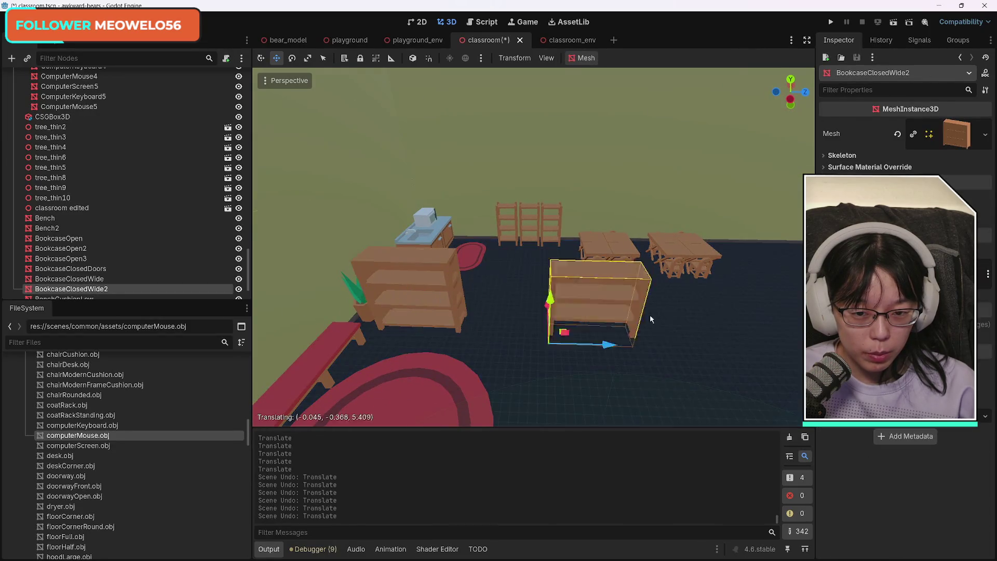
key(ctrl+d)
drag(650, 315, 692, 319)
mouse_move(675, 363)
mouse_down()
mouse_move(668, 96)
mouse_move(761, 374)
mouse_move(683, 384)
mouse_up()
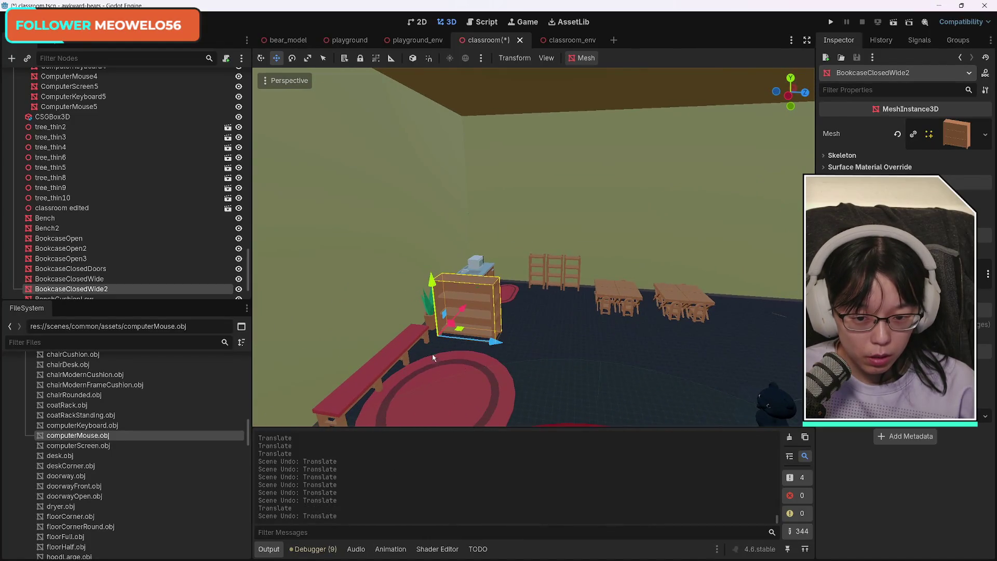
Duplicate the three cushioned benches and slide them with the bookcase copy along X
click(414, 338)
shift+click(371, 372)
shift+click(347, 398)
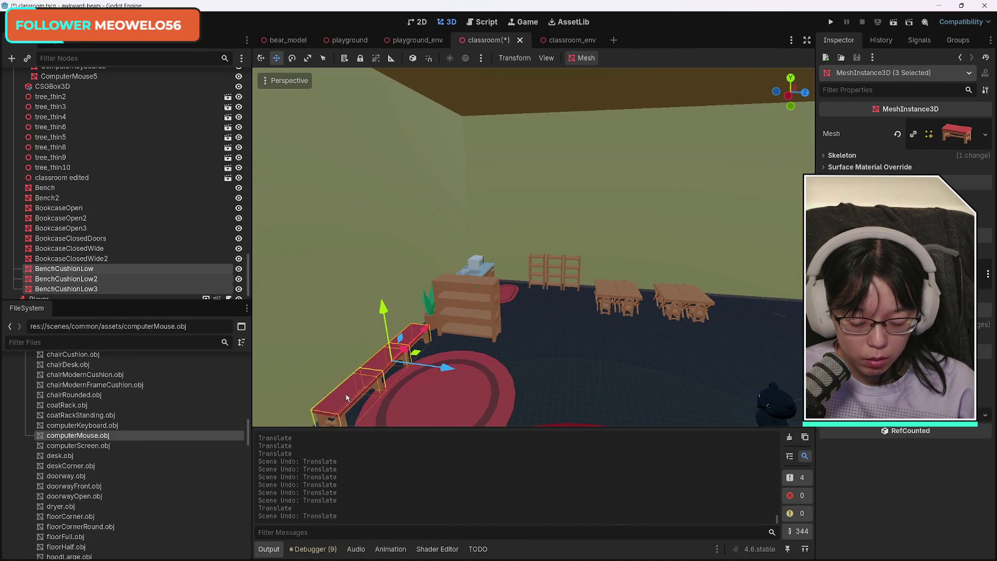
key(ctrl+d)
shift+click(470, 312)
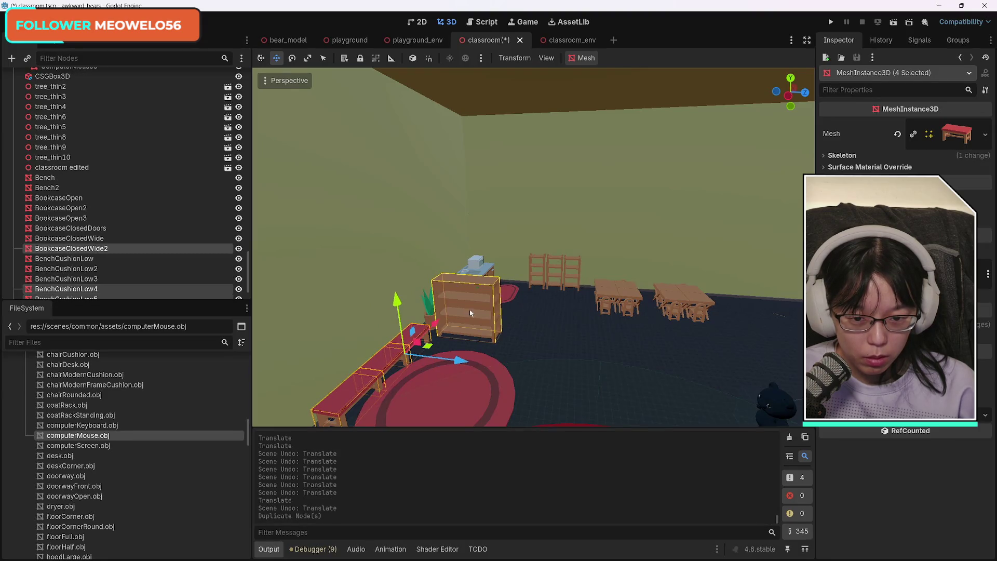
mouse_move(457, 360)
mouse_down()
mouse_move(631, 391)
mouse_move(770, 398)
mouse_up()
mouse_move(674, 353)
mouse_down()
mouse_move(628, 300)
mouse_move(637, 292)
mouse_up()
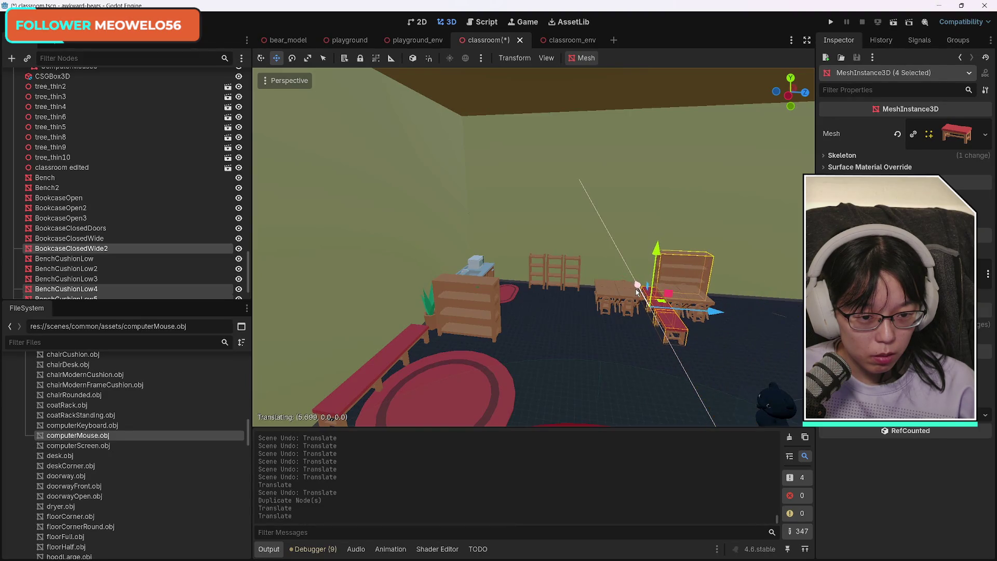
Move the copied benches and bookcase along Z onto the far side of the classroom
drag(716, 317, 500, 334)
mouse_move(443, 321)
mouse_down()
mouse_move(465, 296)
mouse_move(457, 284)
mouse_up()
scroll(457, 283, up, 5)
drag(519, 312, 552, 358)
mouse_move(578, 297)
mouse_down()
mouse_move(537, 288)
mouse_move(549, 298)
mouse_up()
click(481, 347)
click(501, 337)
drag(582, 402, 601, 373)
Duplicate the potted plant twice and move PottedPlant3 beside the second wide bookcase
click(517, 301)
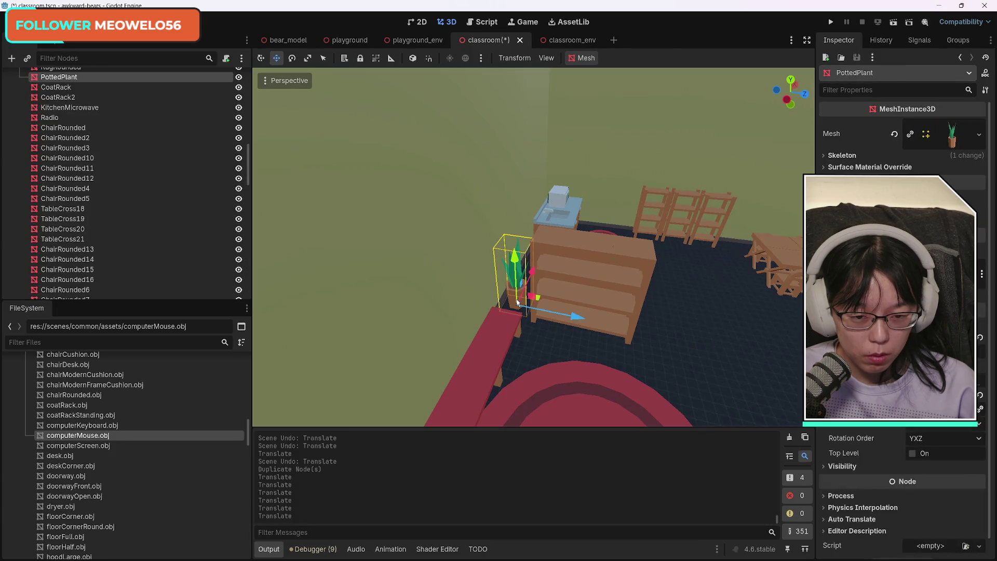
key(ctrl+d)
mouse_move(577, 316)
mouse_down()
mouse_move(736, 345)
mouse_move(730, 350)
mouse_up()
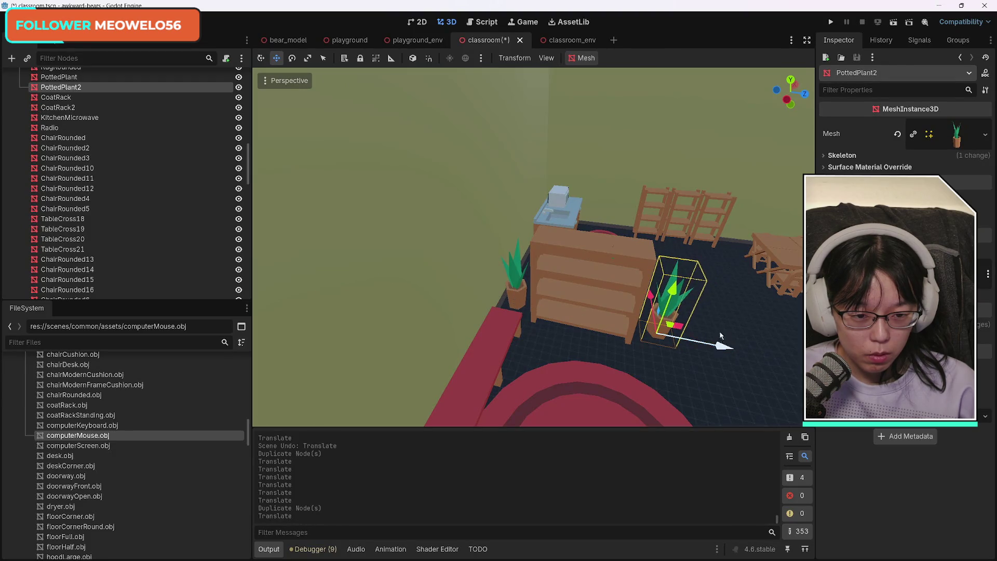
key(ctrl+d)
drag(719, 344, 799, 347)
drag(755, 293, 699, 225)
drag(551, 239, 554, 237)
drag(682, 210, 682, 211)
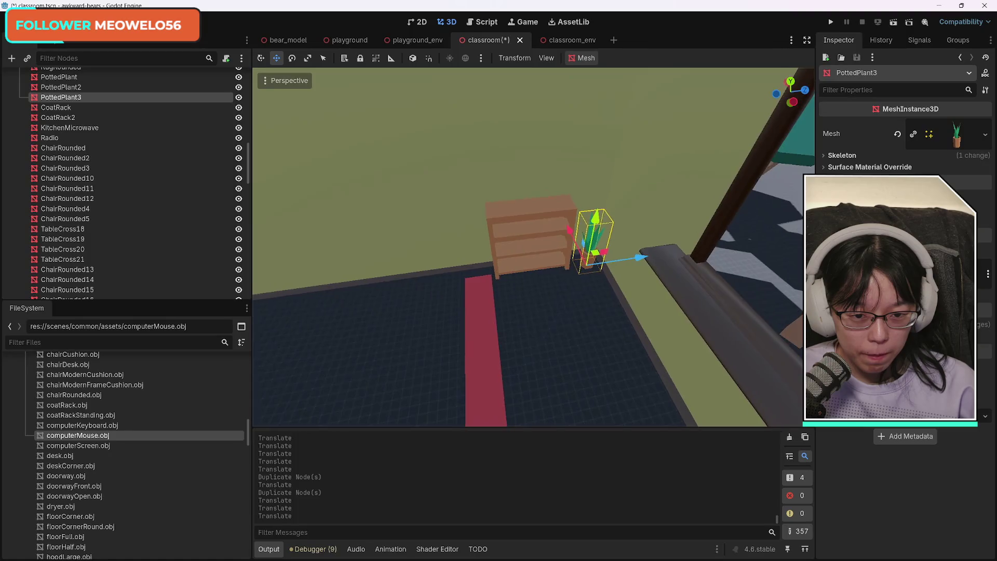
mouse_move(675, 285)
mouse_down()
mouse_move(655, 287)
mouse_move(670, 286)
mouse_up()
Shift BookcaseClosedWide2 next to the plant copy and save the classroom scene
click(563, 260)
drag(527, 234, 528, 238)
drag(559, 269, 575, 278)
click(528, 327)
scroll(551, 333, up, 5)
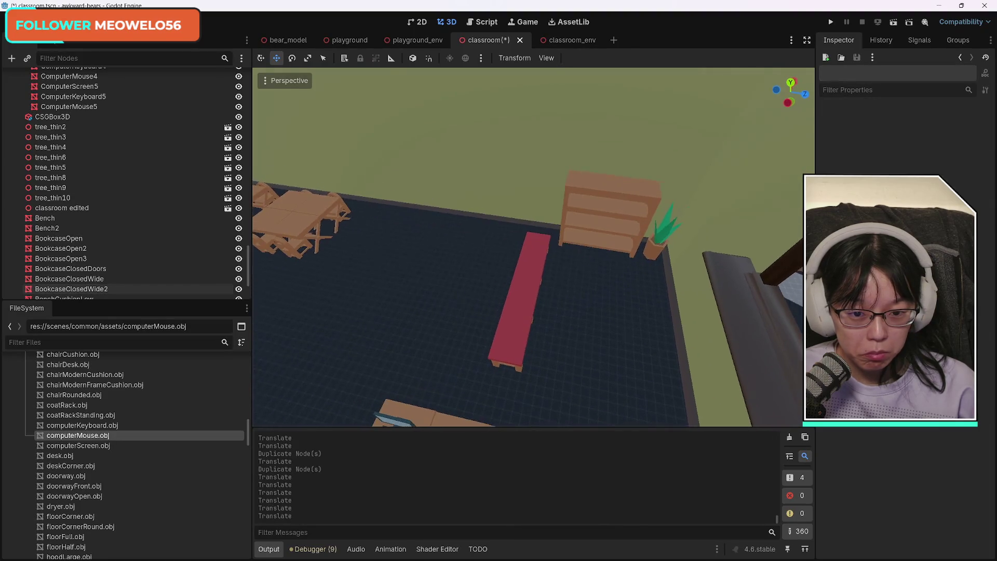
key(ctrl+s)
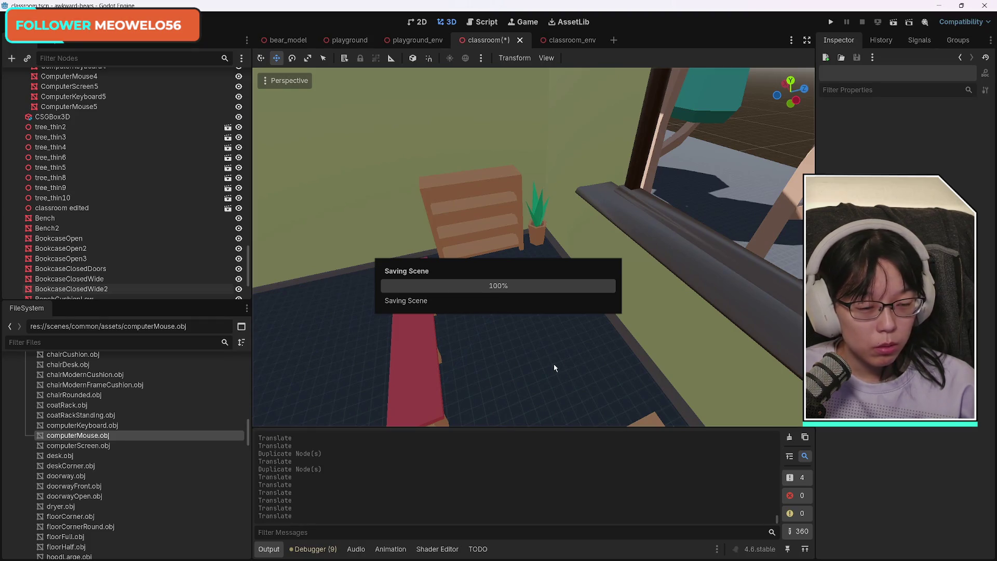
scroll(564, 373, down, 5)
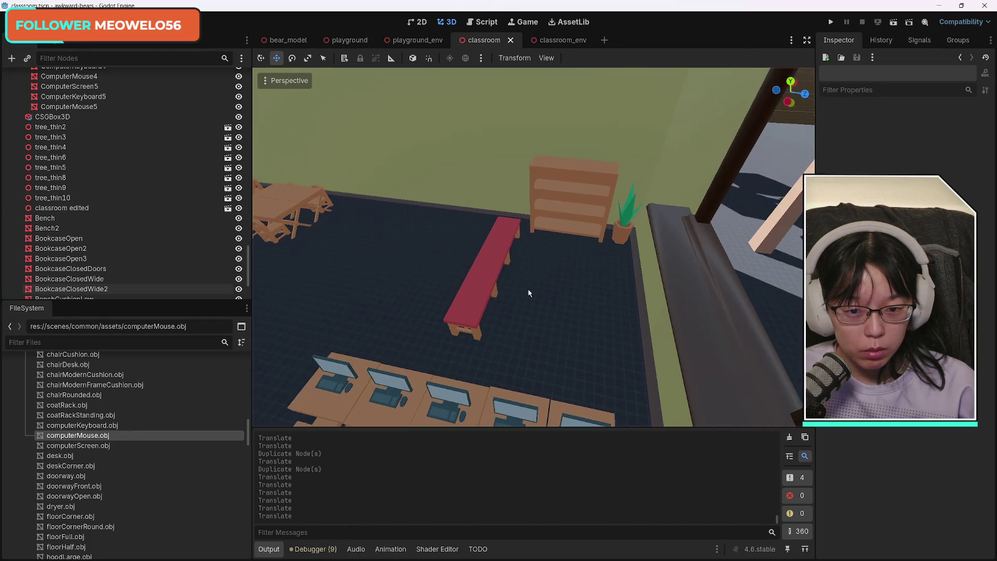
Move the three copied benches, starting with BenchCushionLow6, along the Z axis
click(504, 229)
shift+click(491, 265)
shift+click(475, 293)
mouse_move(554, 266)
mouse_down()
mouse_move(684, 308)
mouse_move(672, 312)
mouse_up()
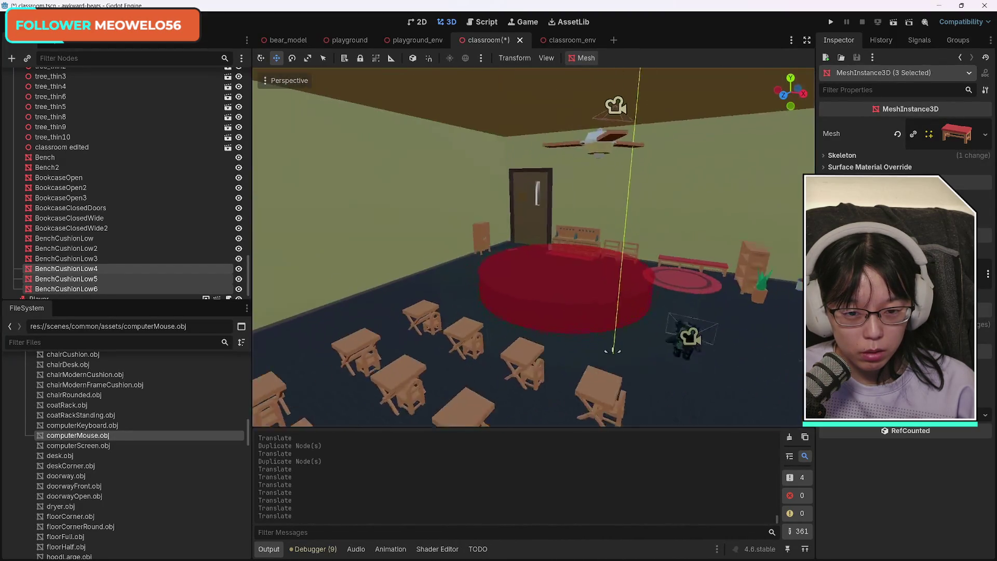
Duplicate the round rug and place RugRound2 on the open floor by the computer desks
click(699, 411)
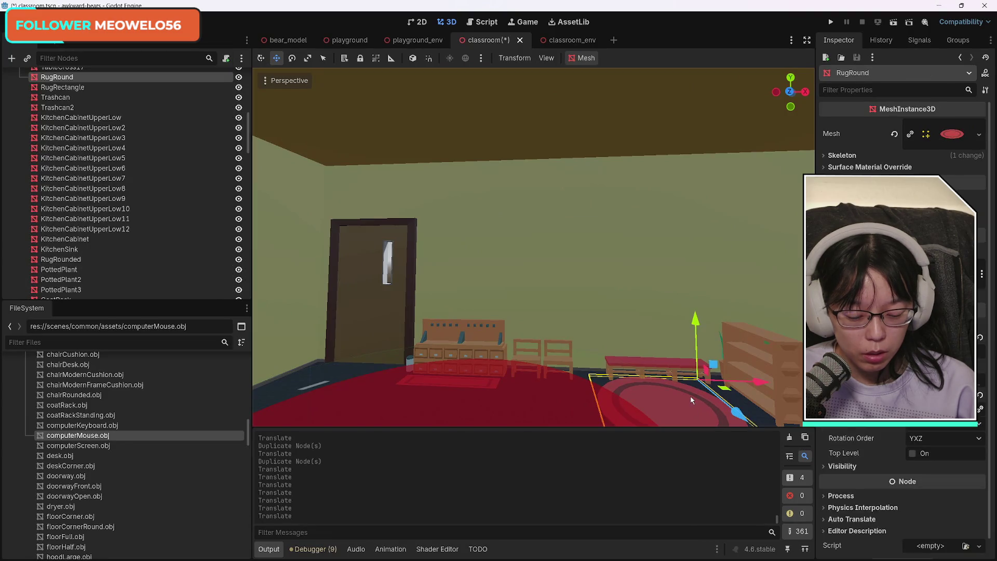
key(ctrl+d)
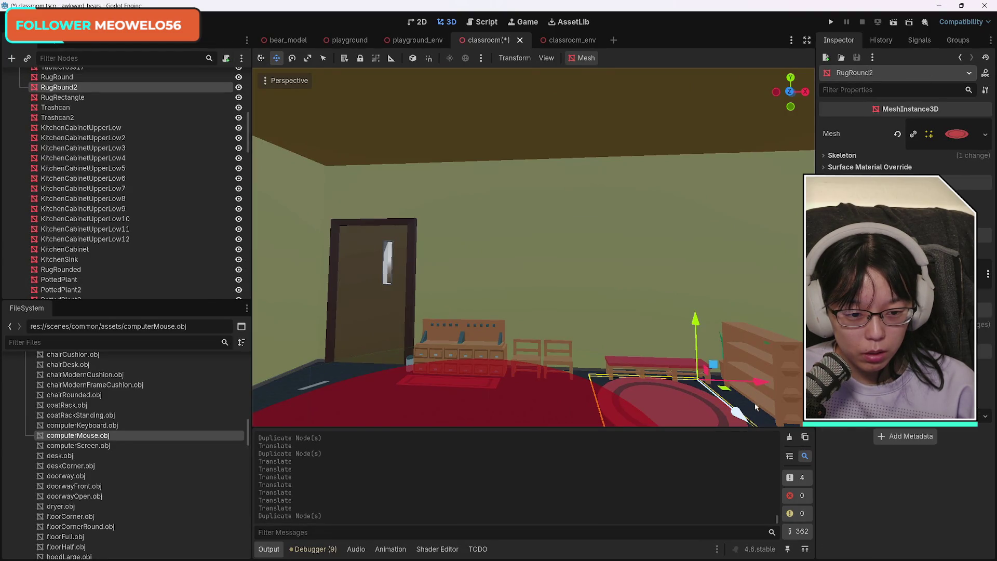
mouse_move(445, 222)
mouse_down()
mouse_move(738, 336)
mouse_move(447, 261)
mouse_up()
drag(378, 304, 611, 267)
scroll(608, 167, up, 10)
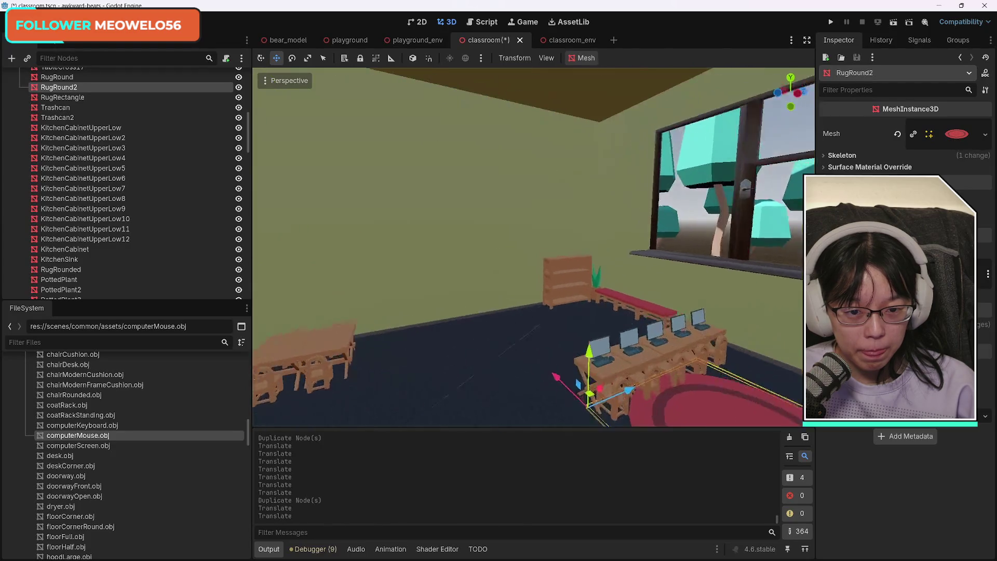
scroll(608, 167, down, 10)
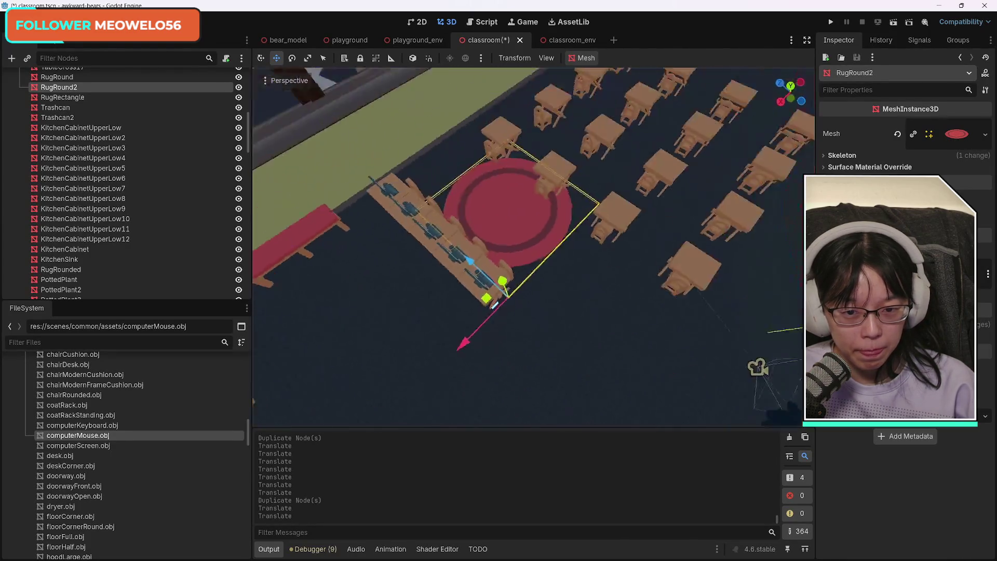
mouse_move(429, 345)
mouse_down()
mouse_move(338, 317)
mouse_move(352, 283)
mouse_up()
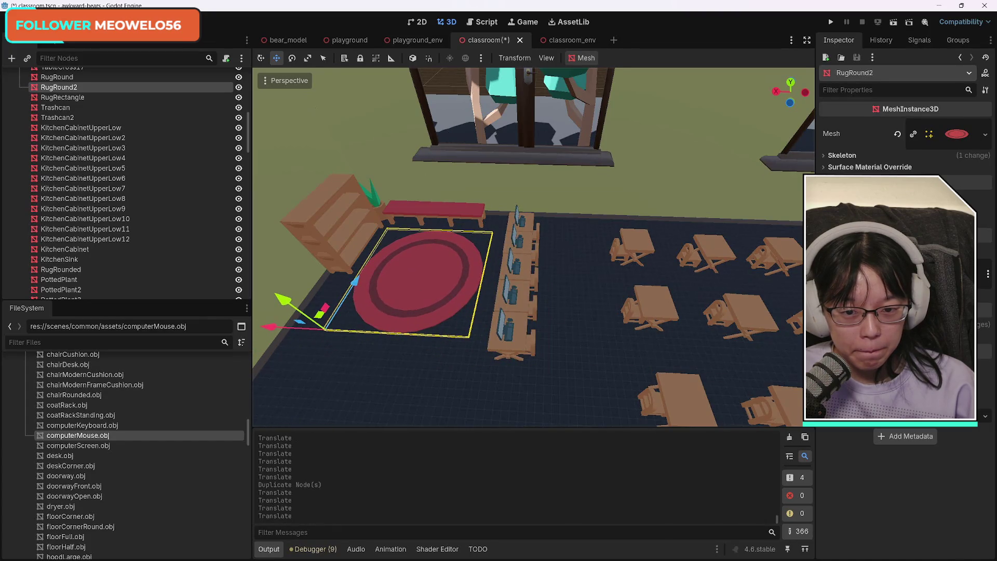
scroll(534, 247, up, 10)
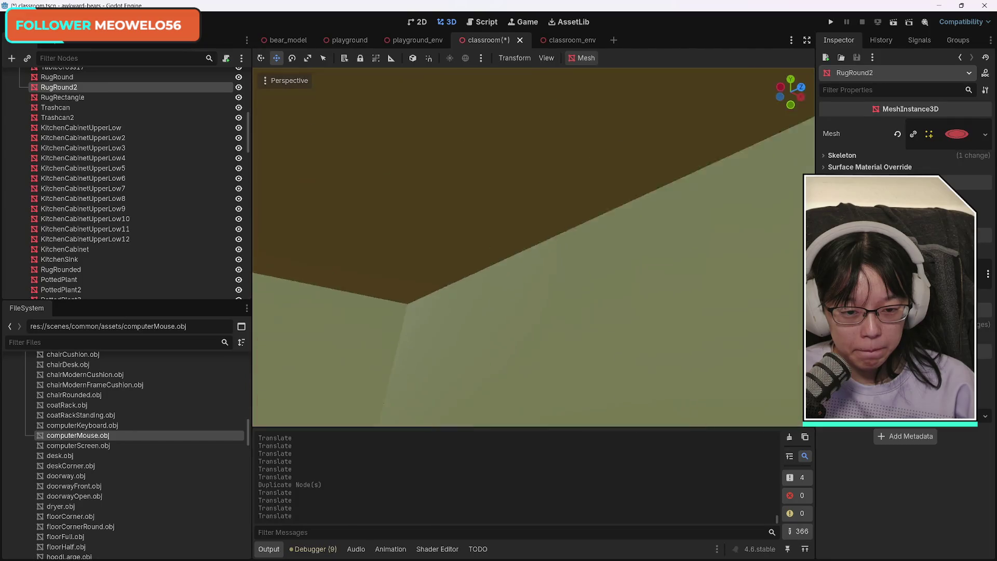
scroll(373, 285, down, 10)
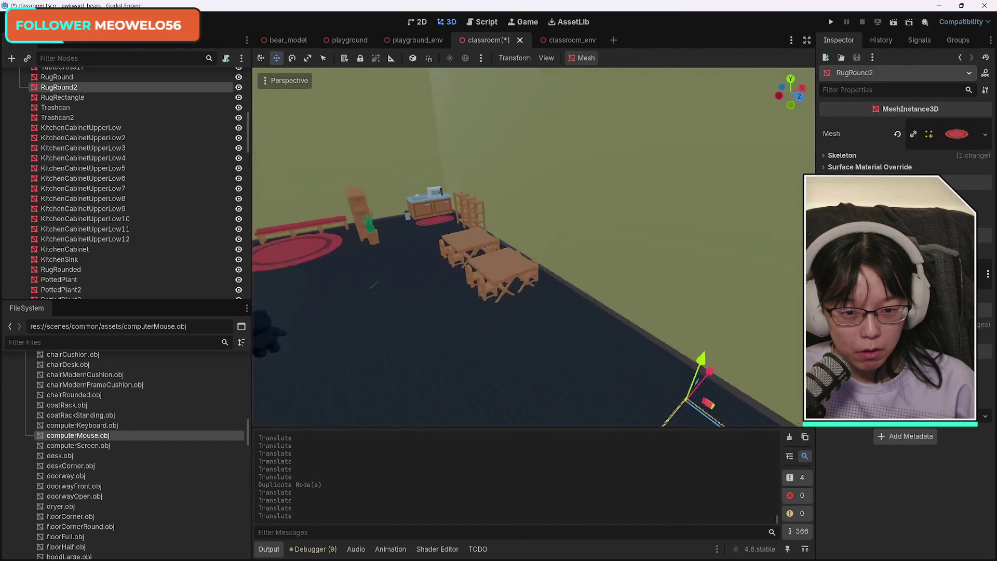
scroll(373, 285, up, 5)
Duplicate the bookcase and the potted plant again, setting the copies along the wall
click(538, 283)
key(ctrl+d)
drag(562, 319, 431, 341)
click(604, 284)
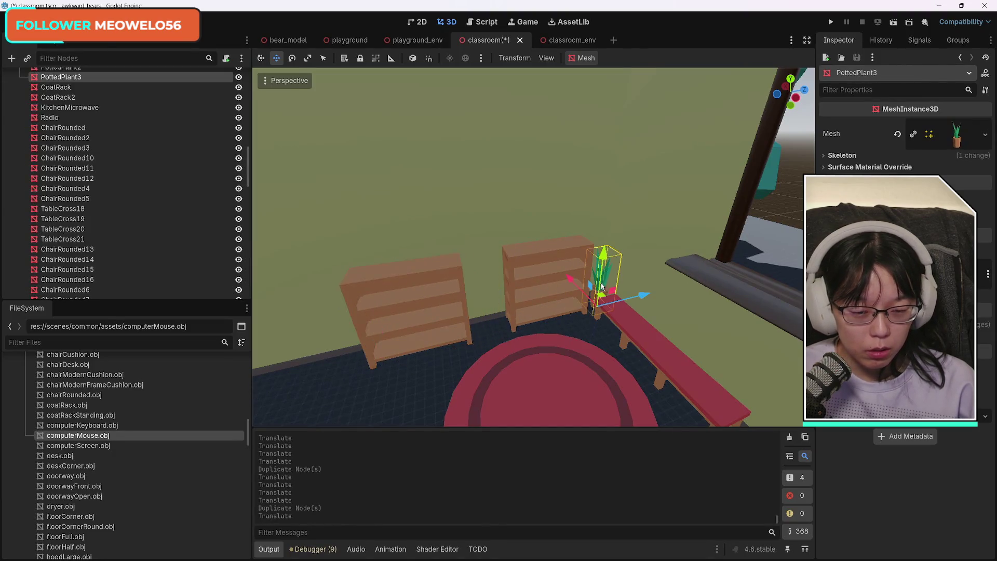
key(ctrl+d)
mouse_move(645, 297)
mouse_down()
mouse_move(389, 345)
mouse_move(425, 351)
mouse_up()
key(ctrl+d)
click(499, 235)
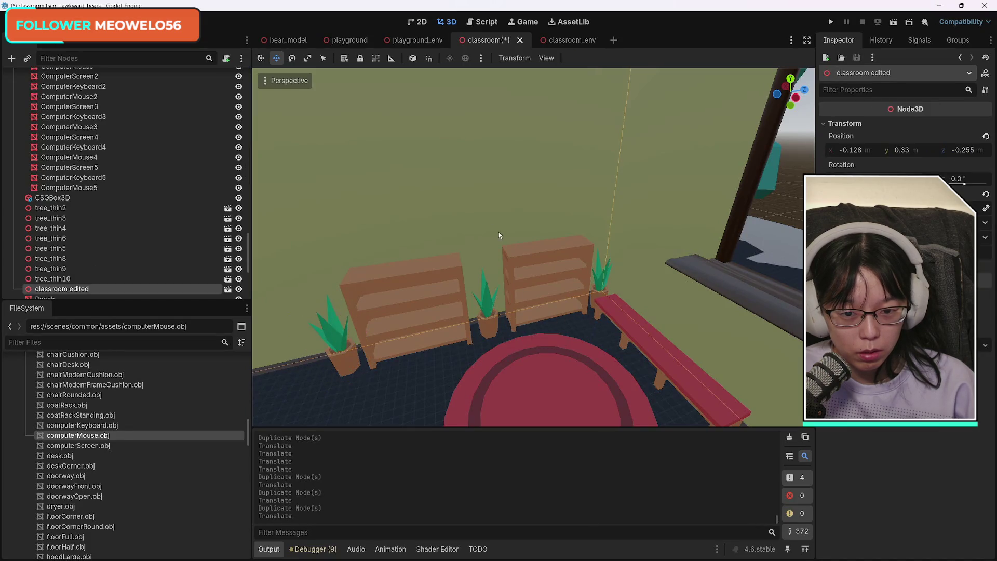
click(560, 334)
click(601, 362)
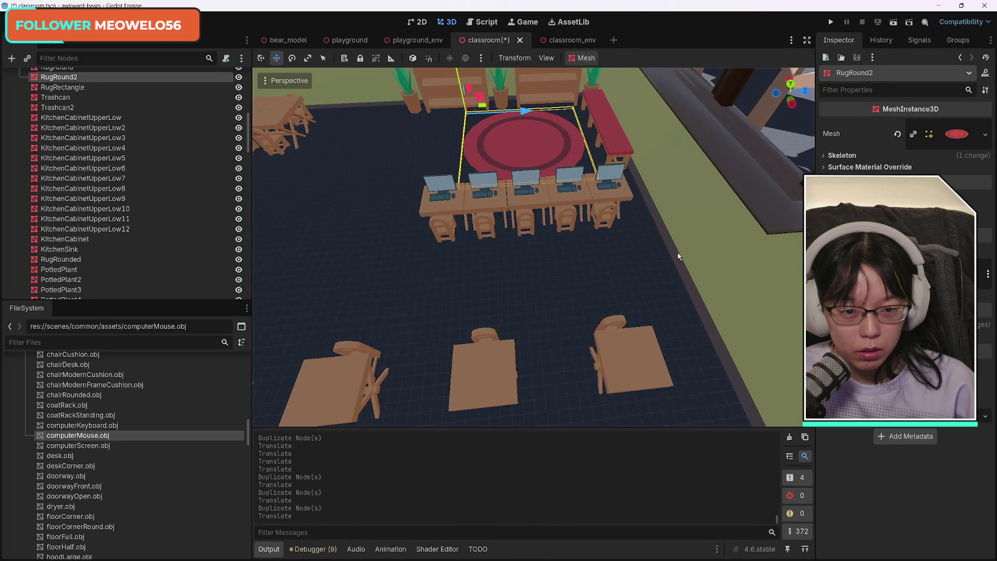
Select all the computer screens, keyboards and mice in the Scene tree
click(621, 194)
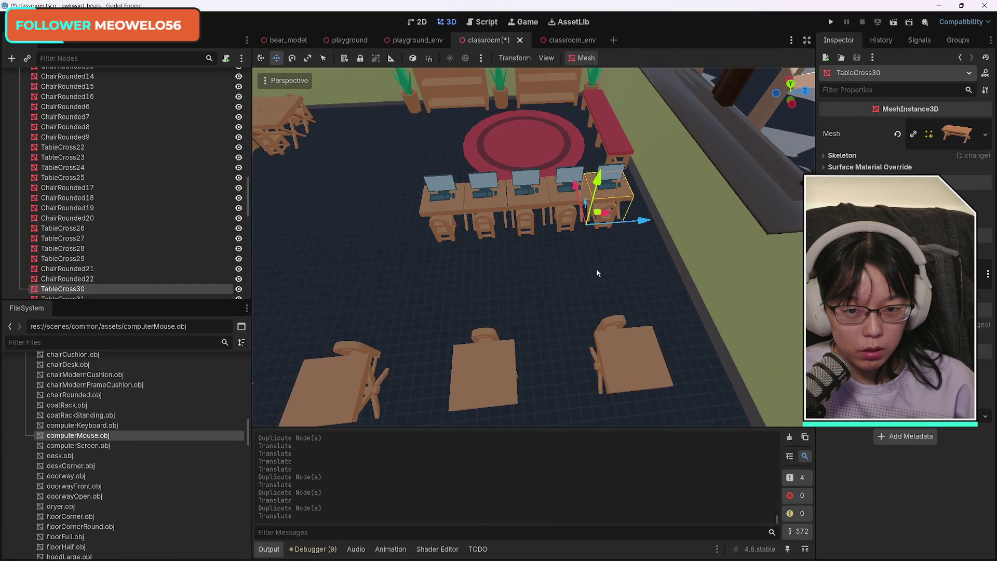
scroll(156, 257, down, 5)
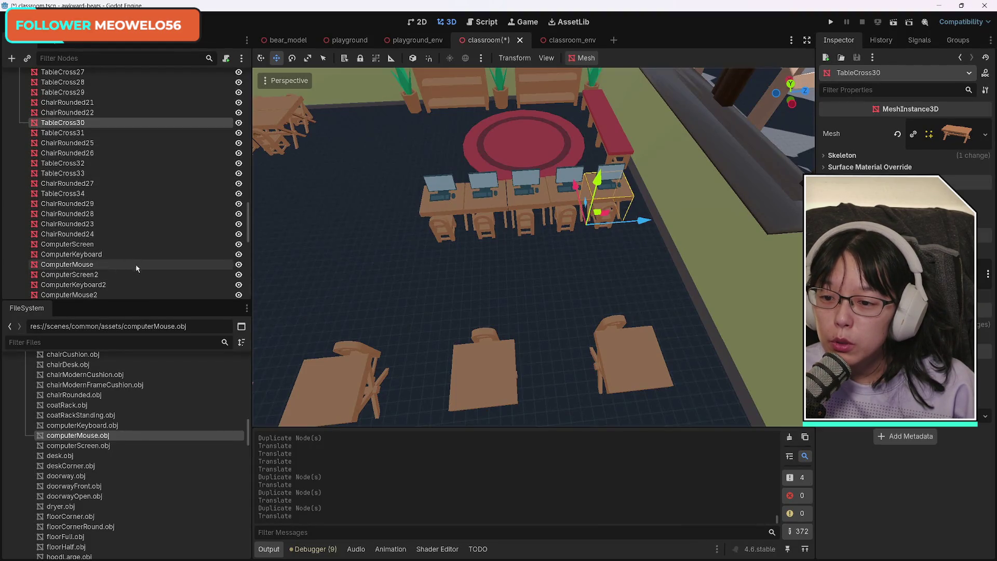
click(128, 245)
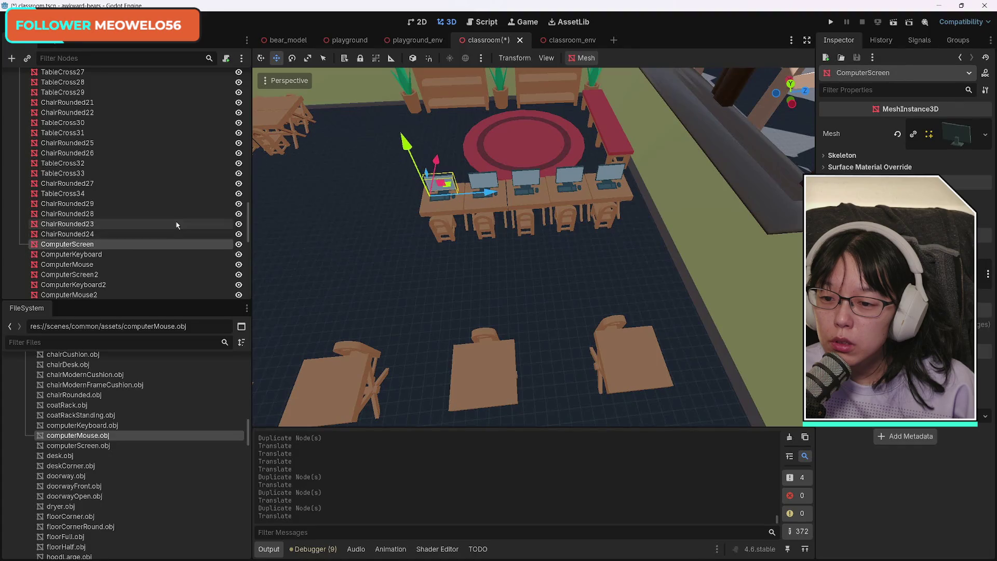
scroll(150, 228, down, 4)
shift+click(140, 249)
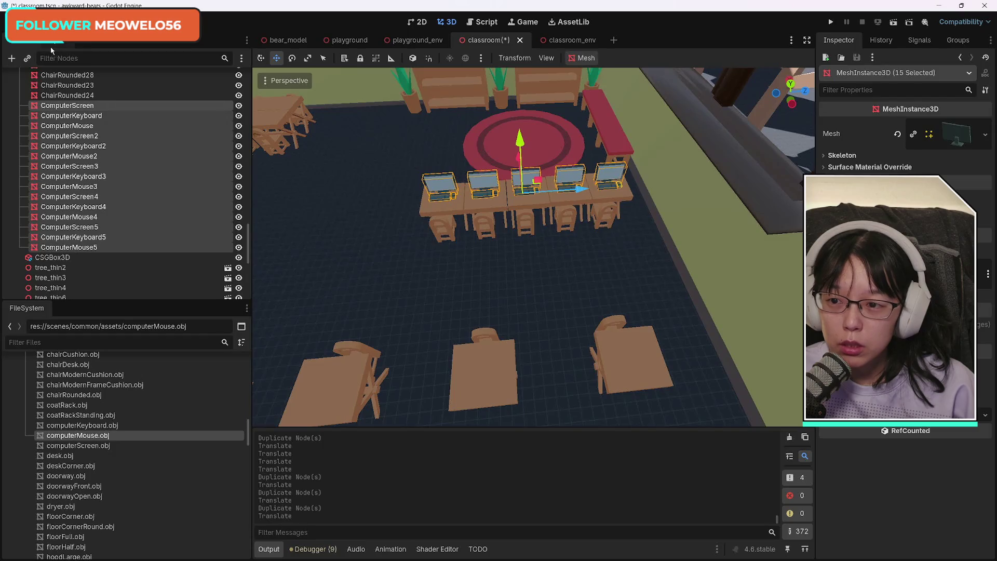
Create a new Node3D and name it Computer Lab
click(12, 58)
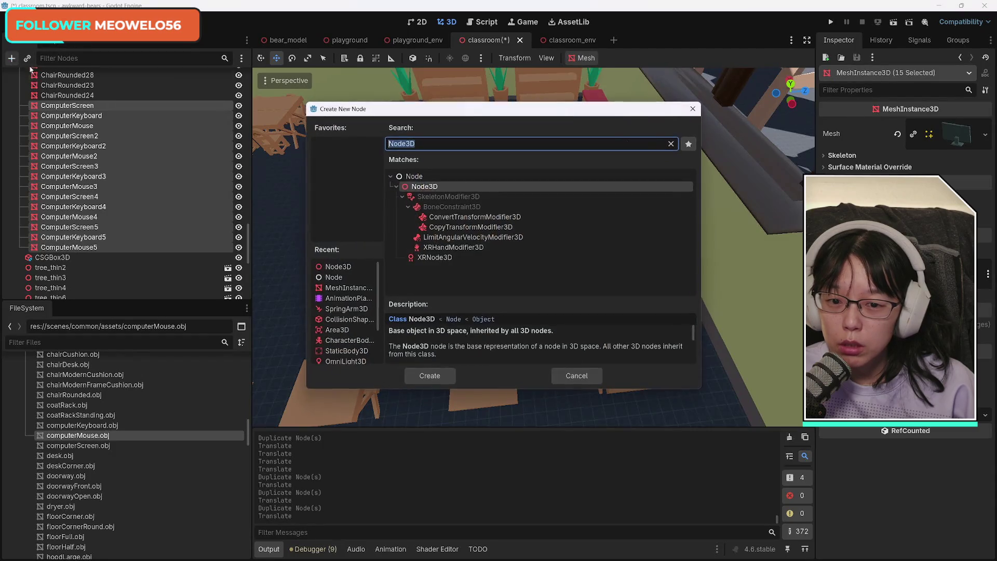
click(337, 268)
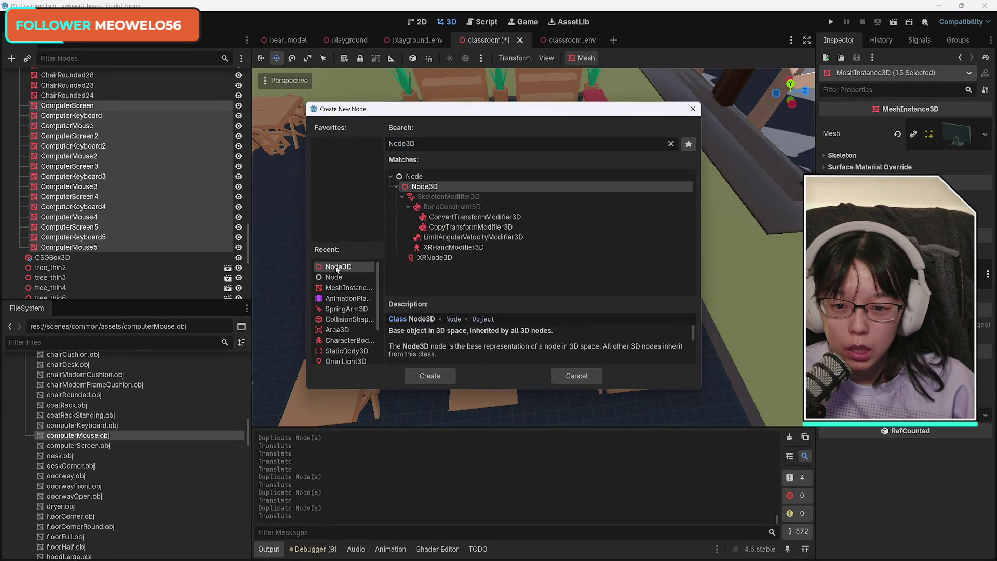
click(430, 375)
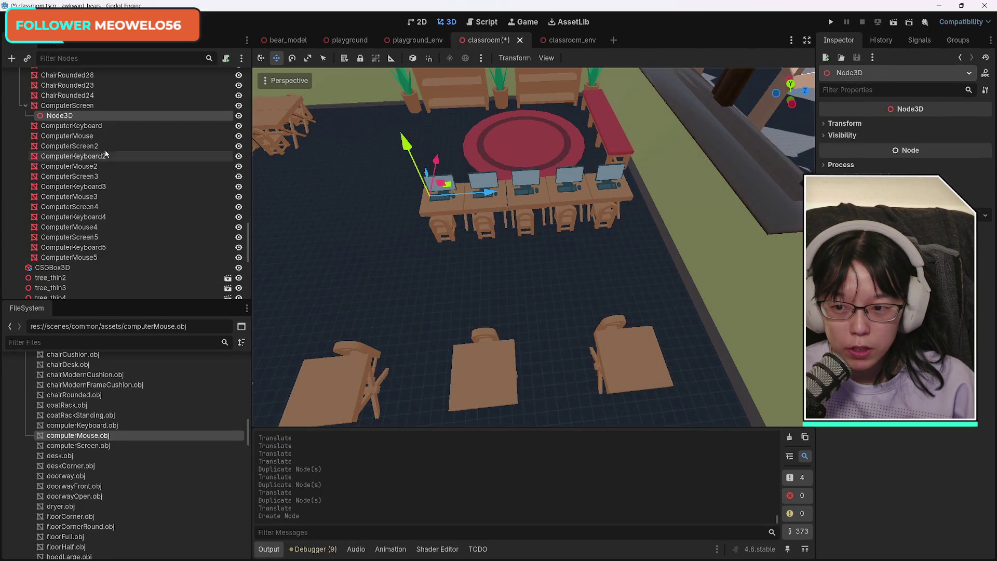
double_click(69, 116)
text(Computer Lab)
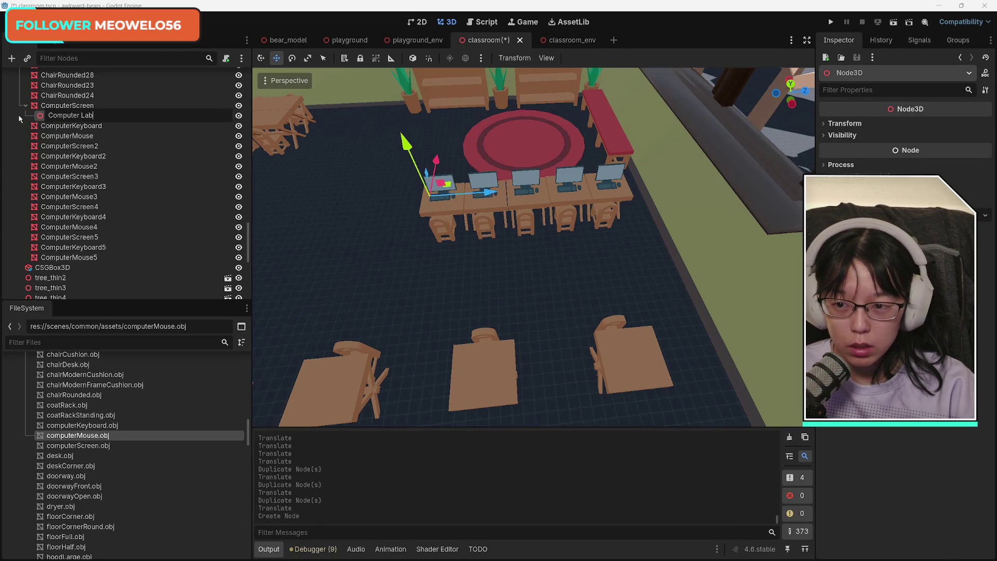
key(Return)
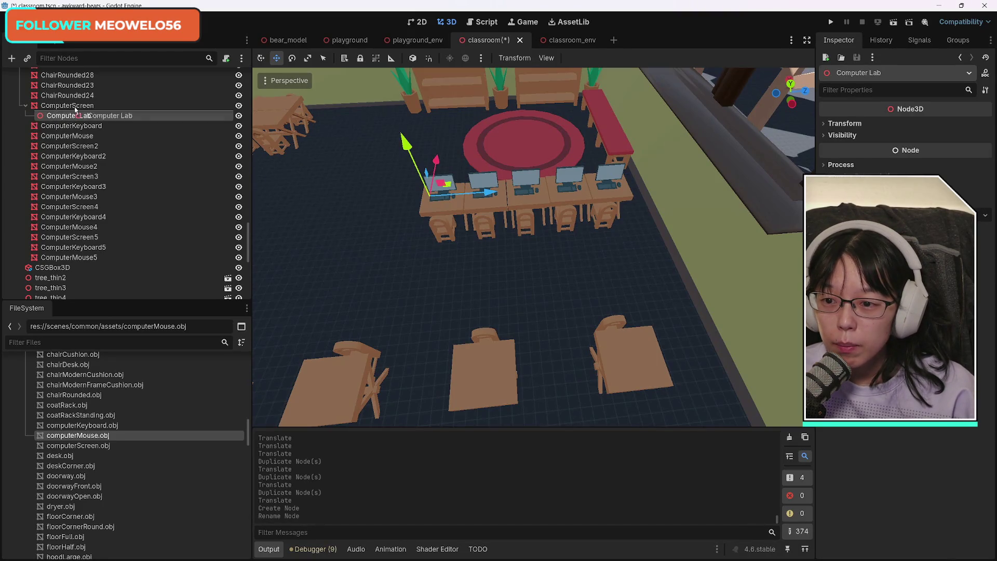
Nest the computer screen, keyboard and mouse nodes under Computer Lab and collapse it
drag(75, 101, 86, 108)
click(68, 115)
shift+click(69, 257)
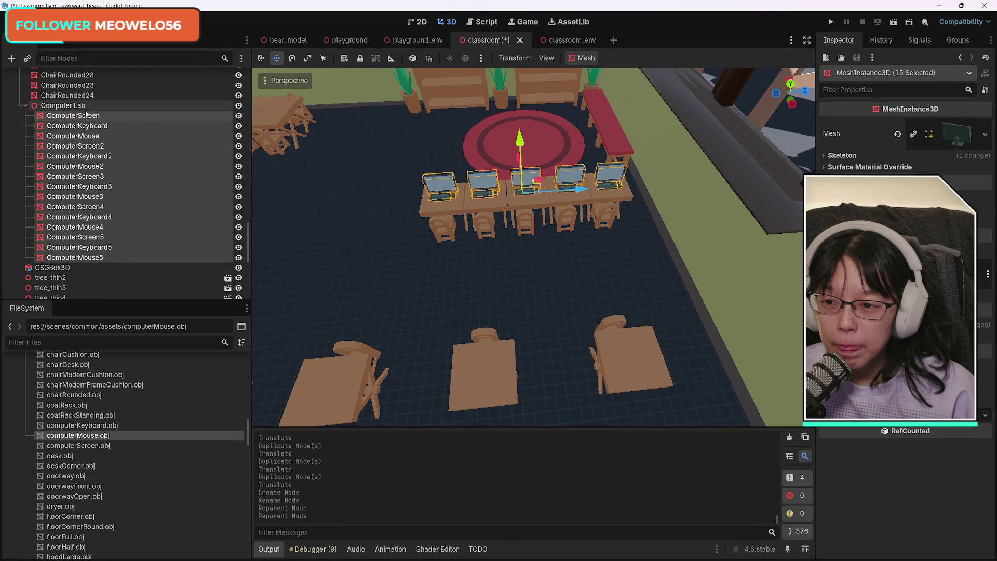
click(25, 106)
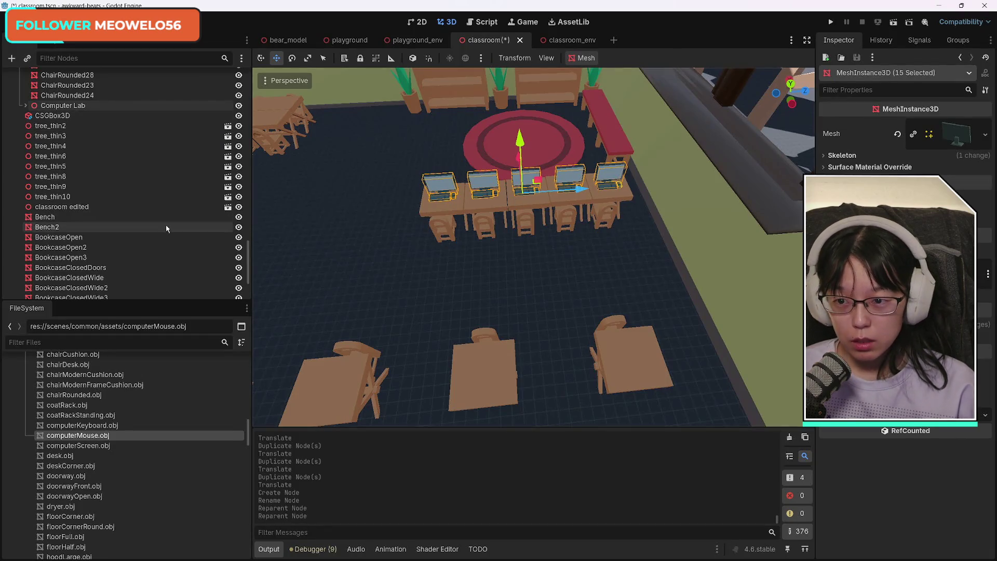
Move the five desks and five chairs into Computer Lab, then shift the group toward the front
scroll(166, 225, up, 3)
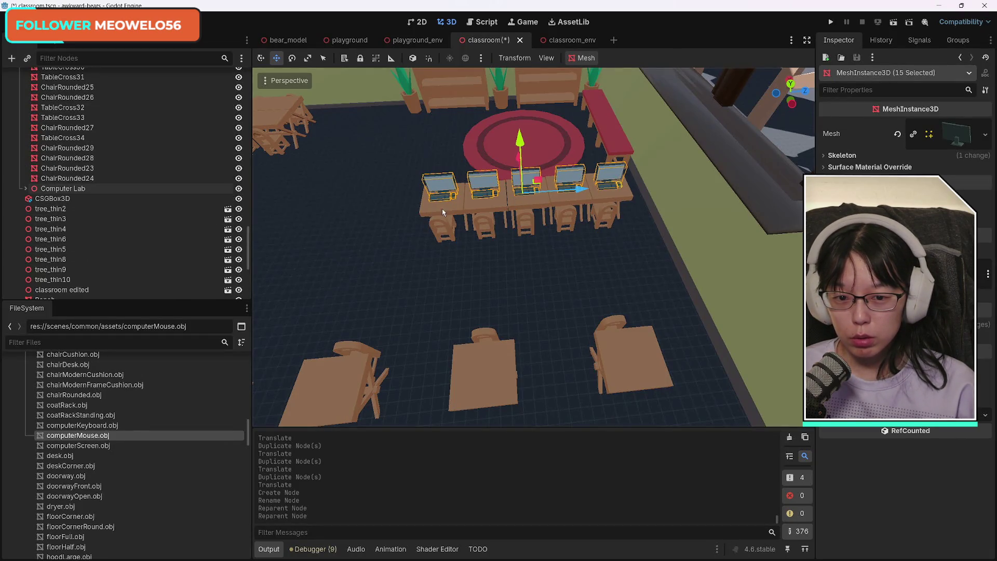
click(455, 211)
shift+click(493, 213)
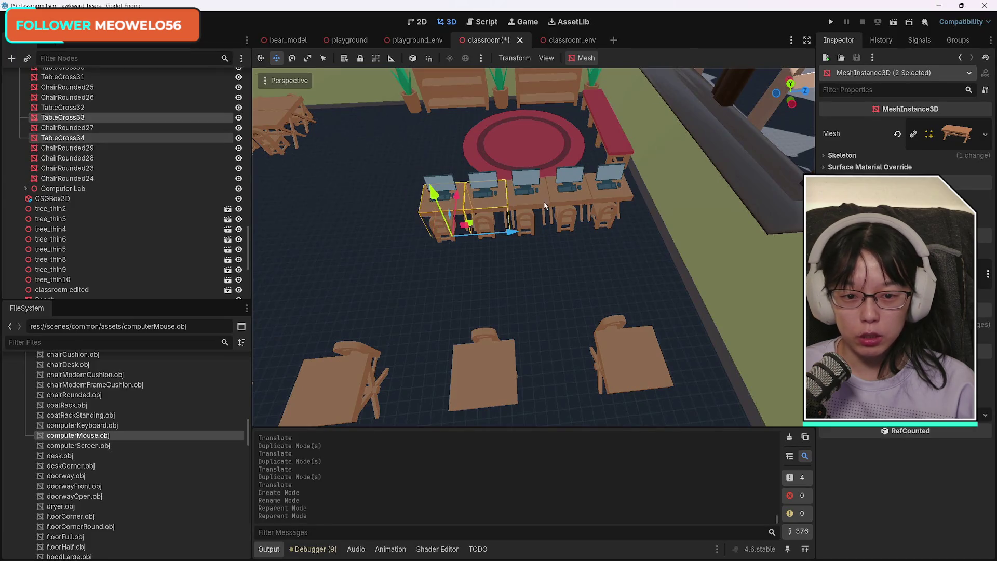
shift+click(545, 205)
shift+click(585, 208)
shift+click(619, 213)
shift+click(610, 220)
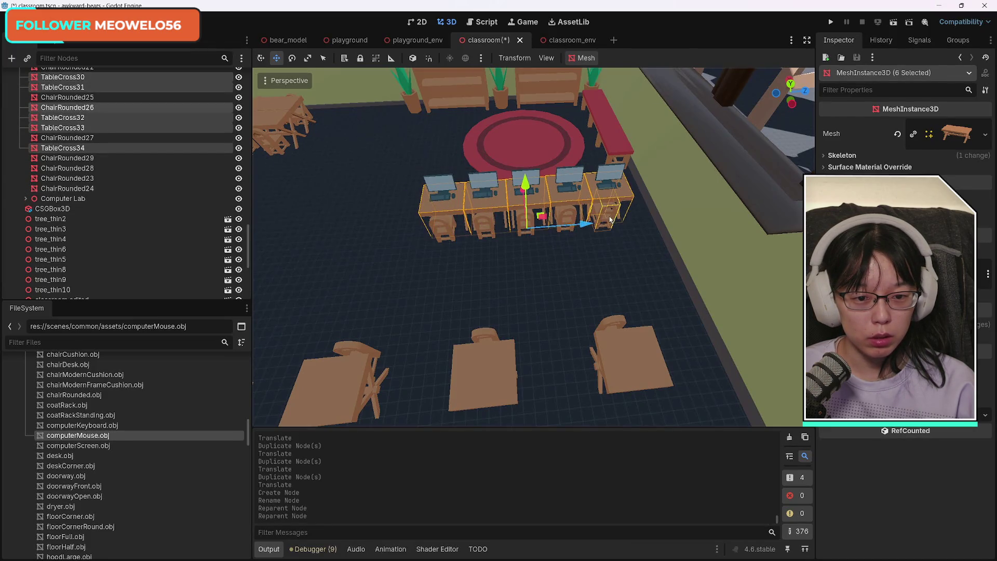
shift+click(569, 220)
shift+click(439, 229)
shift+click(484, 230)
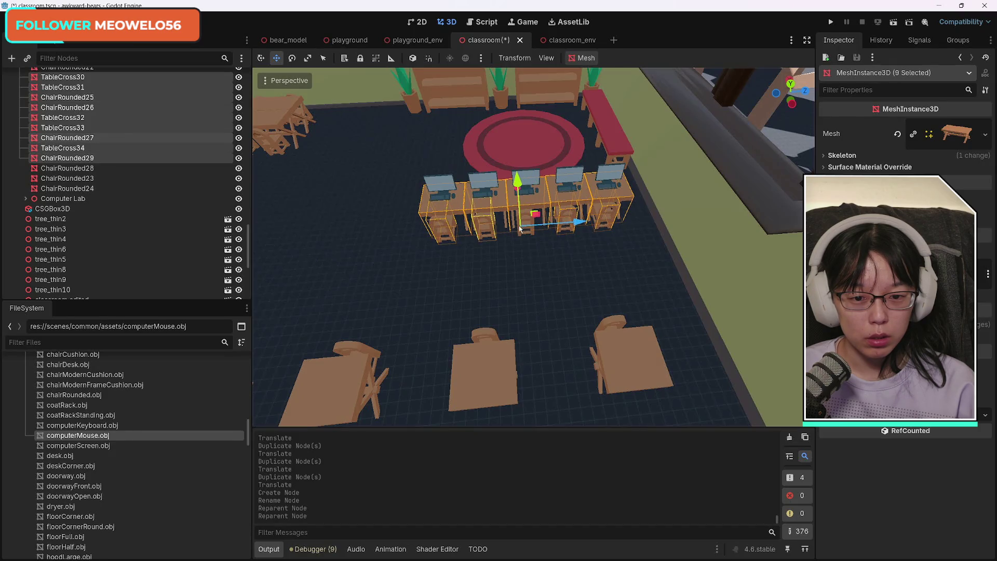
shift+click(533, 235)
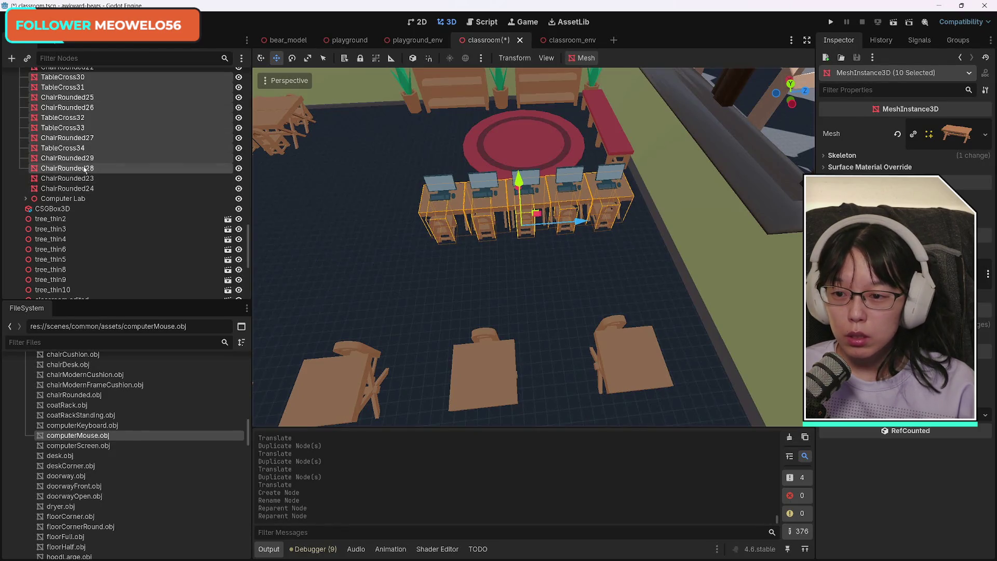
mouse_move(69, 169)
mouse_down()
mouse_move(81, 210)
mouse_move(85, 189)
mouse_move(96, 197)
mouse_move(86, 200)
mouse_up()
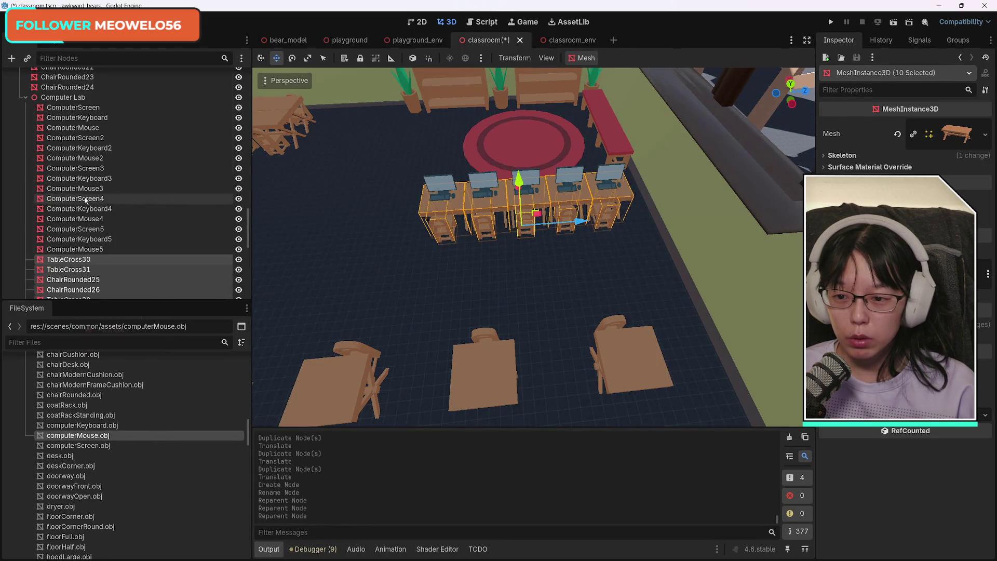
click(65, 98)
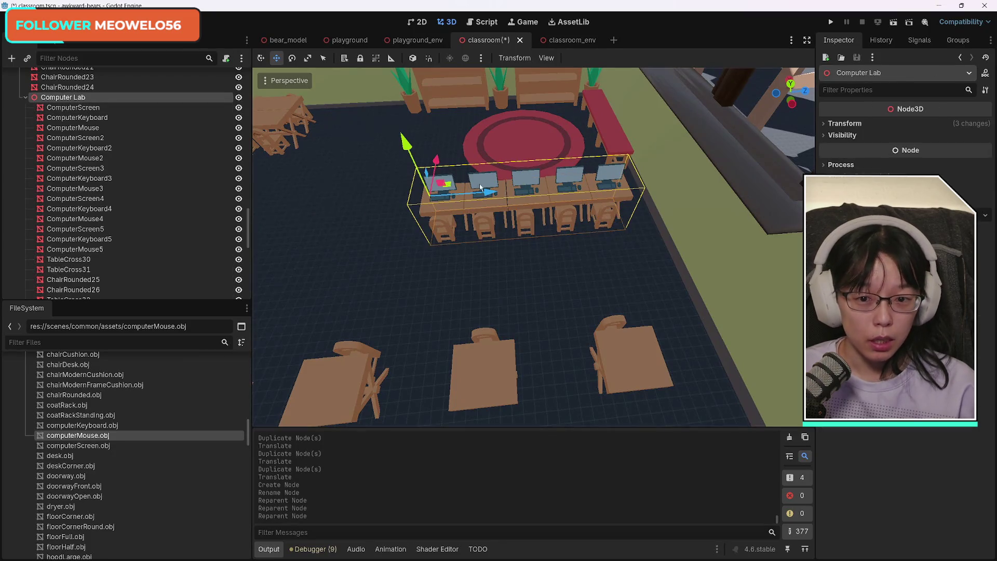
mouse_move(437, 162)
mouse_down()
mouse_move(450, 229)
mouse_move(441, 198)
mouse_move(483, 199)
mouse_move(426, 229)
mouse_move(447, 231)
mouse_up()
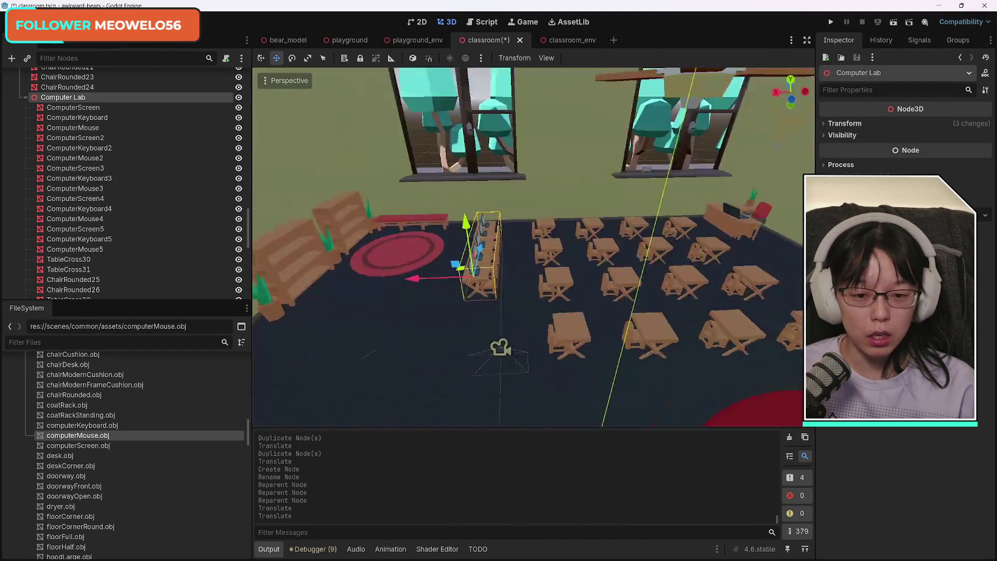
drag(534, 247, 534, 247)
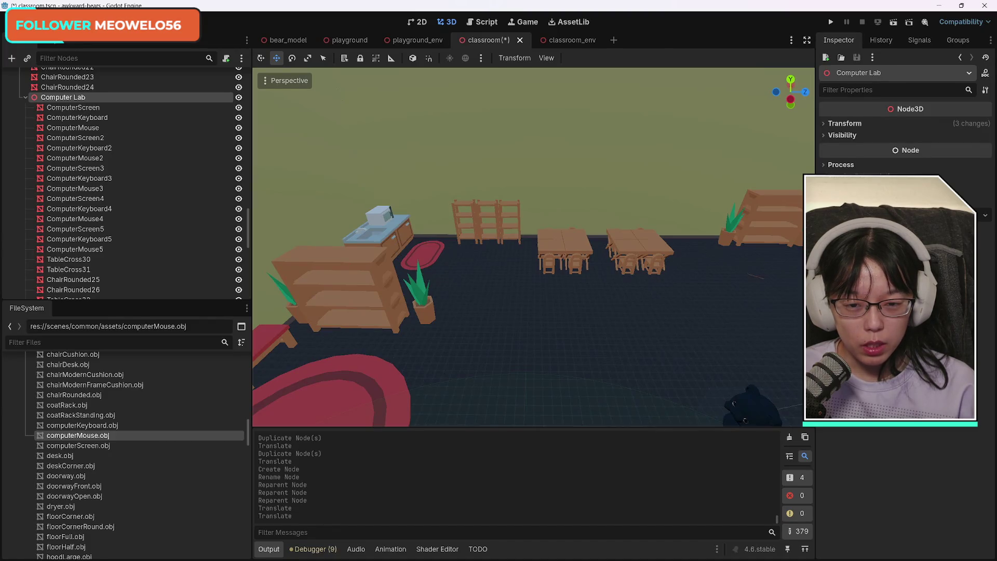
drag(534, 247, 534, 246)
mouse_move(534, 246)
mouse_down()
mouse_move(467, 247)
mouse_move(468, 291)
mouse_move(452, 327)
mouse_move(462, 291)
mouse_move(483, 270)
mouse_move(462, 254)
mouse_up()
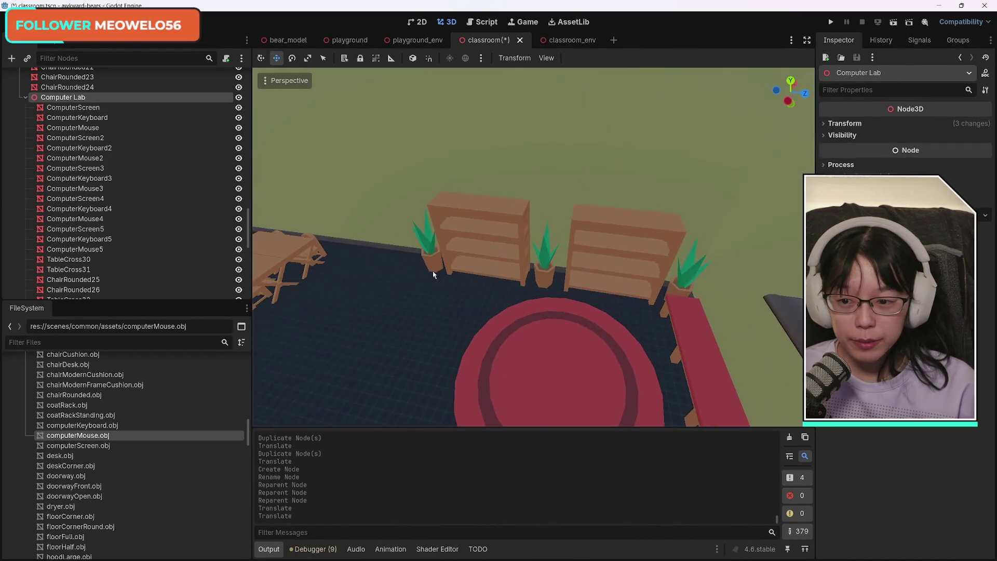
scroll(148, 474, down, 3)
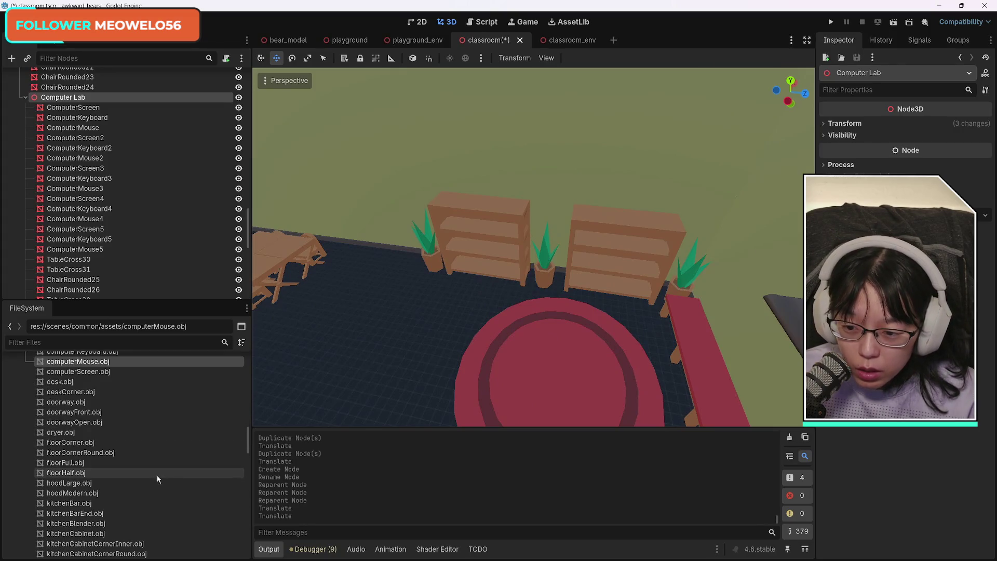
scroll(162, 478, up, 5)
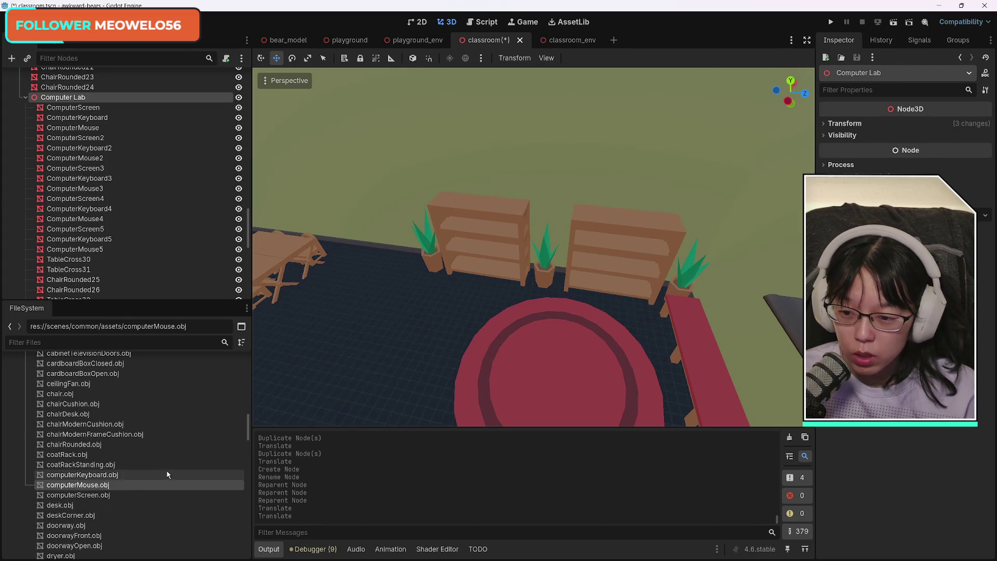
Place books.obj as a Books mesh on the floor near the round rug and view it up close
scroll(169, 473, up, 3)
scroll(169, 468, up, 2)
scroll(169, 467, up, 1)
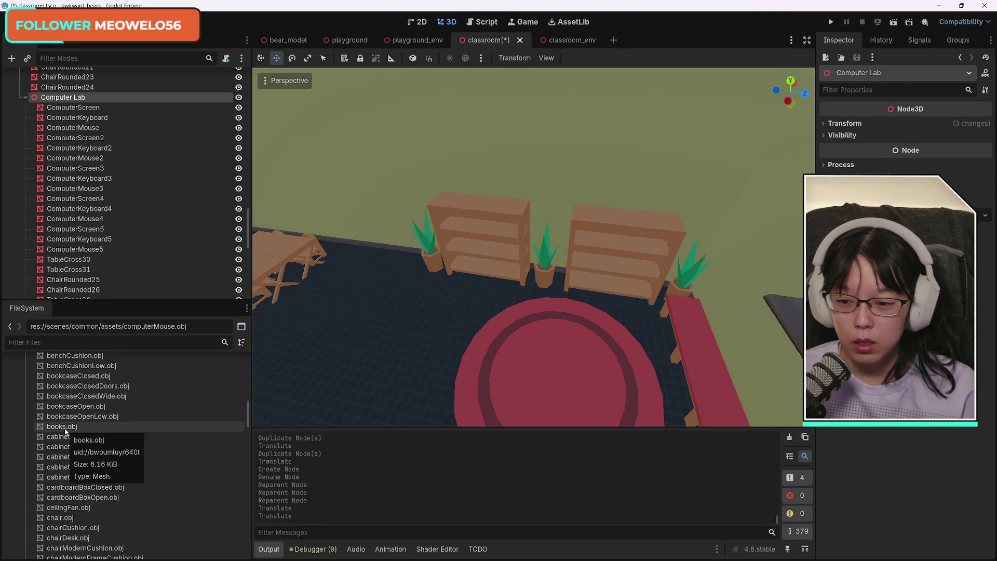
mouse_move(65, 431)
mouse_down()
mouse_move(483, 283)
mouse_move(507, 231)
mouse_move(424, 346)
mouse_up()
mouse_move(534, 247)
mouse_down()
mouse_move(534, 270)
mouse_move(519, 250)
mouse_move(524, 229)
mouse_move(533, 247)
mouse_move(483, 228)
mouse_move(535, 280)
mouse_move(522, 250)
mouse_up()
mouse_move(588, 353)
mouse_down()
mouse_move(581, 348)
mouse_move(588, 352)
mouse_up()
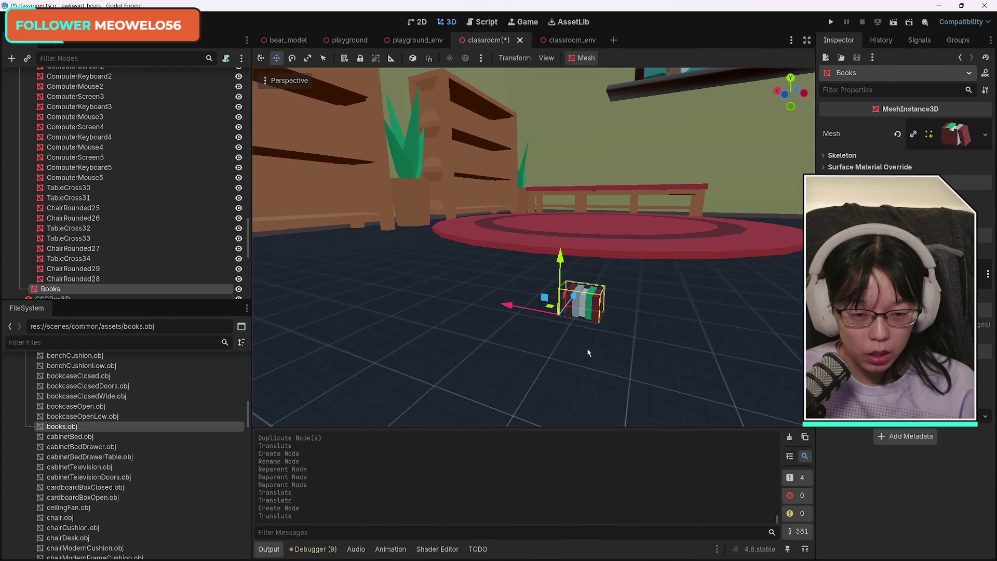
Scale the Books stack up about 2.5 times and slide it sideways along the floor
click(349, 188)
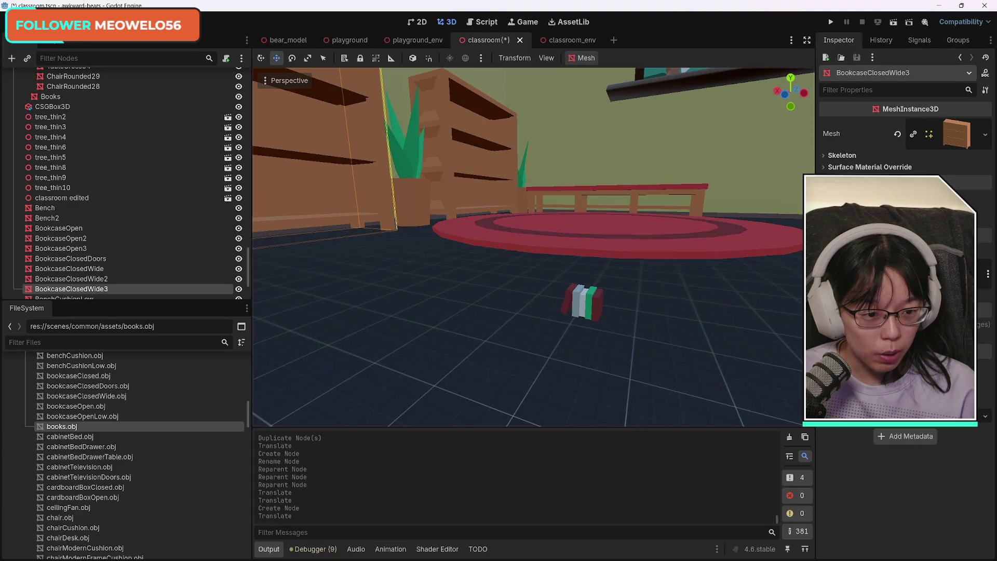
click(593, 313)
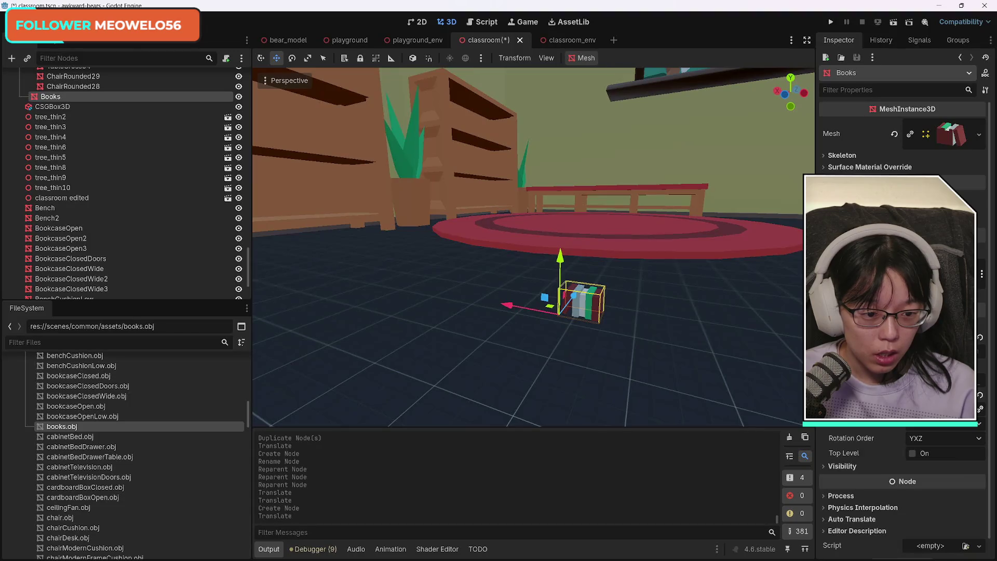
scroll(192, 228, up, 5)
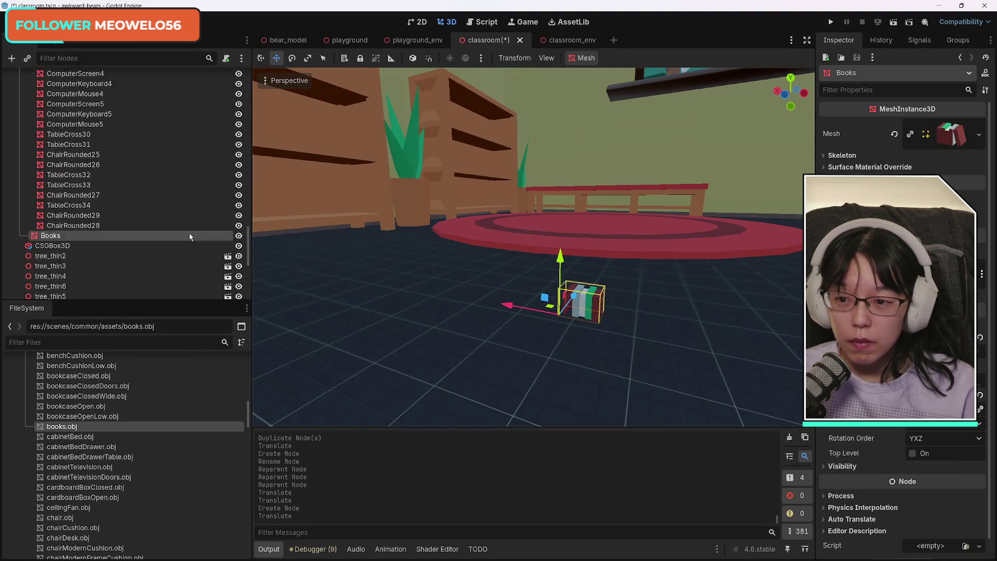
scroll(191, 242, down, 6)
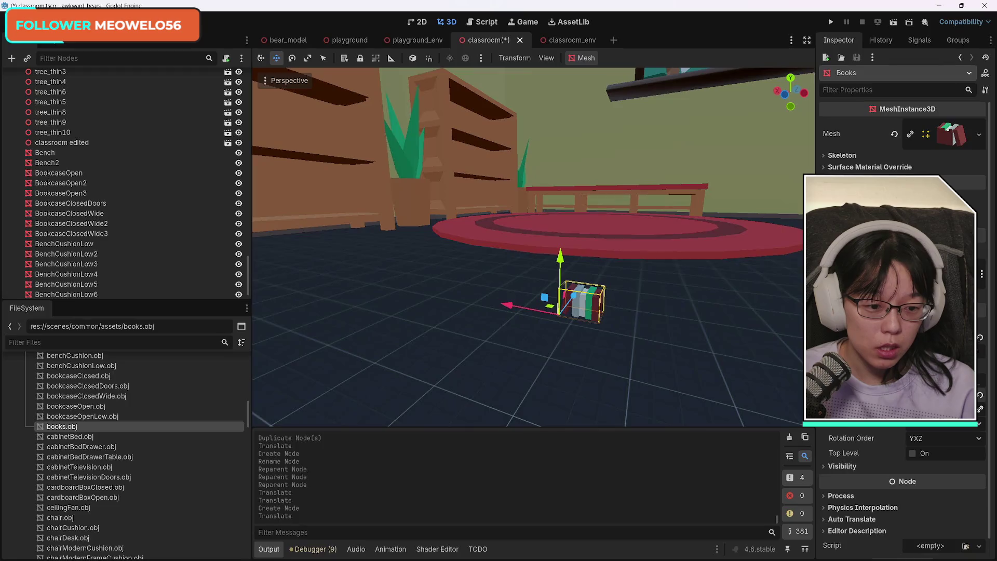
key(Return)
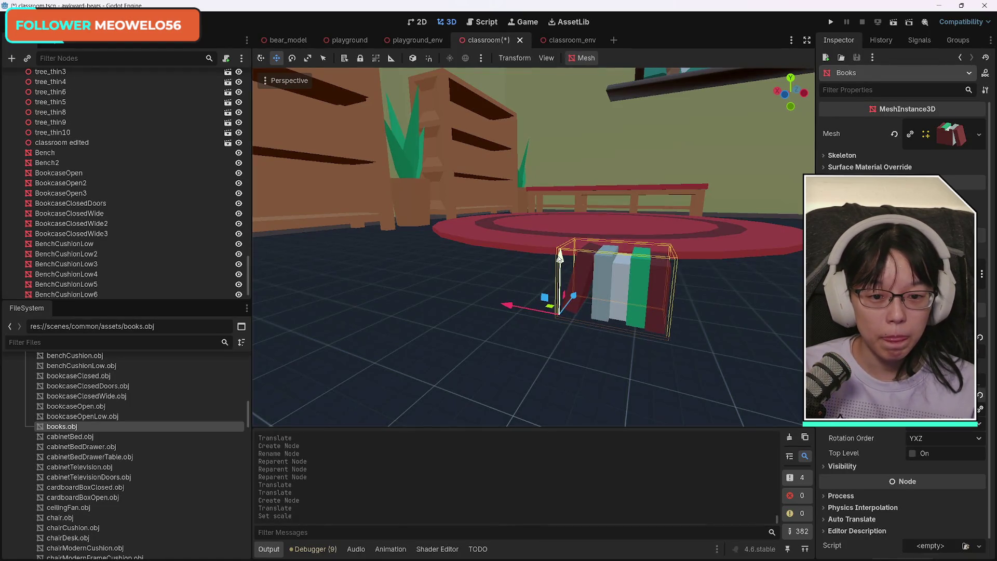
mouse_move(509, 305)
mouse_down()
mouse_move(353, 280)
mouse_move(272, 250)
mouse_up()
drag(504, 268, 503, 268)
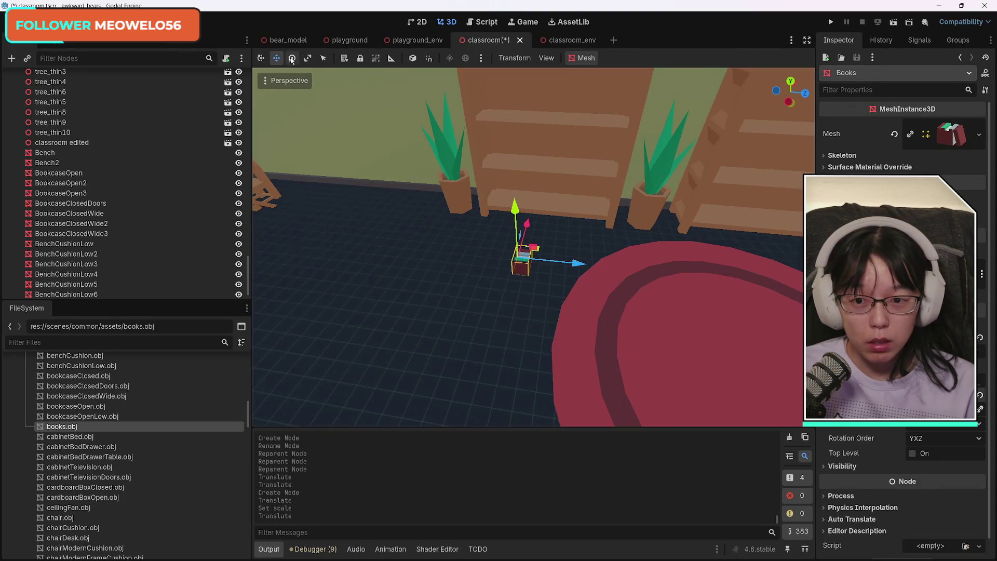
Try rotating the Books stack, then undo the rotation to keep it upright
key(e)
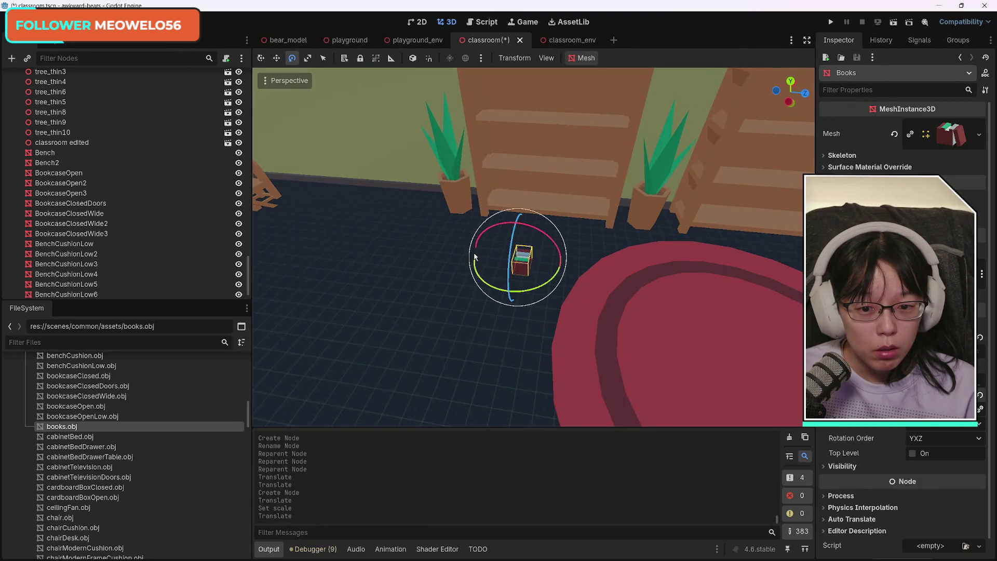
click(476, 262)
click(521, 264)
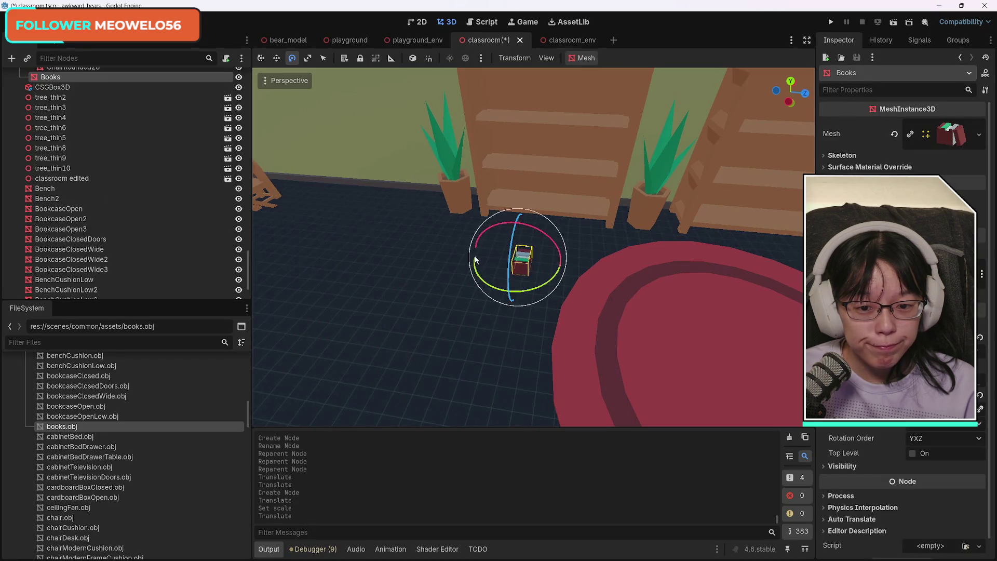
click(475, 274)
click(525, 265)
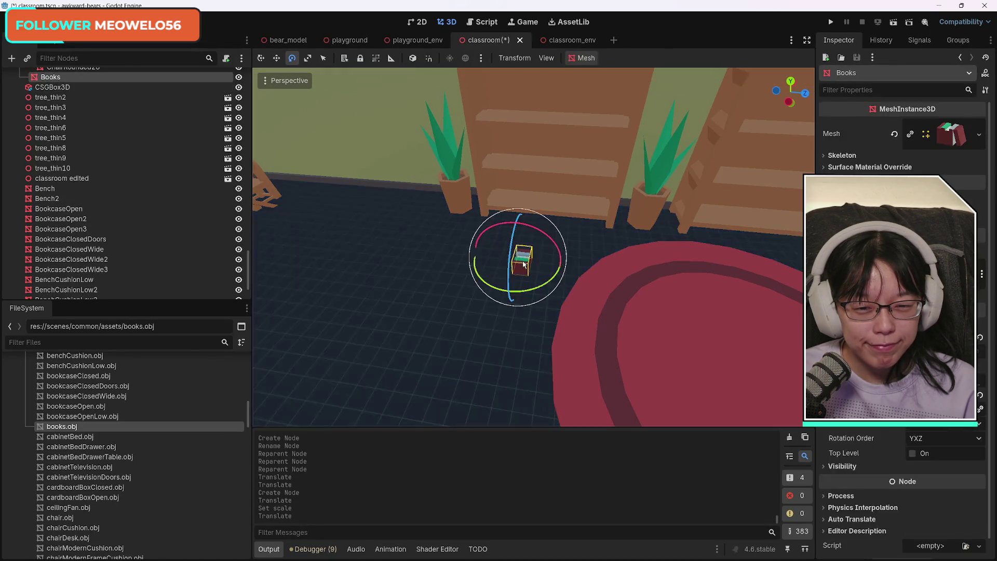
mouse_move(477, 262)
mouse_down()
mouse_move(505, 293)
mouse_move(522, 289)
mouse_up()
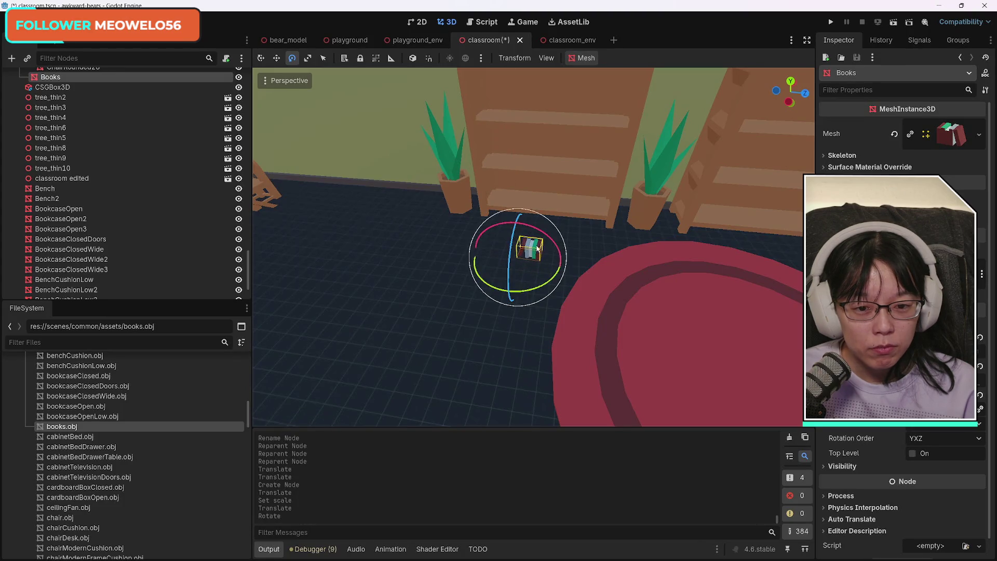
drag(519, 210, 518, 161)
key(ctrl+z)
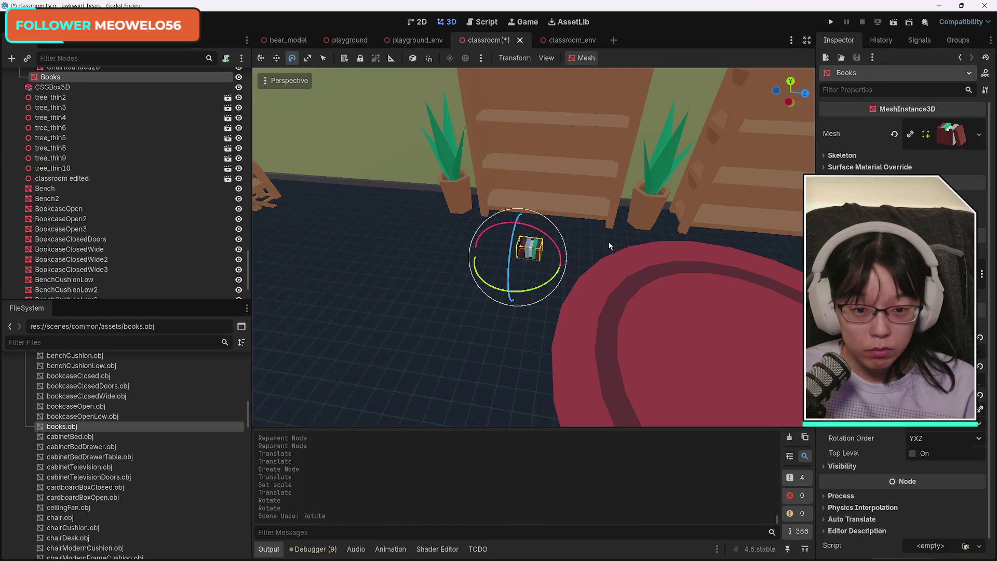
Slide the Books along X and raise them to the bookcase's top-shelf height
click(261, 58)
mouse_move(540, 249)
mouse_down()
mouse_move(548, 192)
mouse_move(540, 197)
mouse_up()
drag(531, 151, 478, 3)
Lower the Books stack onto the top shelf and nudge it into position
key(f)
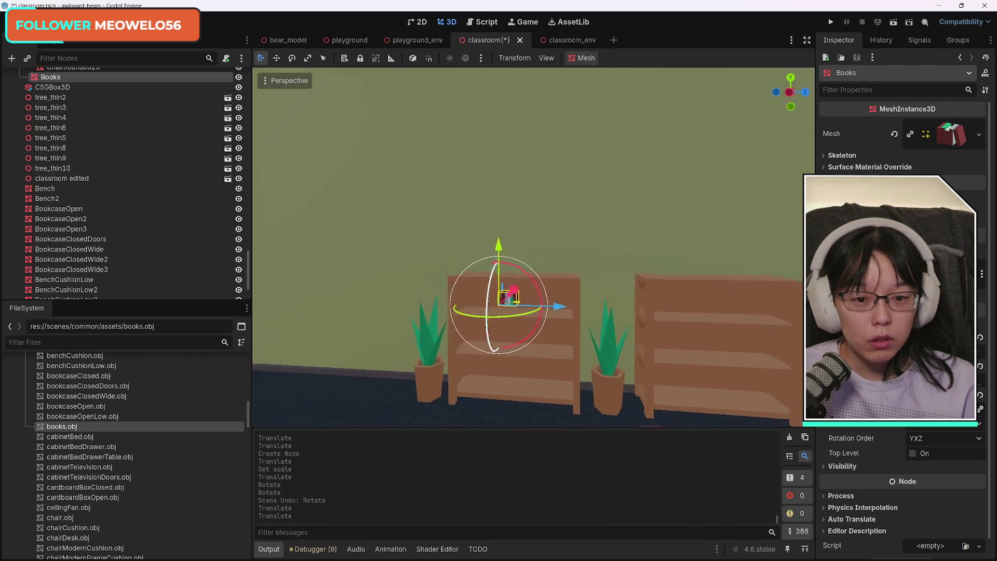
mouse_move(571, 244)
mouse_down()
mouse_move(675, 213)
mouse_move(657, 223)
mouse_move(588, 224)
mouse_up()
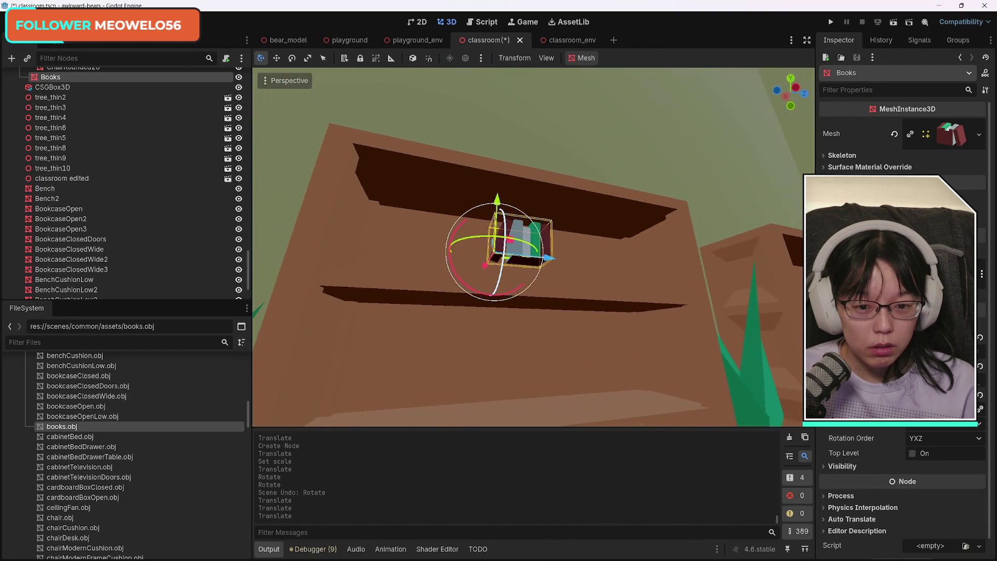
drag(497, 200, 498, 227)
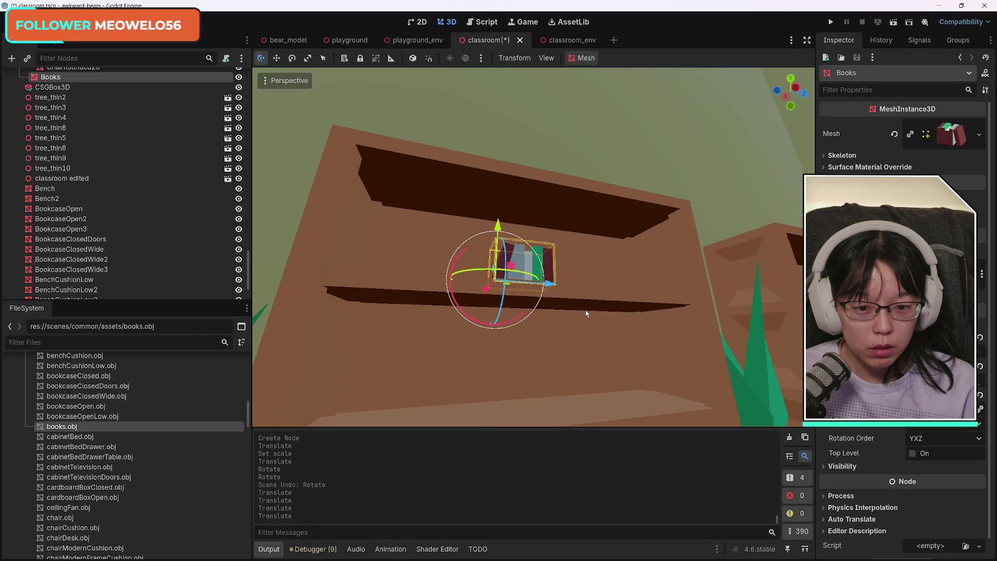
key(w)
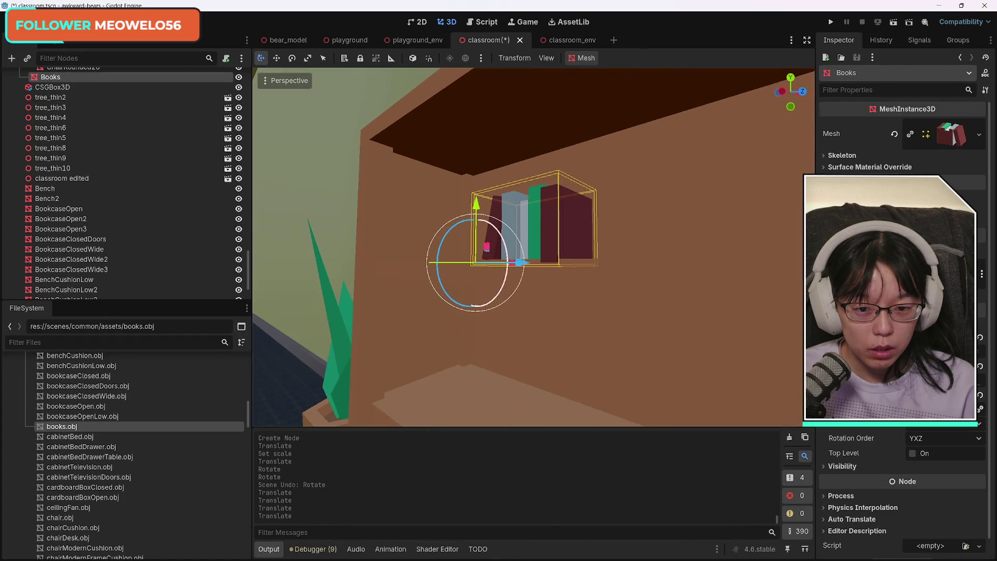
drag(464, 216, 464, 211)
right_click(499, 272)
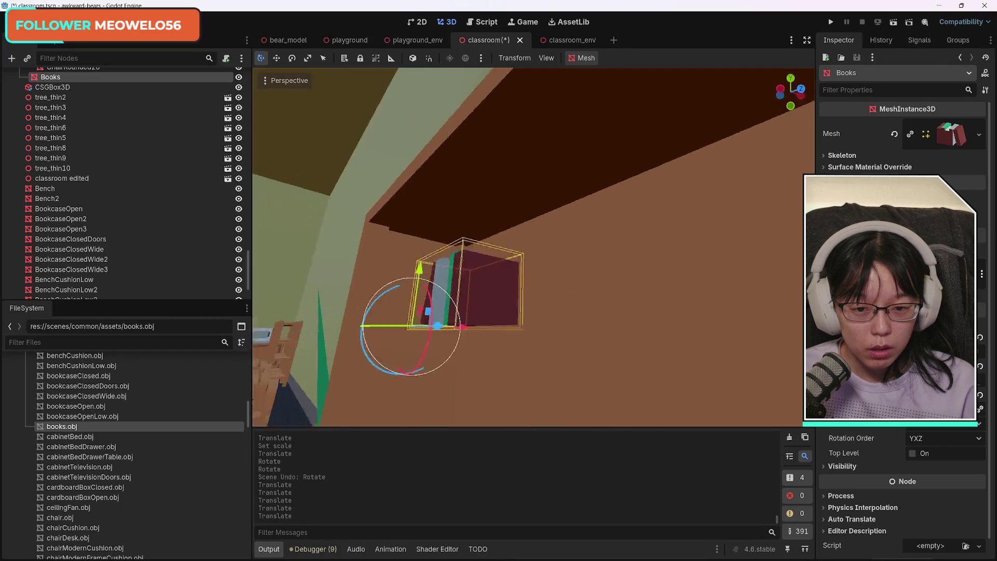
key(f)
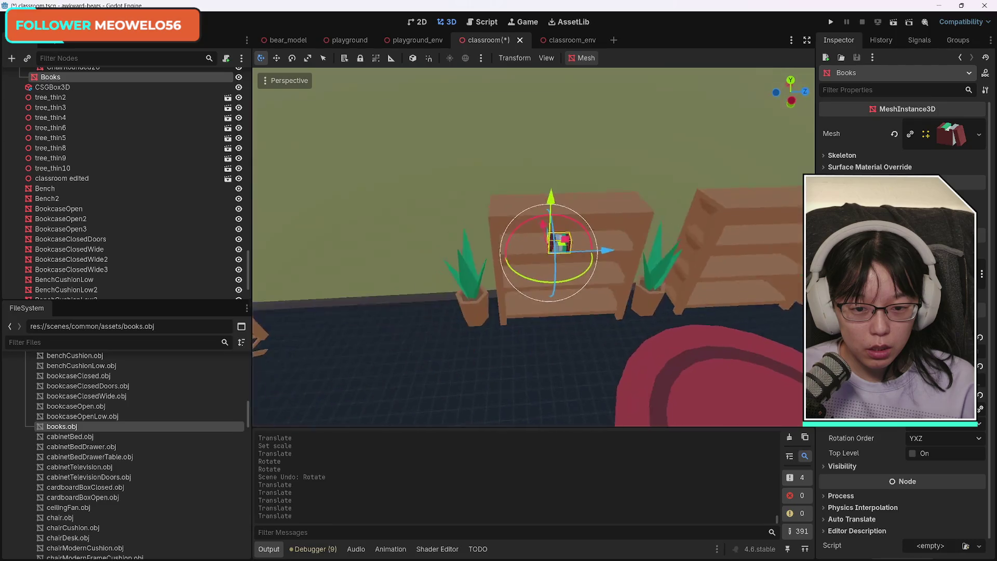
drag(514, 210, 528, 206)
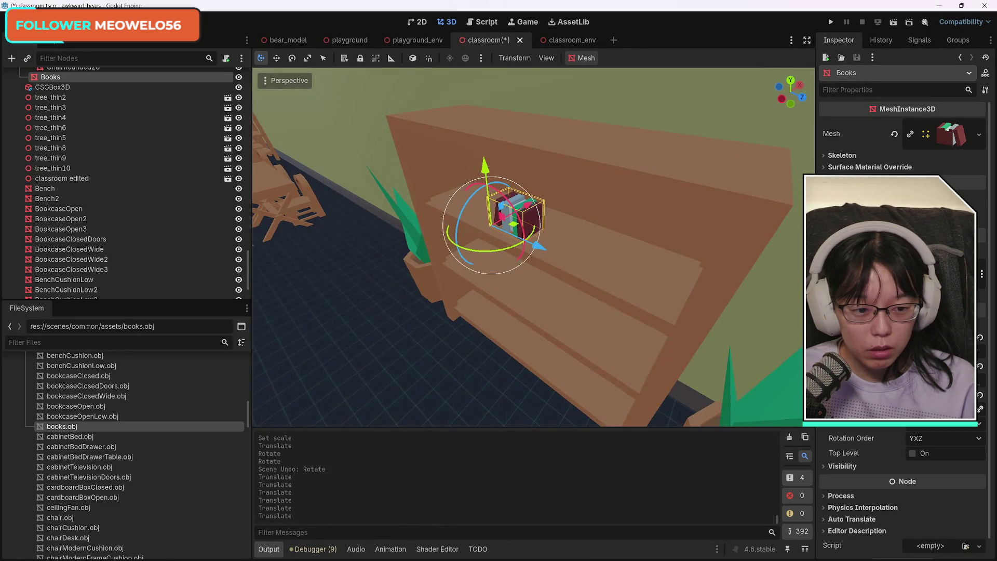
Scale the Books stack larger, slide it left along the shelf, and start adding a node
key(s)
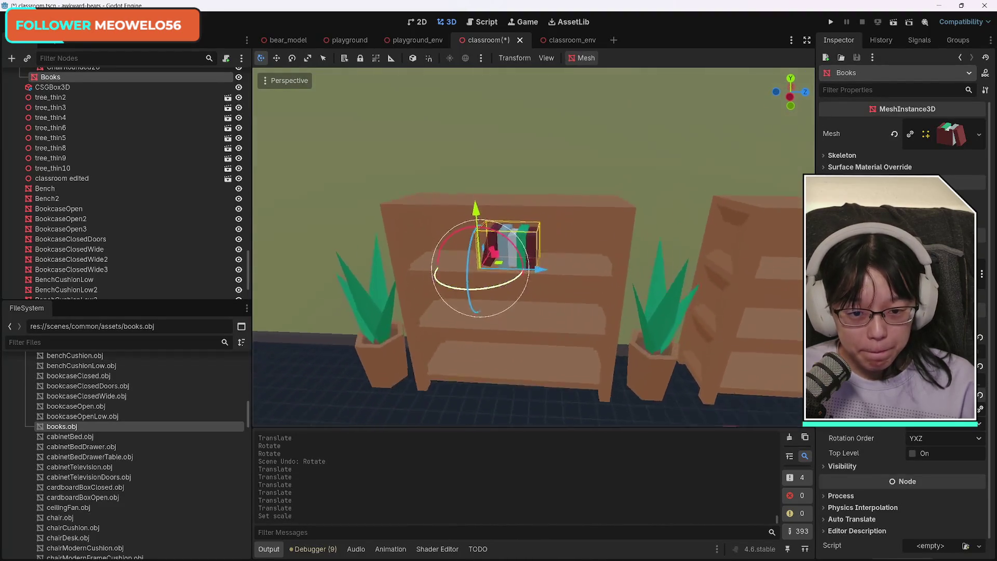
mouse_move(590, 281)
mouse_down()
mouse_move(488, 277)
mouse_move(502, 278)
mouse_up()
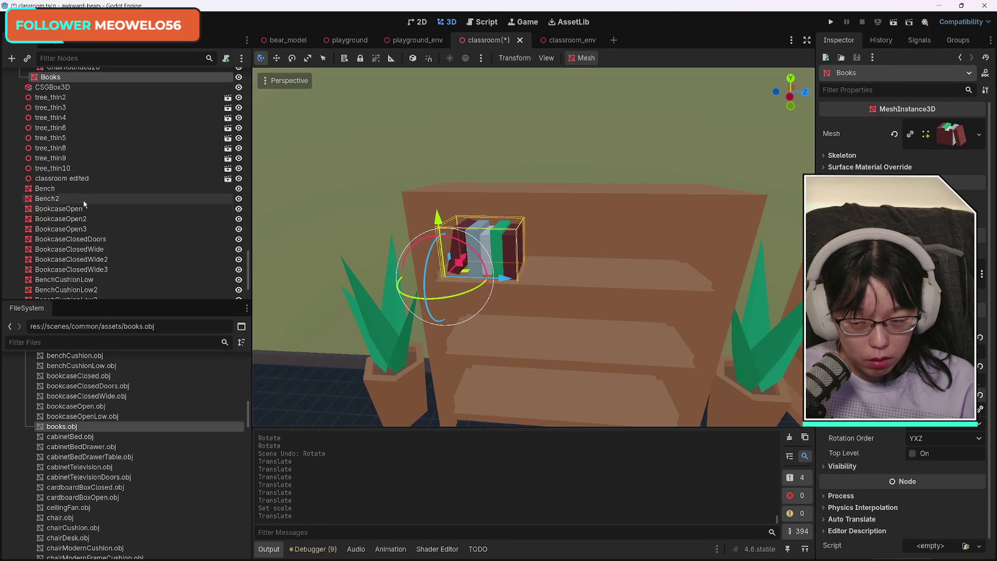
scroll(147, 223, up, 5)
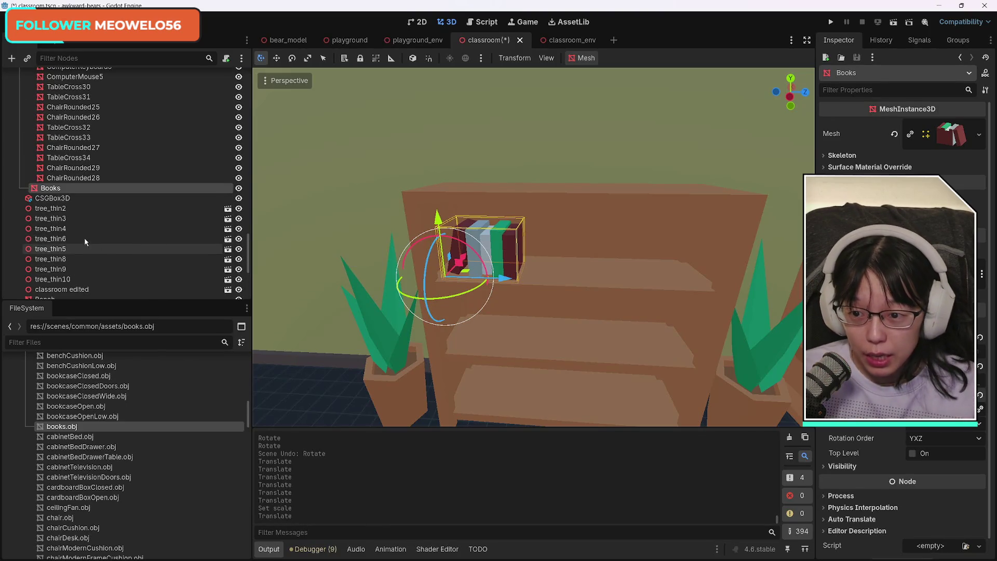
click(12, 59)
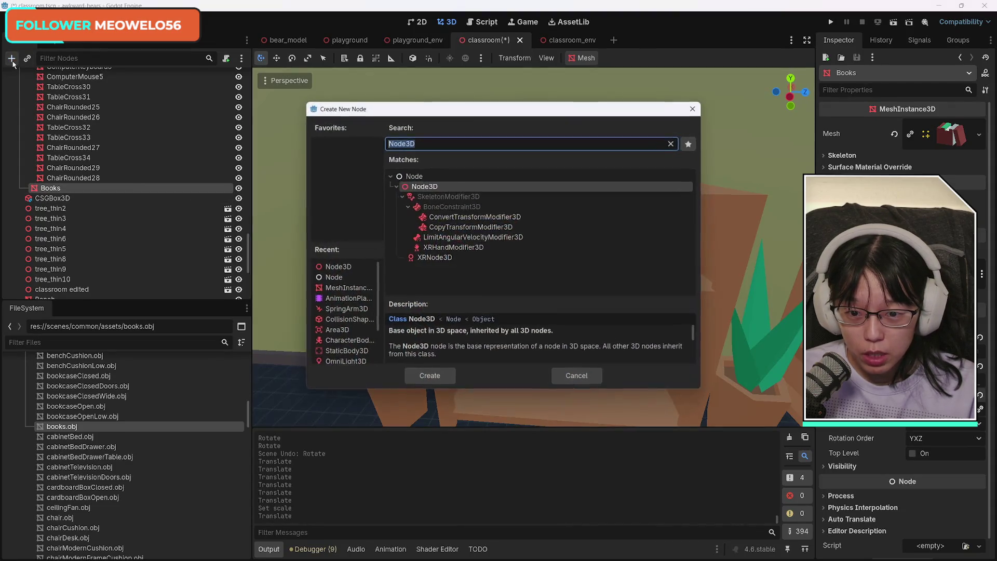
Create a Node3D and make it the parent of Books
click(340, 266)
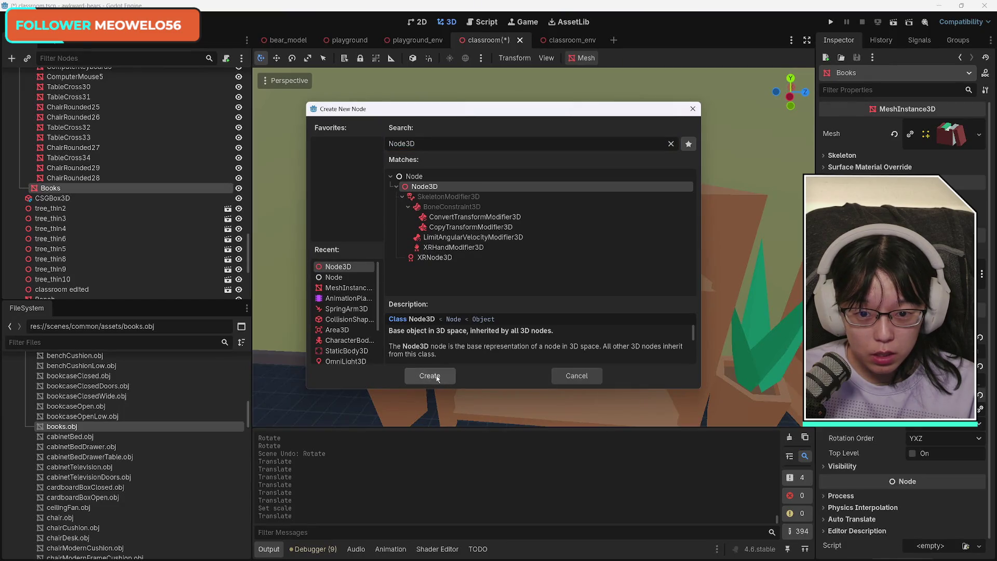
click(441, 378)
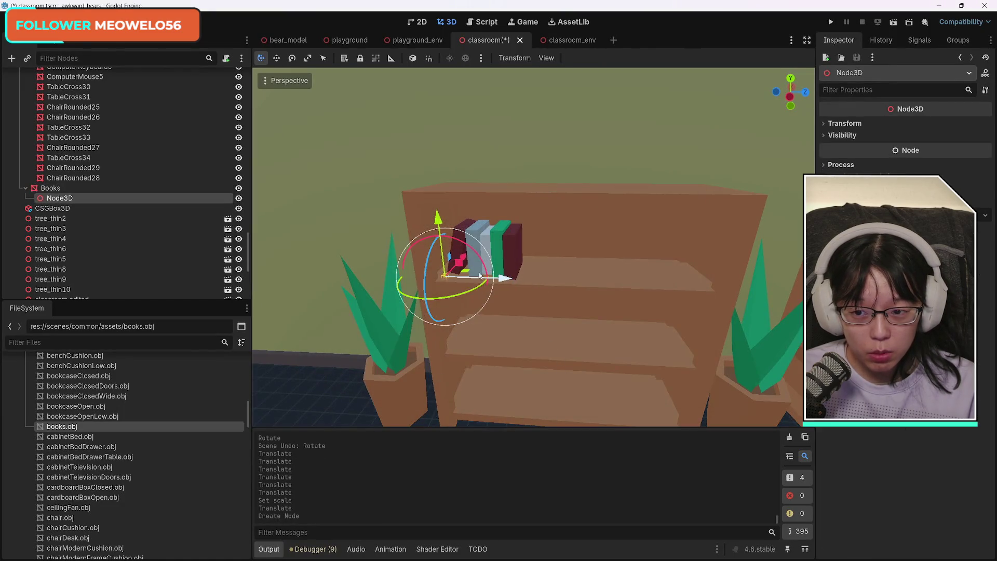
mouse_move(68, 201)
mouse_down()
mouse_move(70, 186)
mouse_move(58, 199)
mouse_move(57, 190)
mouse_up()
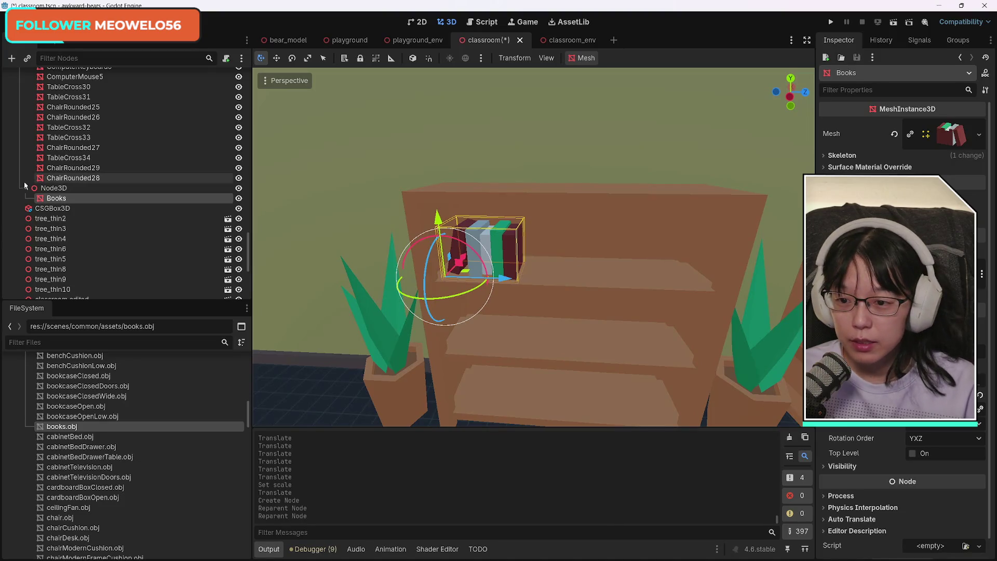
click(52, 188)
click(56, 198)
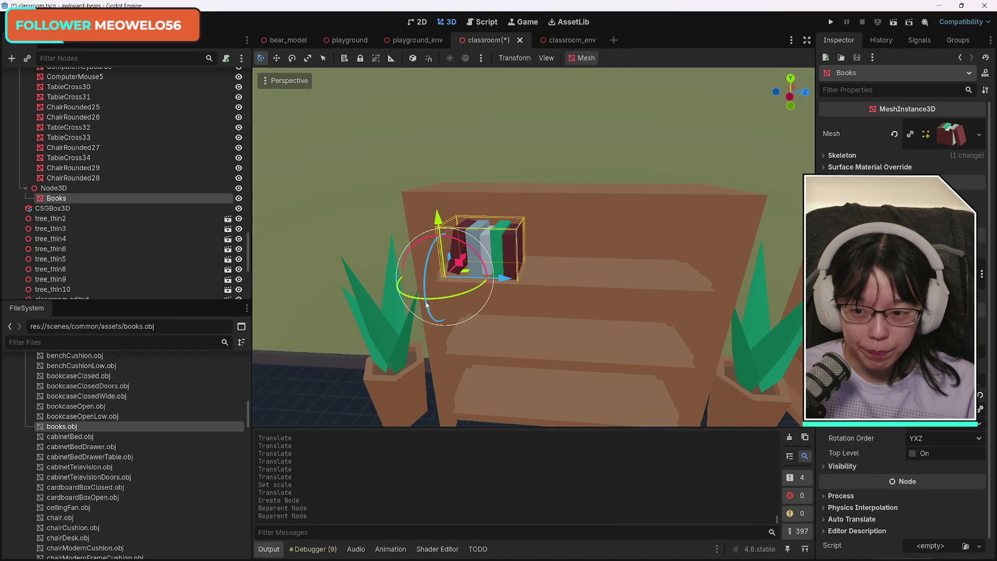
Duplicate Books twice into Books2 and Books3, sliding each copy further along the shelf
key(ctrl+d)
mouse_move(519, 287)
mouse_down()
mouse_move(597, 283)
mouse_move(578, 283)
mouse_up()
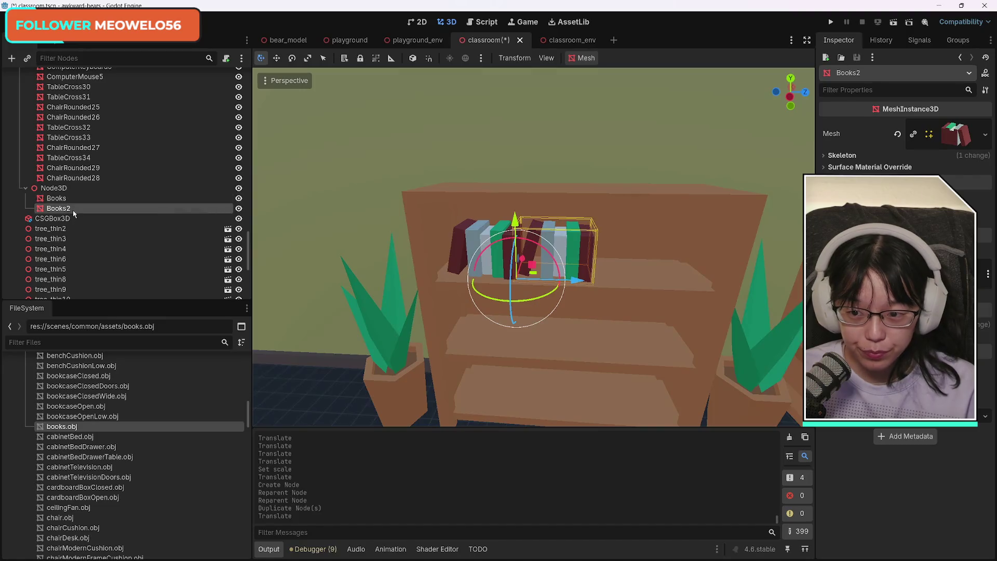
click(67, 218)
click(93, 209)
key(ctrl+d)
drag(576, 281, 653, 282)
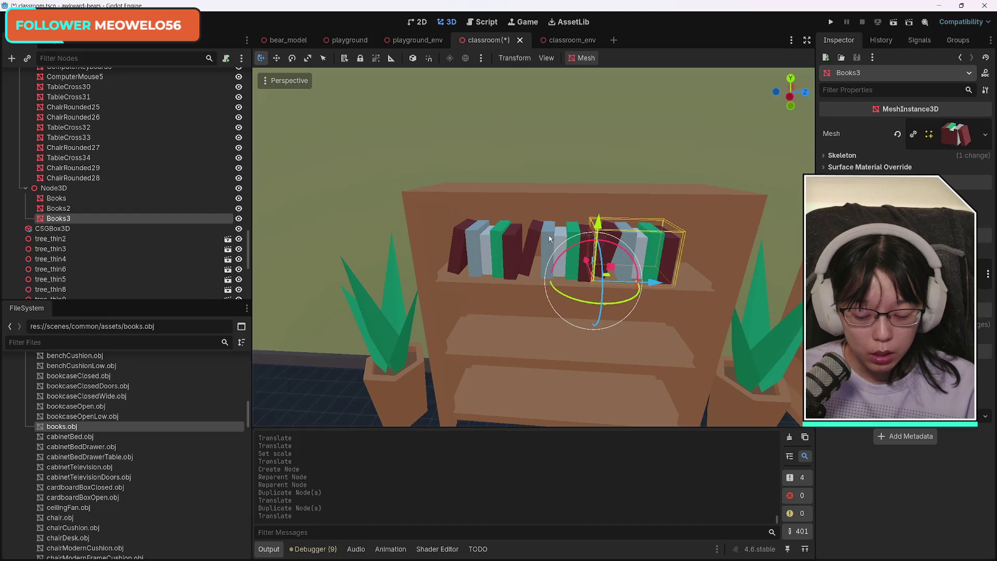
Select the book stacks, then select the grouping Node3D and show its Transform properties
shift+click(515, 245)
shift+click(558, 236)
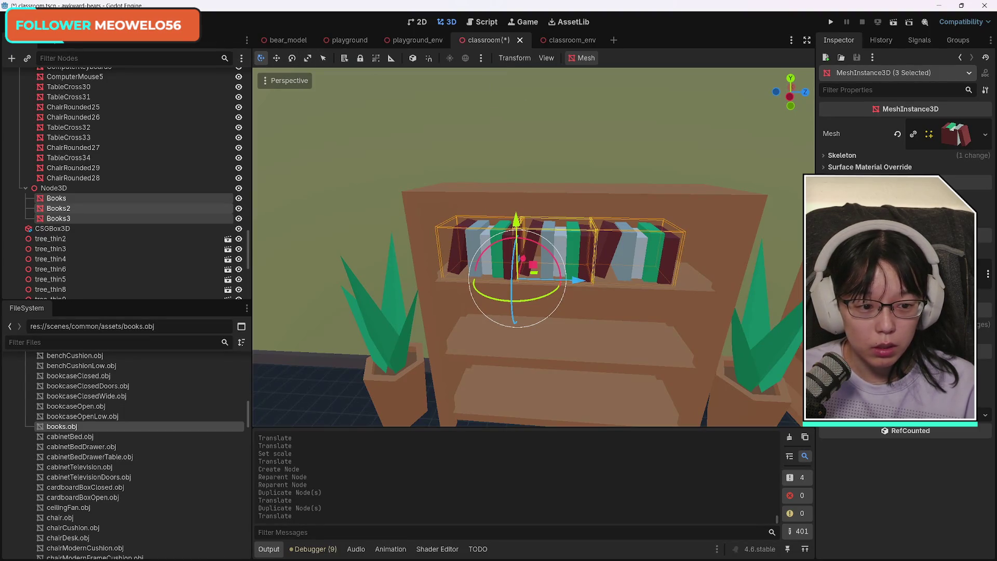
click(73, 189)
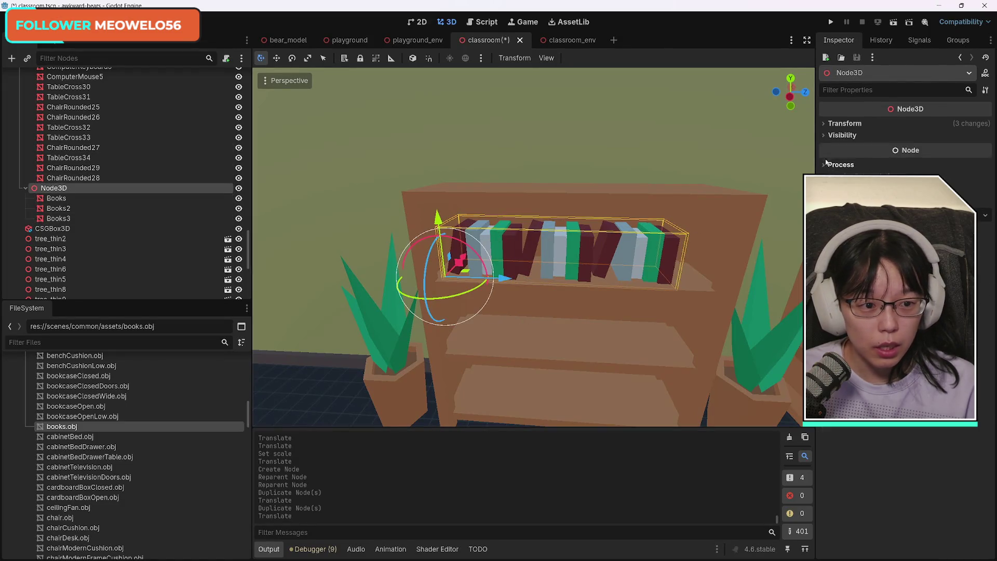
click(824, 125)
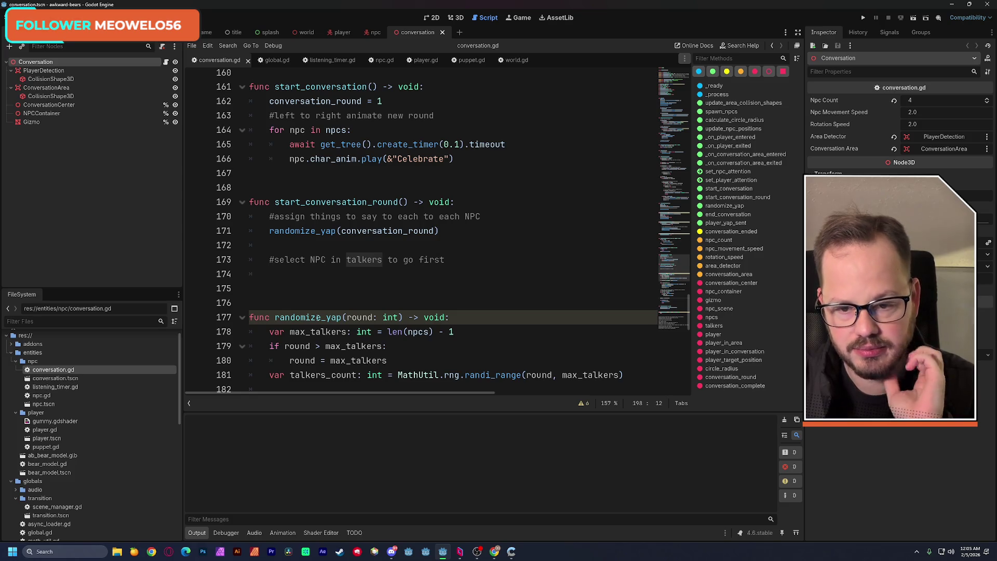
Finish line 183 in randomize_yap as npcs.duplicate() and place the caret on empty line 174
scroll(475, 239, down, 2)
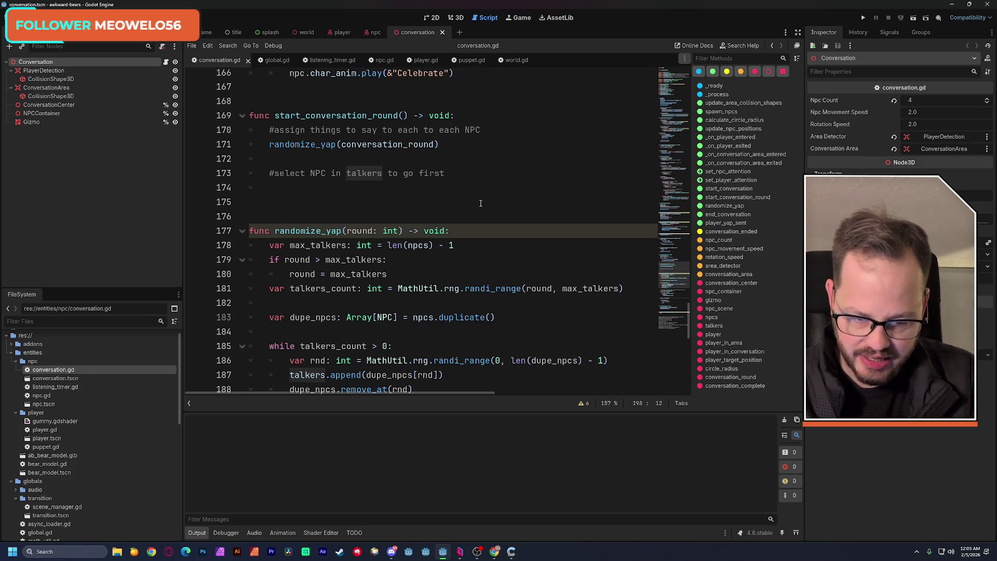
scroll(481, 203, down, 2)
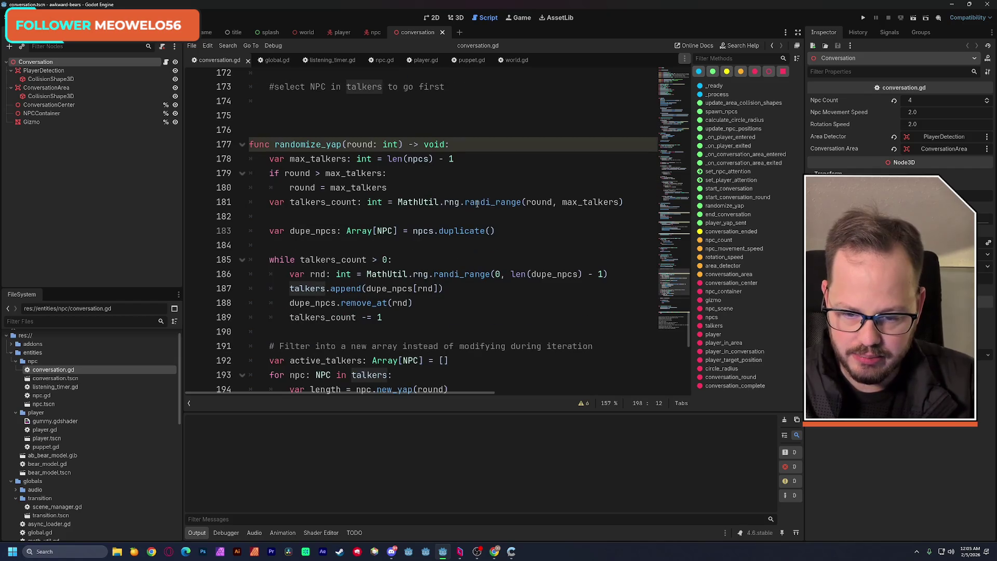
mouse_move(477, 204)
text(e())
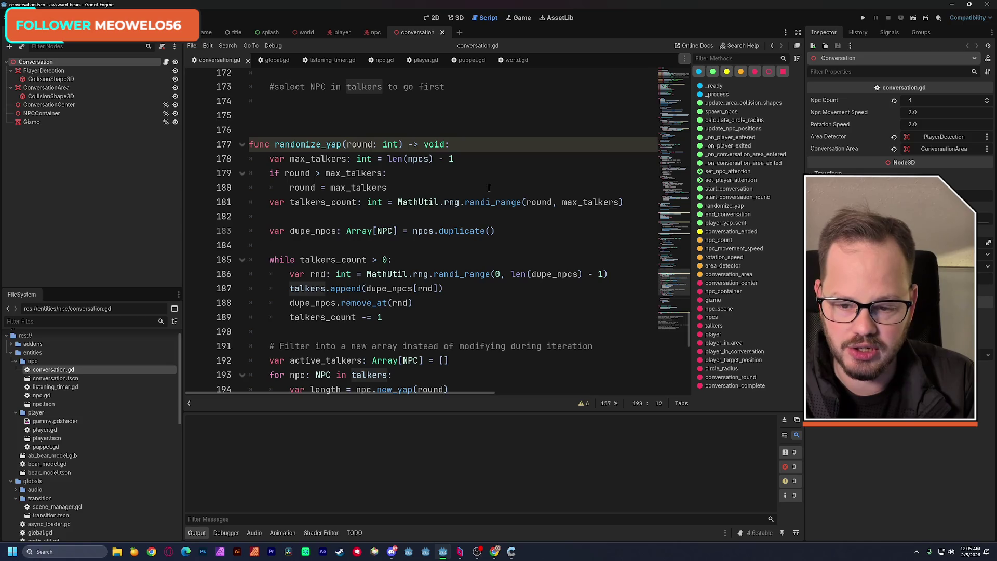
scroll(489, 188, down, 1)
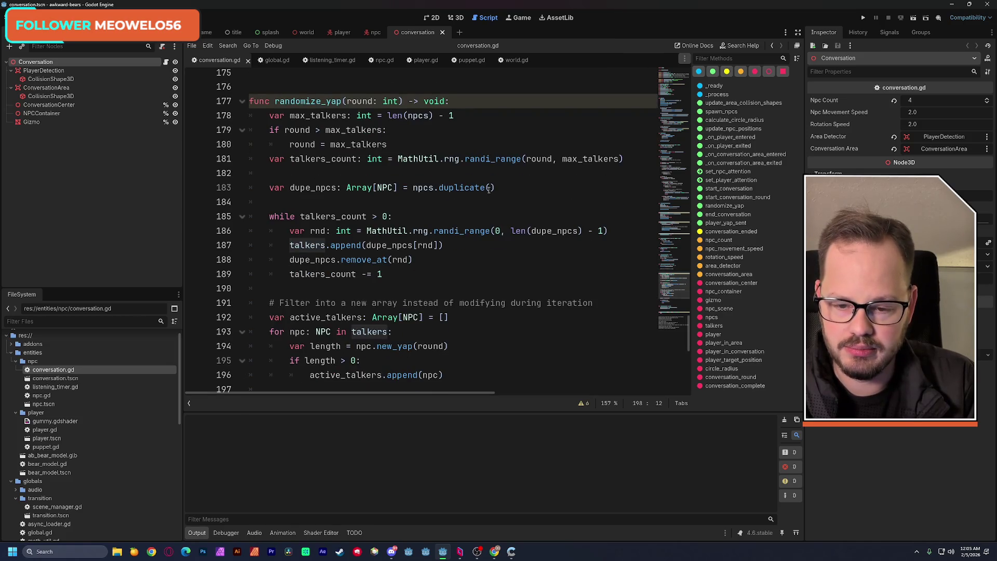
mouse_move(674, 270)
mouse_down()
mouse_move(672, 145)
mouse_move(663, 284)
mouse_up()
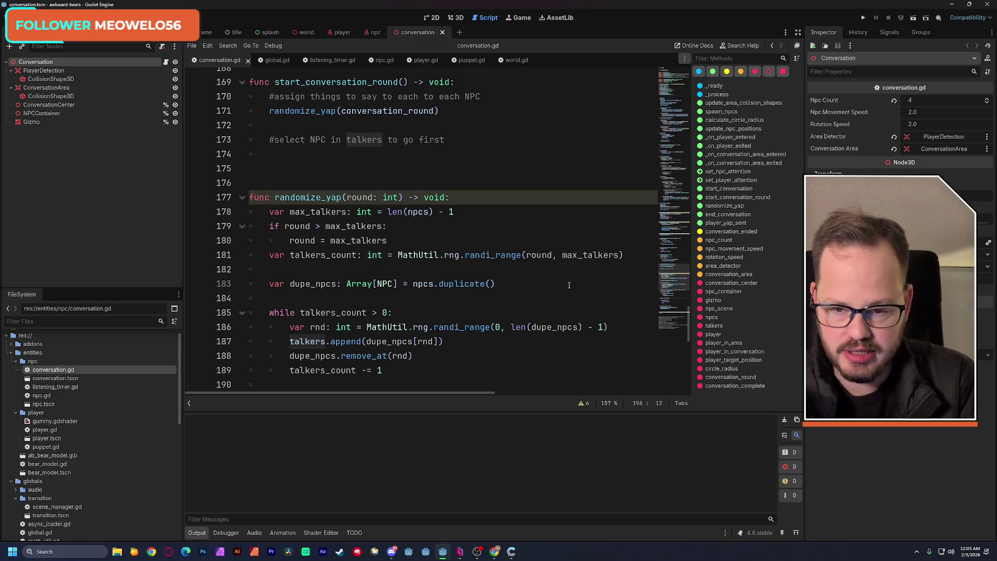
scroll(510, 275, up, 1)
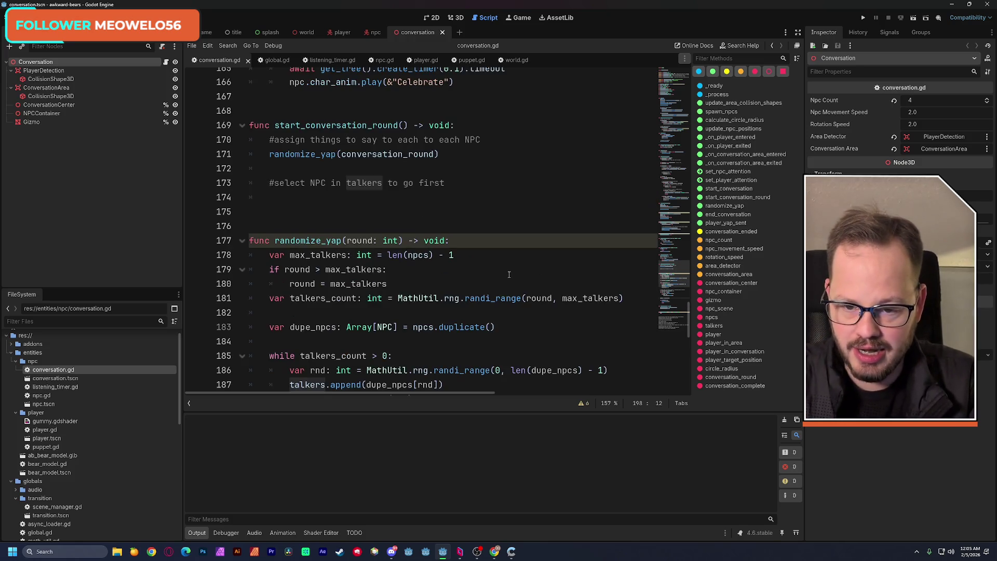
click(428, 197)
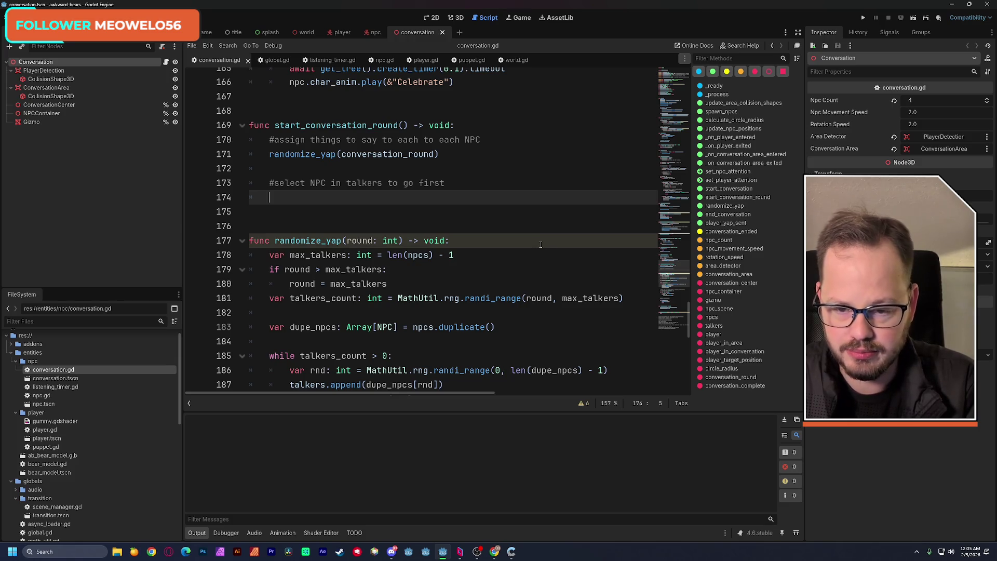
double_click(352, 150)
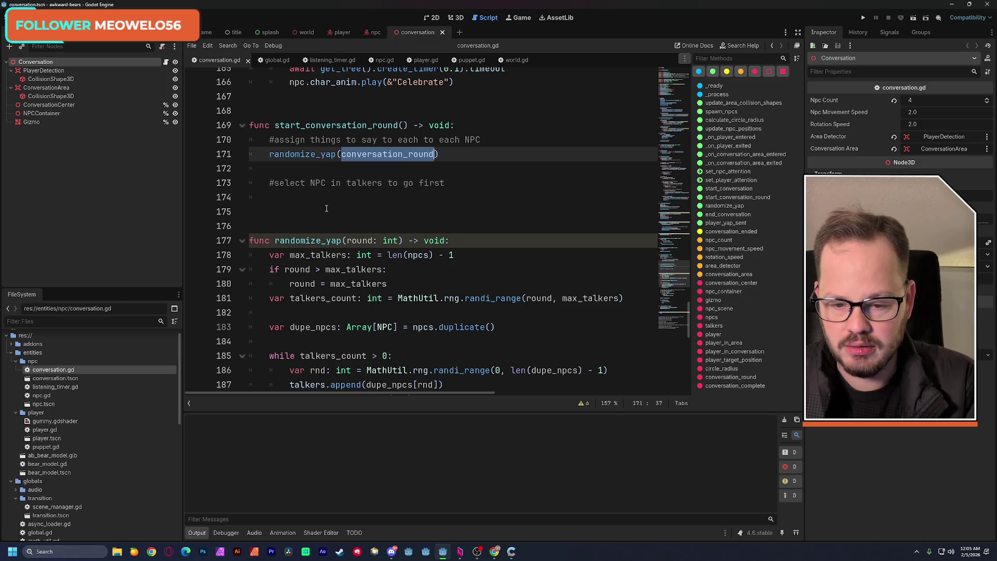
scroll(374, 241, down, 1)
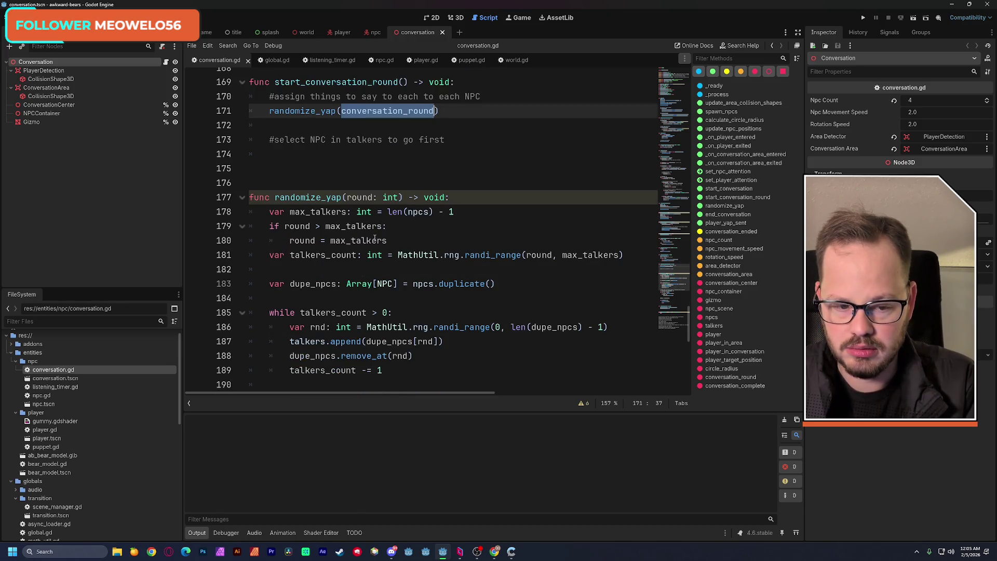
click(467, 178)
key(Up)
key(Up)
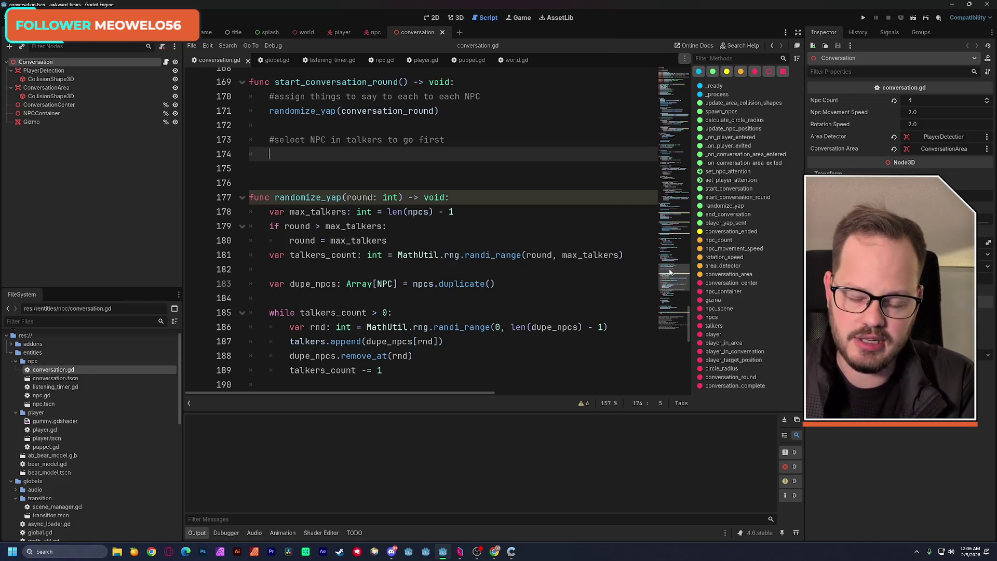
mouse_move(670, 272)
mouse_down()
mouse_move(654, 119)
mouse_move(662, 98)
mouse_move(664, 152)
mouse_move(665, 95)
mouse_up()
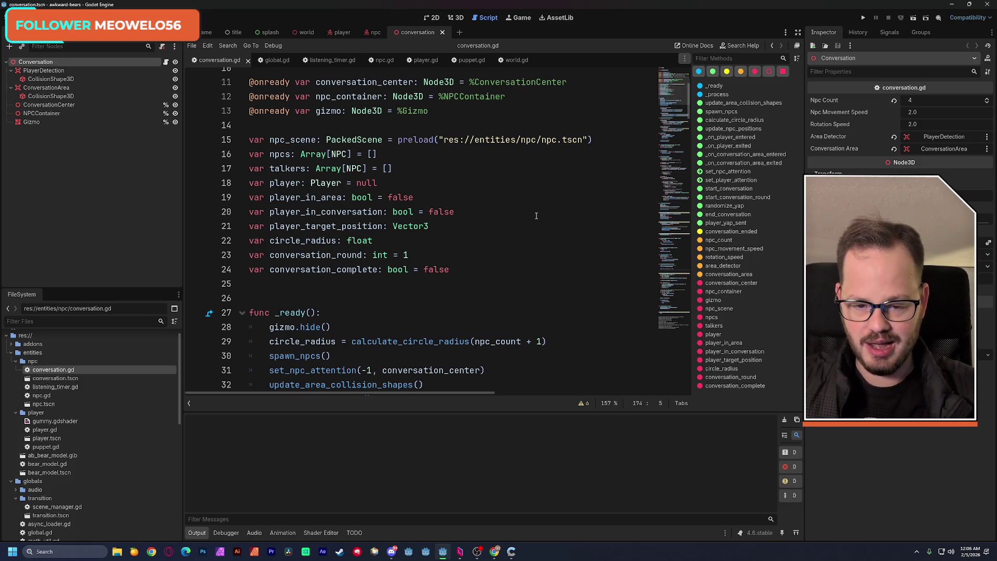
click(456, 269)
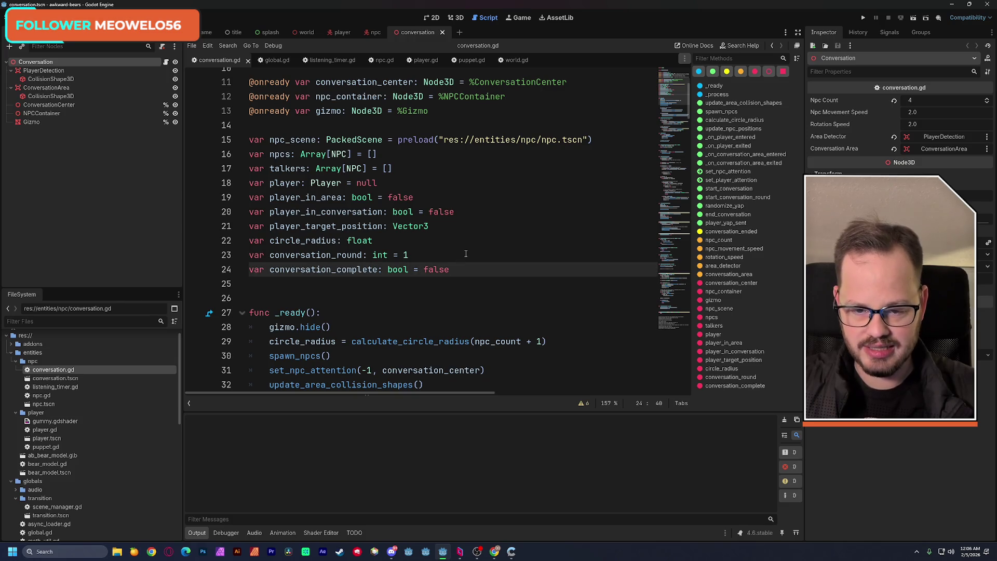
double_click(287, 168)
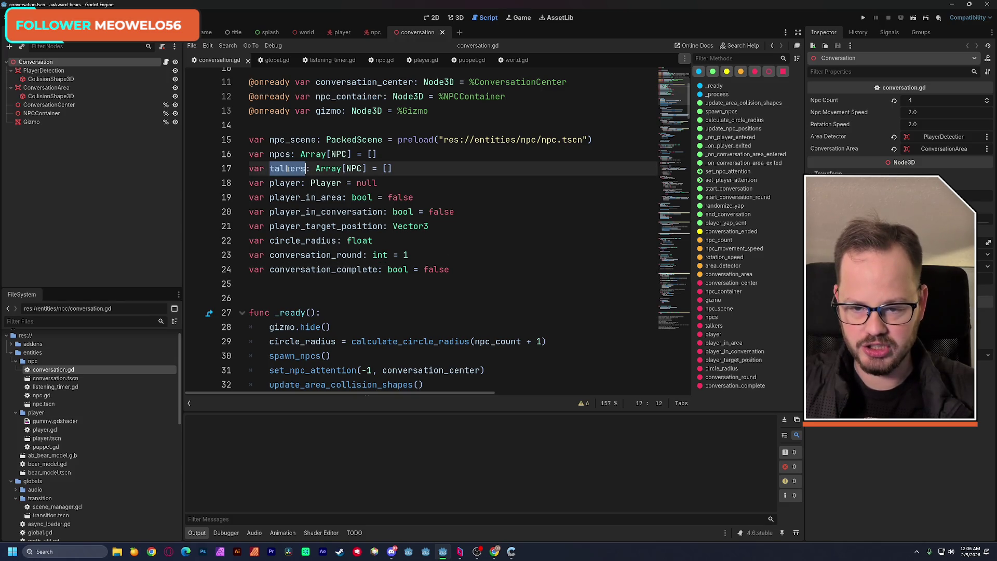
scroll(490, 238, down, 1)
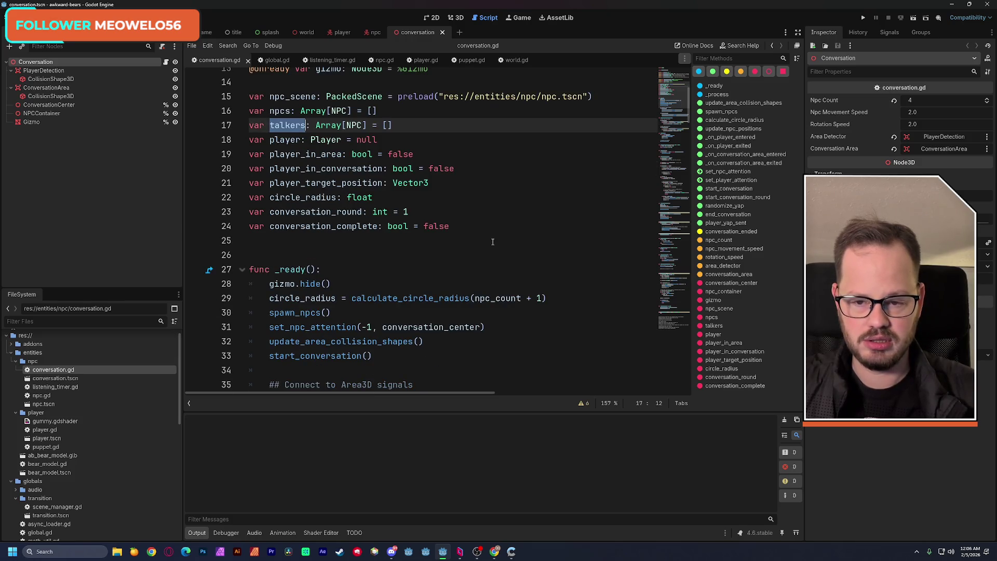
mouse_move(664, 111)
mouse_down()
mouse_move(671, 221)
mouse_move(658, 186)
mouse_up()
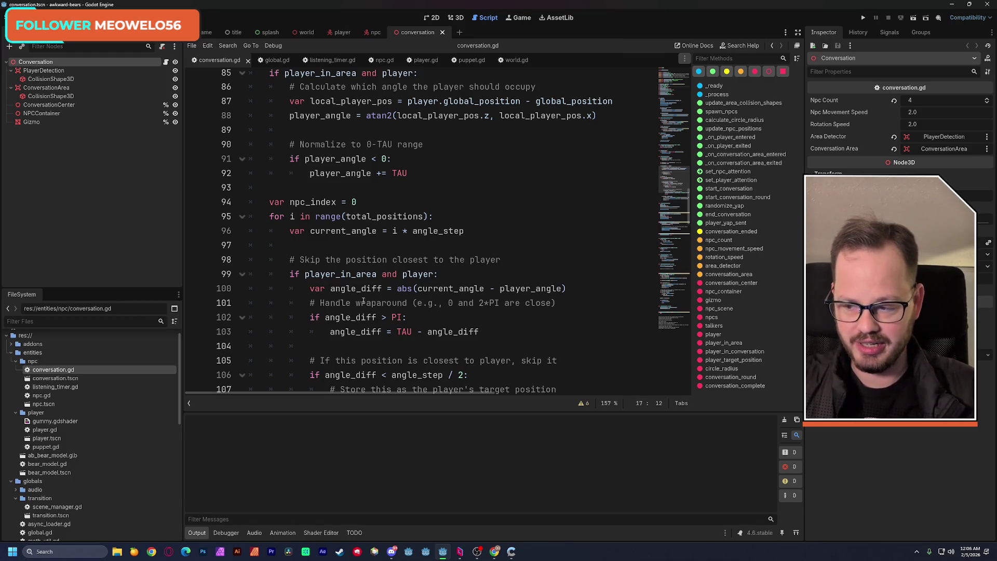
drag(667, 190, 666, 192)
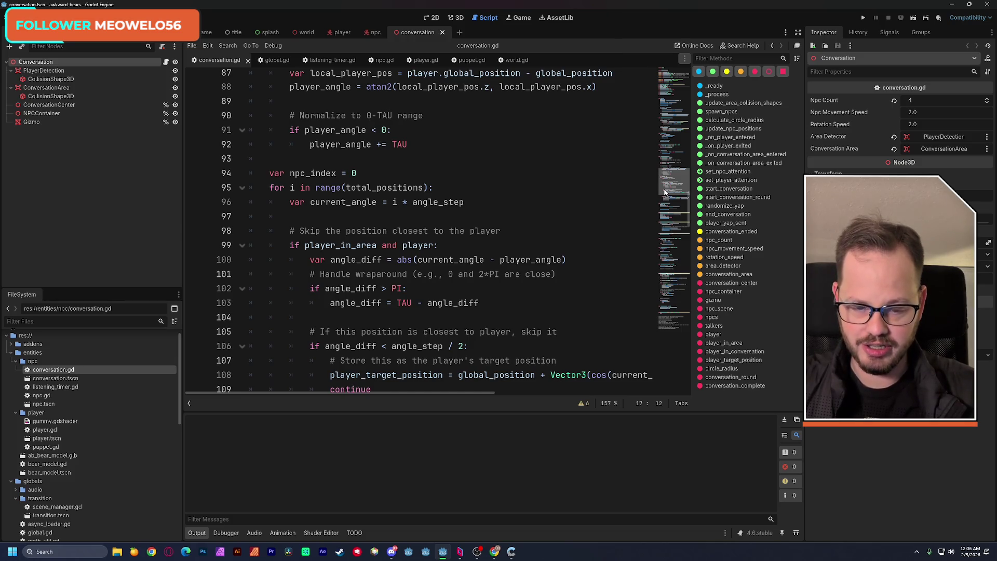
mouse_move(665, 192)
mouse_down()
mouse_move(664, 171)
mouse_move(665, 218)
mouse_up()
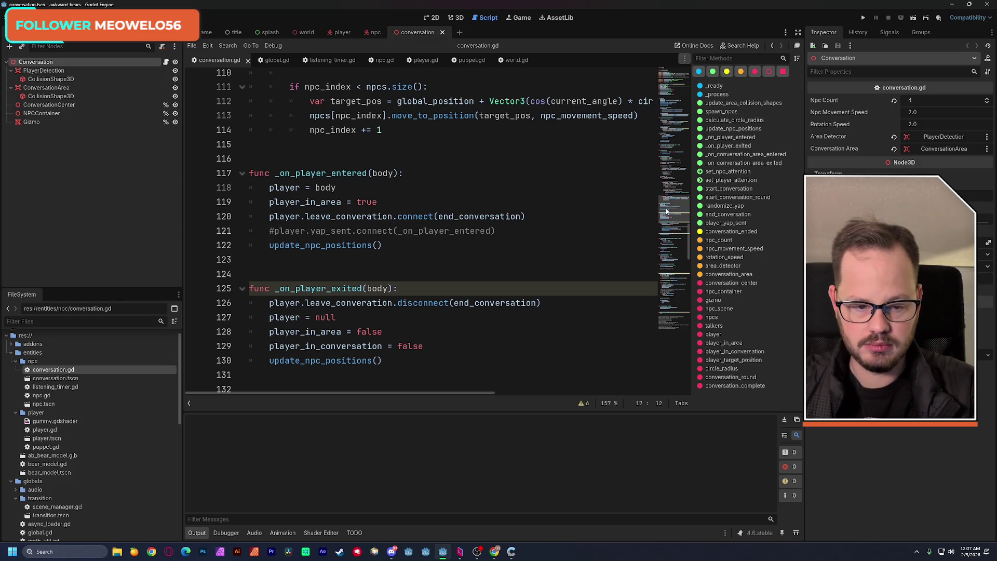
drag(668, 212, 668, 310)
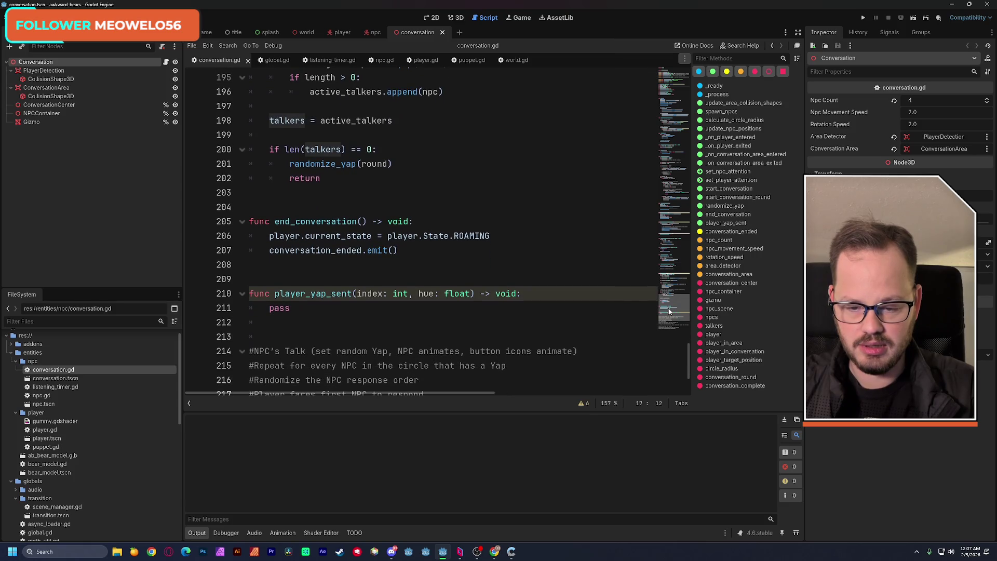
double_click(327, 294)
drag(669, 304, 664, 201)
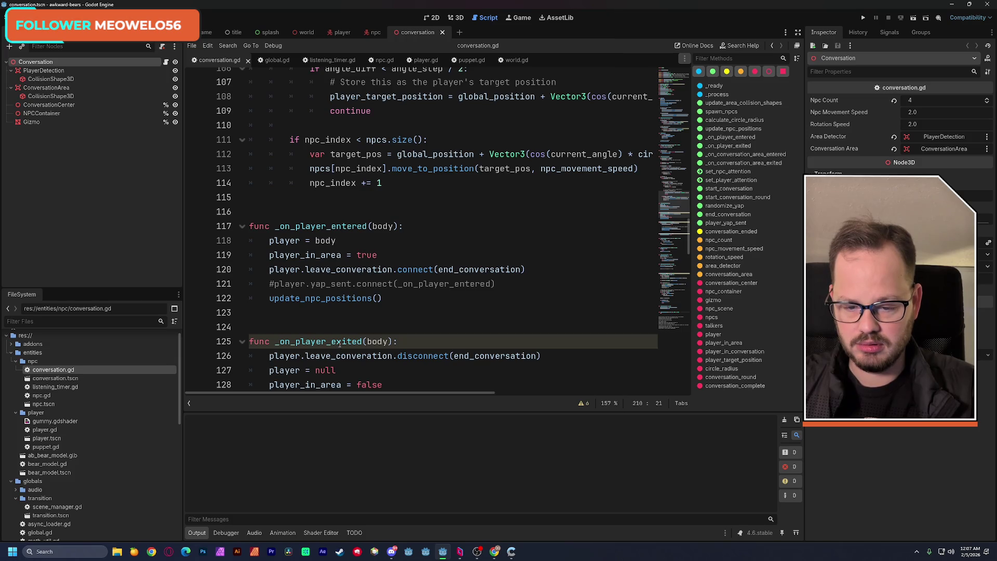
double_click(358, 230)
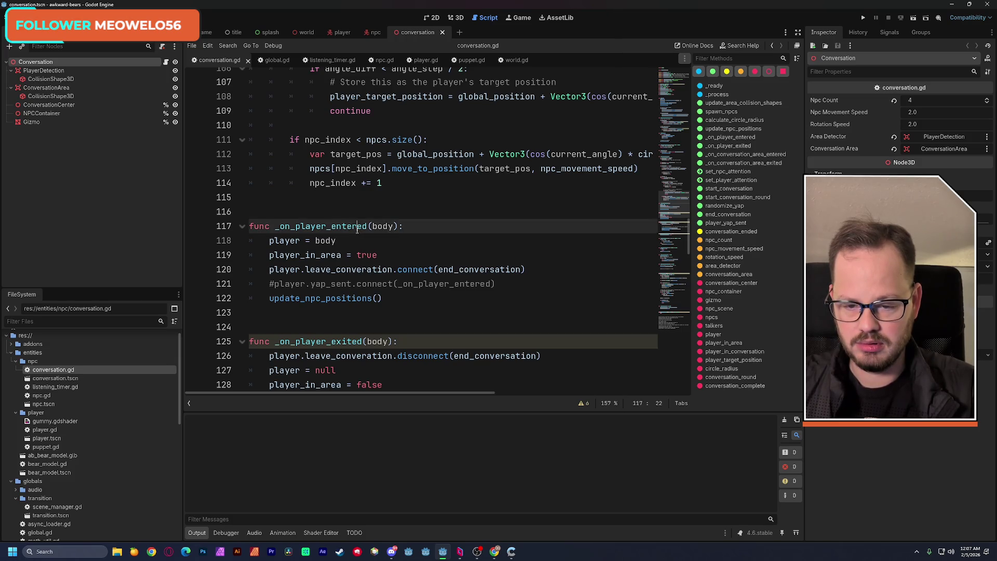
mouse_move(669, 218)
mouse_down()
mouse_move(676, 141)
mouse_move(674, 218)
mouse_up()
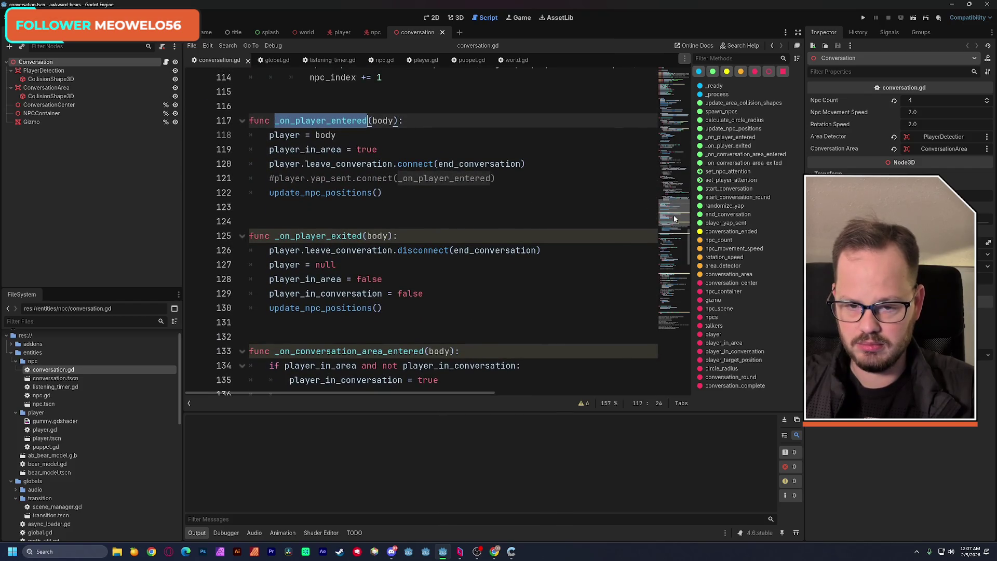
key(ctrl+f)
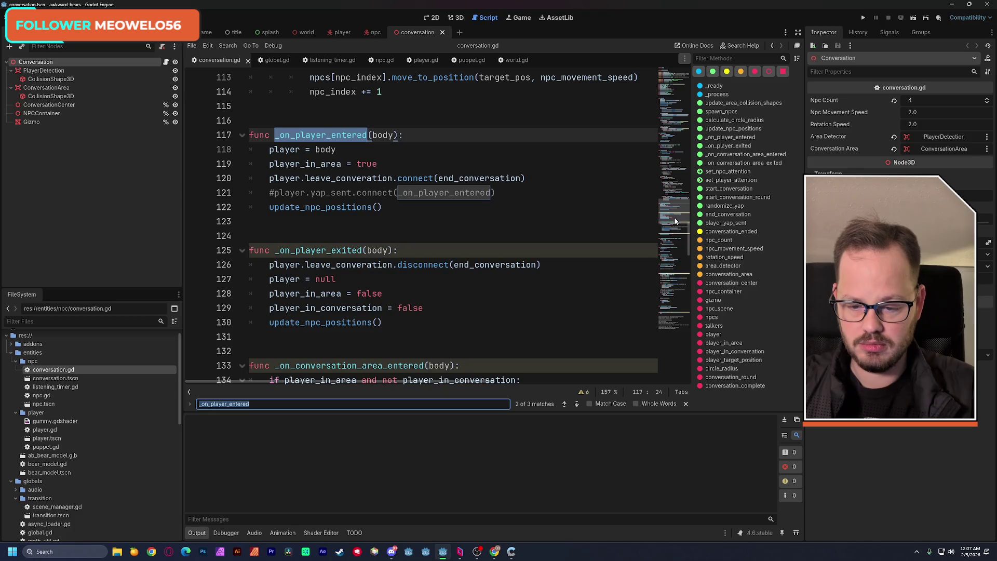
click(565, 405)
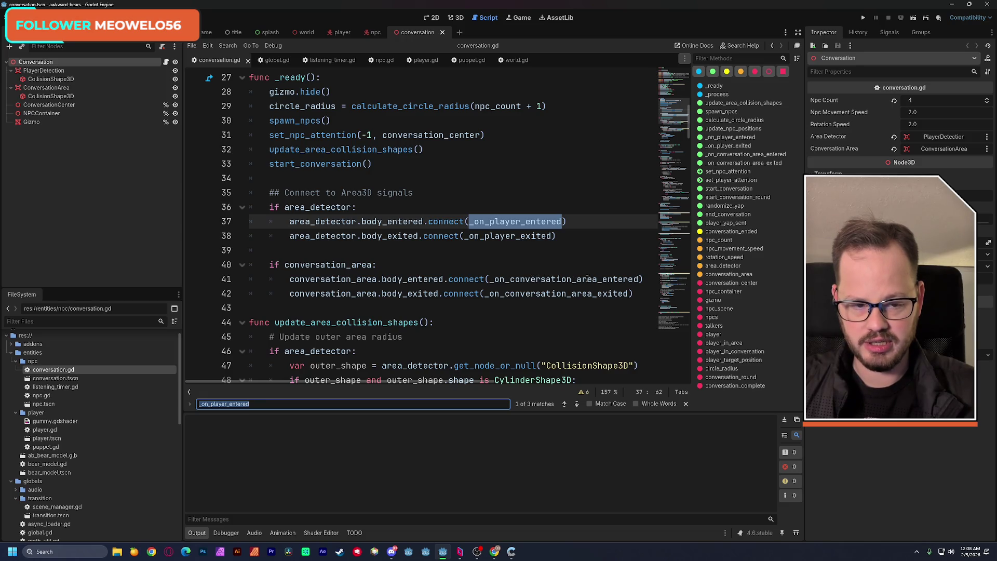
click(576, 405)
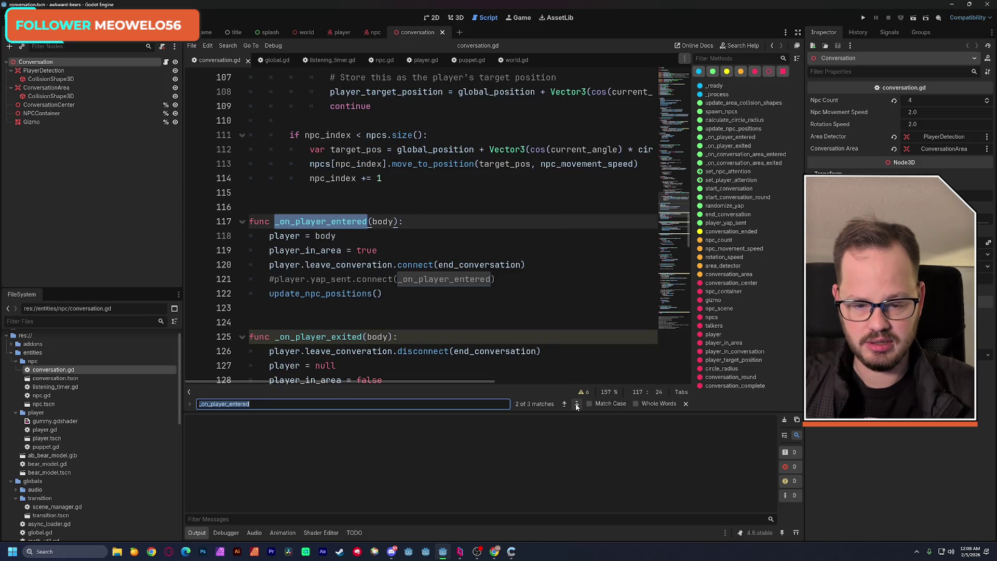
double_click(386, 222)
scroll(389, 294, down, 1)
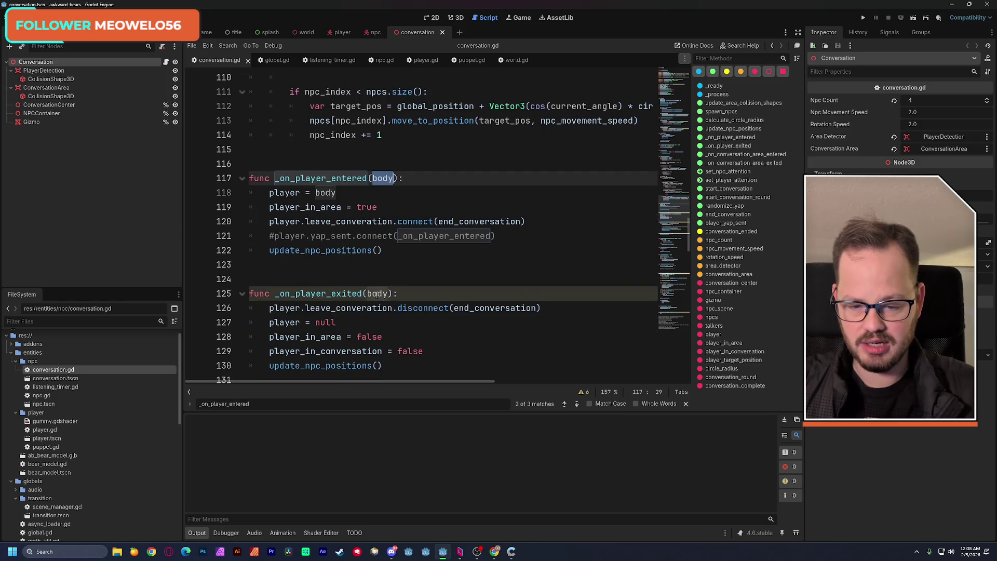
double_click(376, 294)
scroll(443, 300, down, 1)
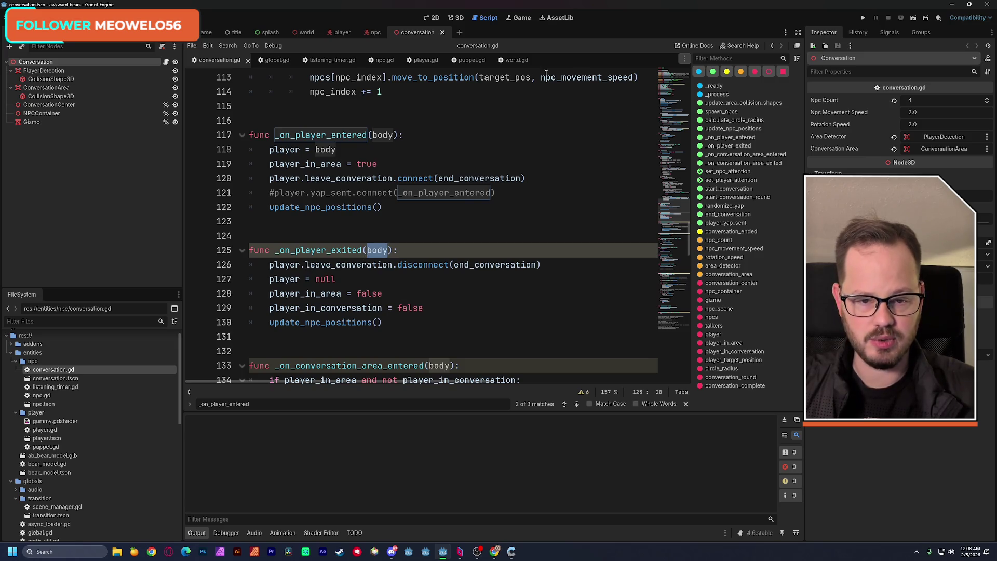
click(686, 403)
click(398, 250)
click(369, 250)
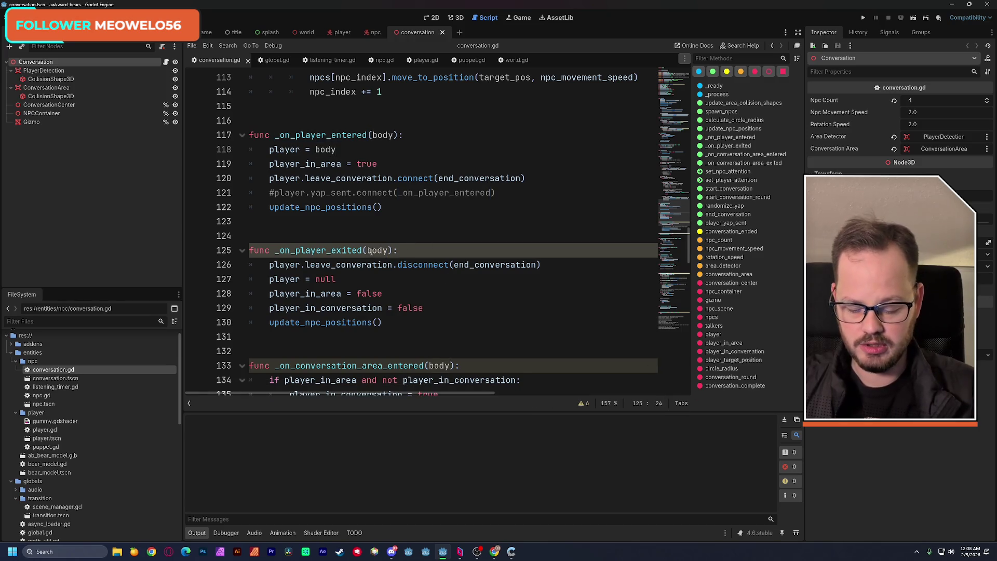
Rename the body parameters on lines 125, 133 and 143 to _body and save
text(_)
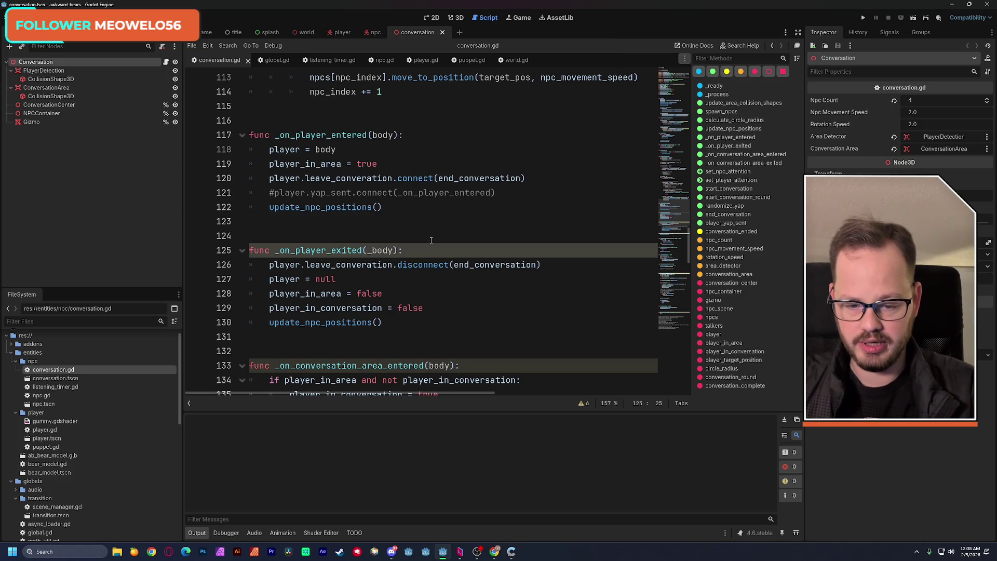
scroll(370, 252, down, 3)
double_click(439, 236)
scroll(433, 218, down, 1)
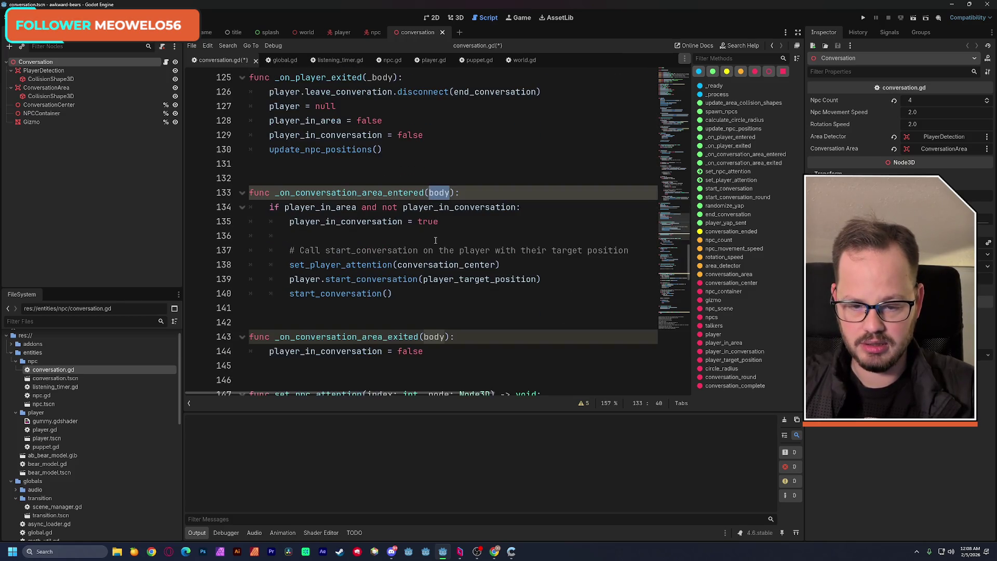
key(Left)
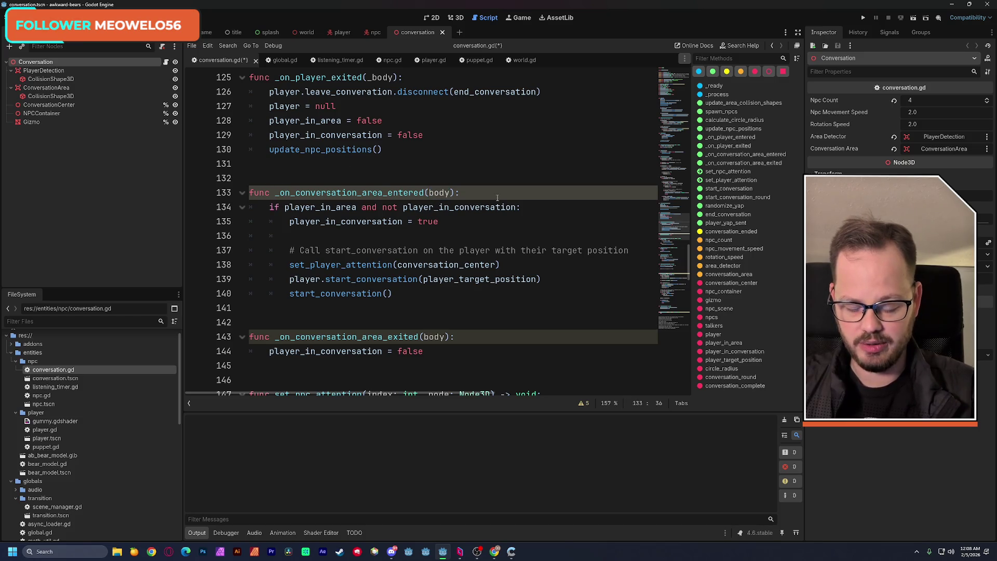
text(_)
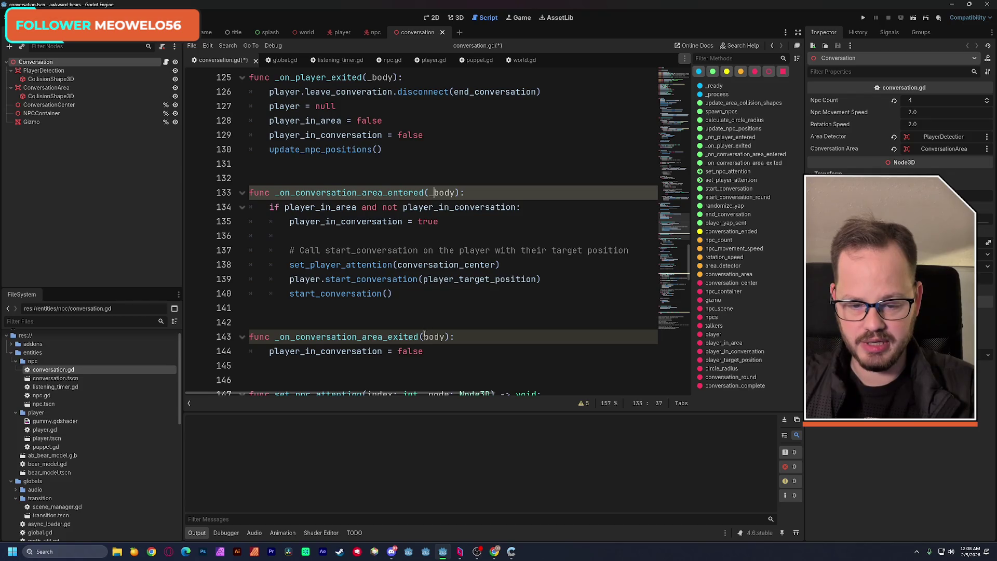
click(424, 336)
text(_)
click(416, 295)
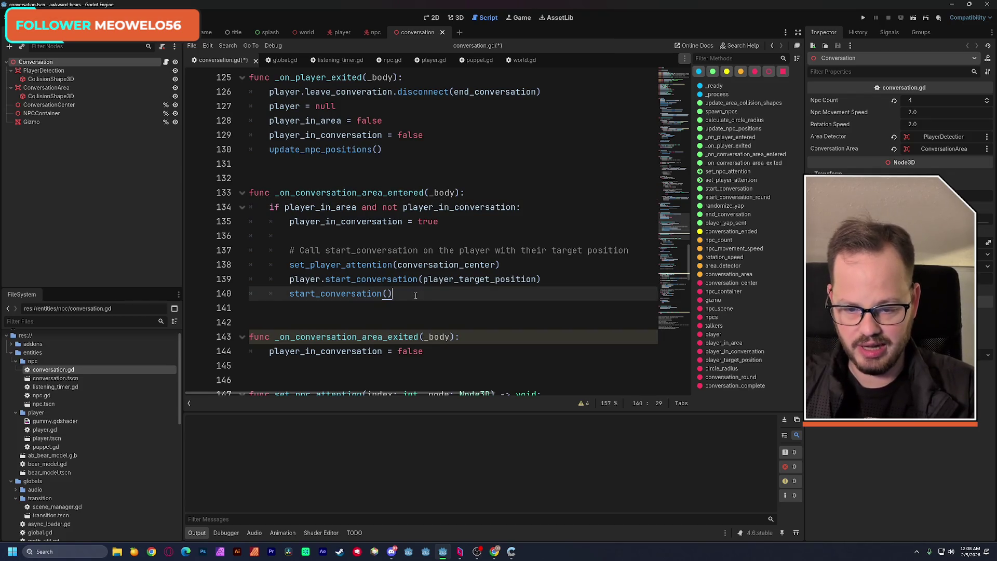
key(ctrl+s)
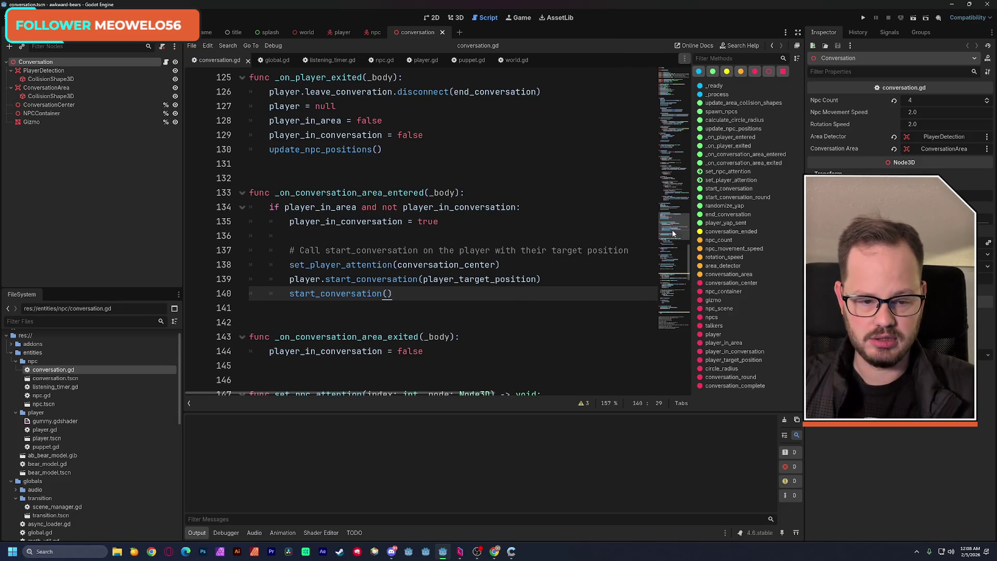
Try renaming round to _round on line 177, revert it, and save again
drag(672, 230, 677, 276)
double_click(356, 257)
scroll(364, 254, down, 1)
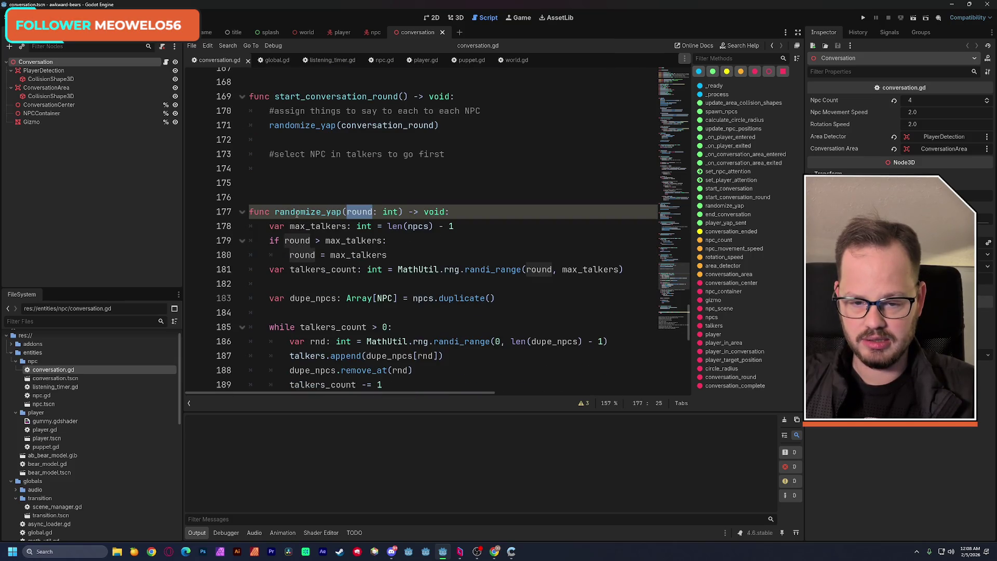
scroll(296, 213, down, 2)
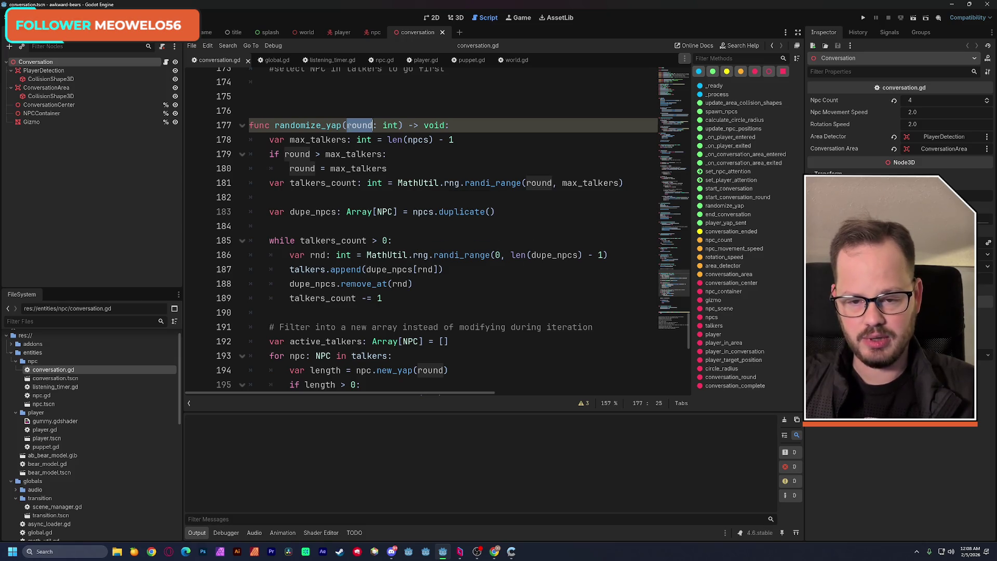
key(Left)
text(_)
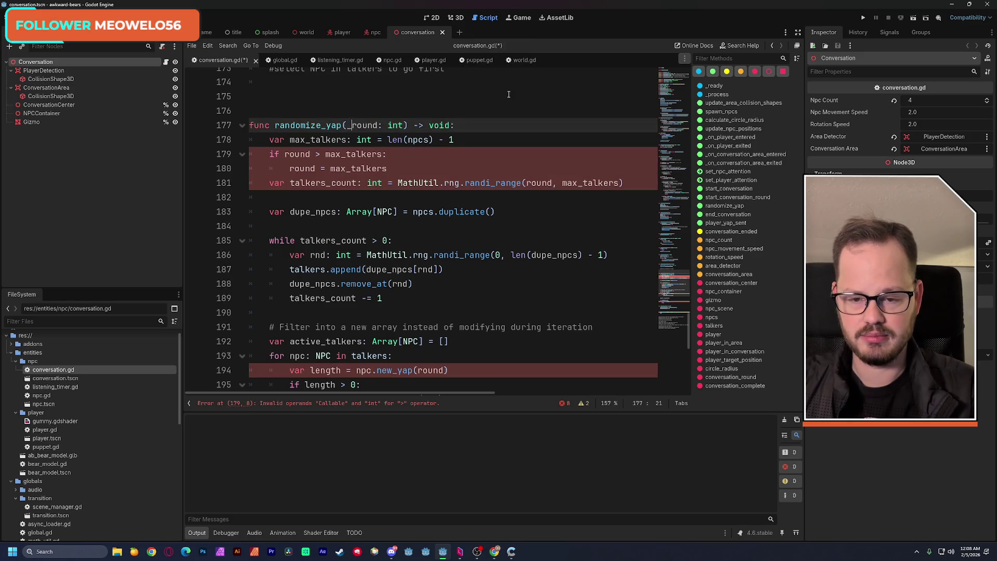
key(BackSpace)
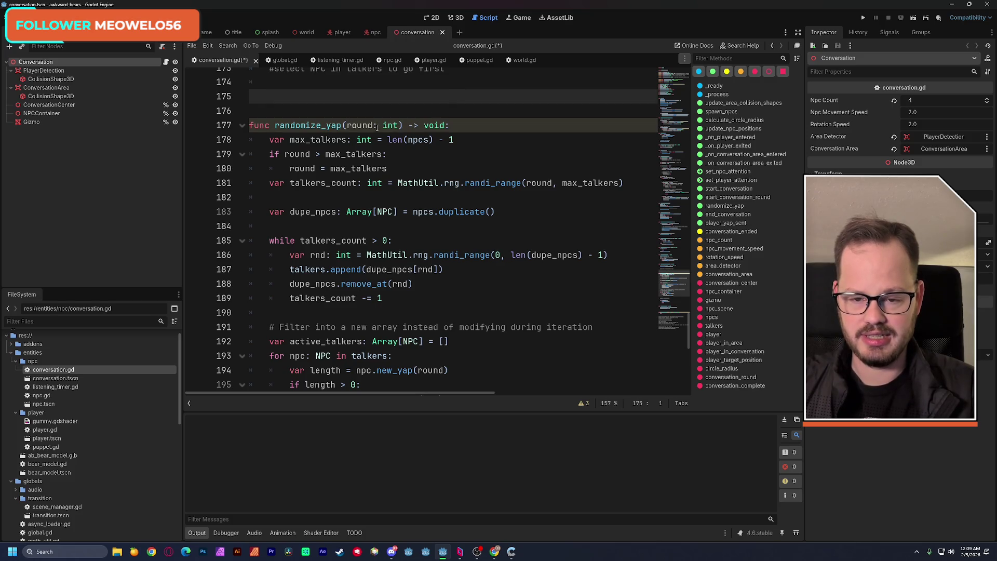
key(ctrl+shift+Right)
key(ctrl+s)
click(674, 311)
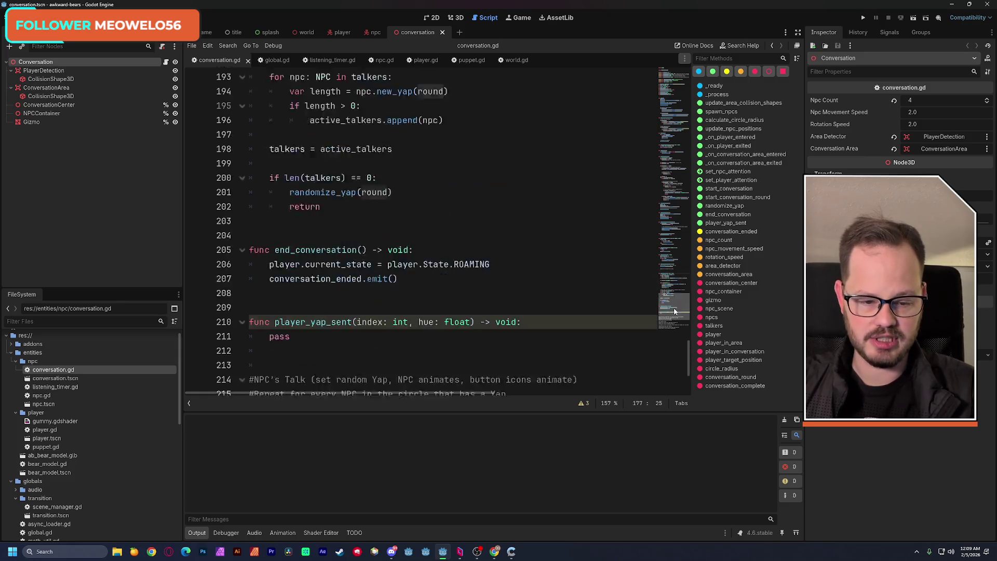
Review the player_yap_sent function name and its index and hue parameters
drag(674, 310, 674, 314)
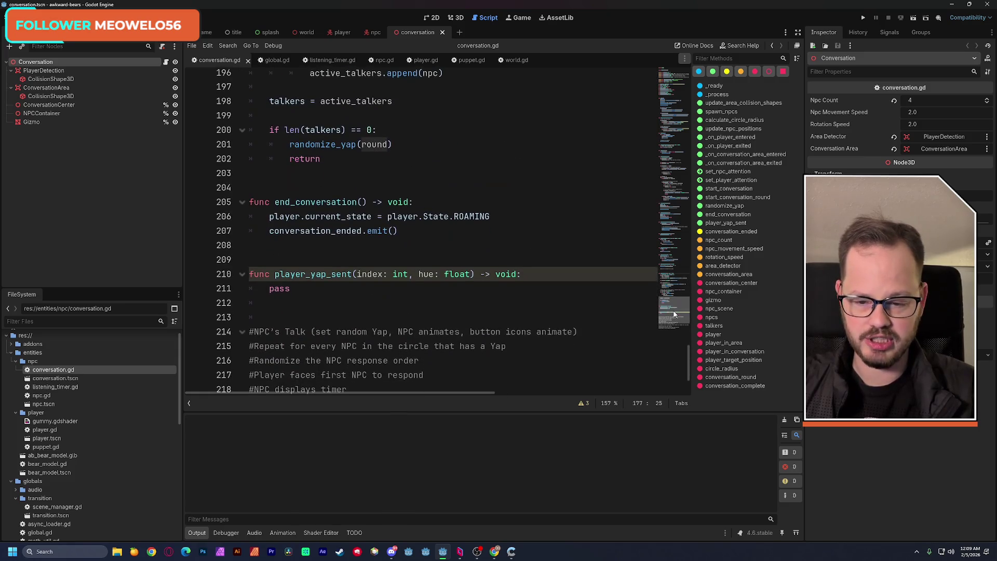
double_click(314, 273)
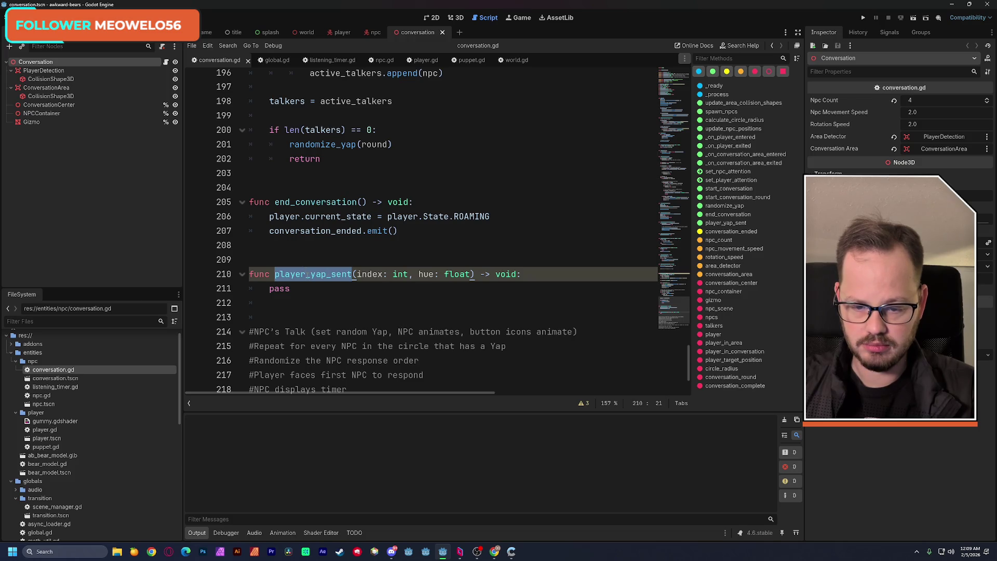
click(362, 275)
double_click(370, 274)
double_click(426, 274)
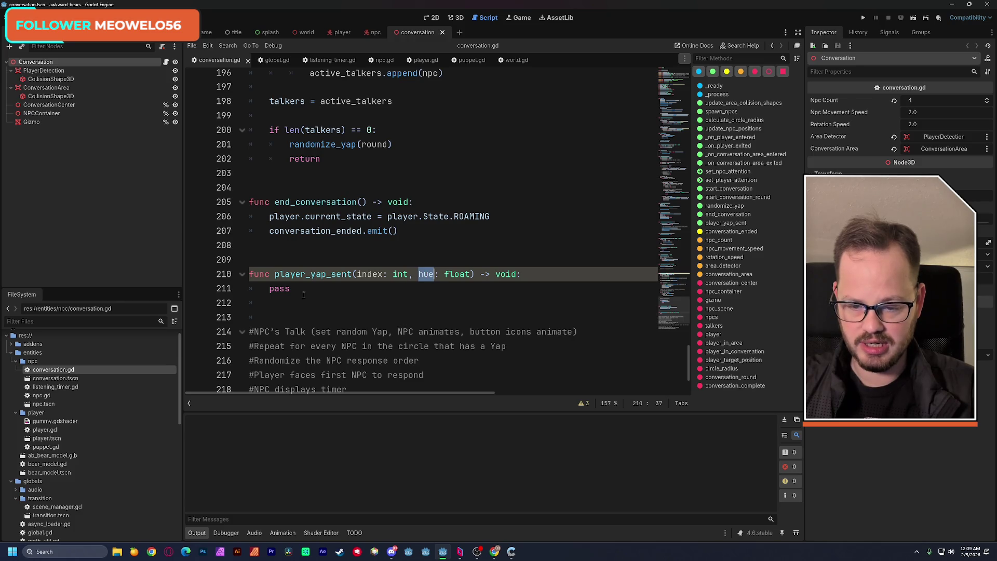
click(270, 289)
Add the comment '#pass yap to current NPC' above pass and save conversation.gd
key(Return)
key(Up)
text(#pass )
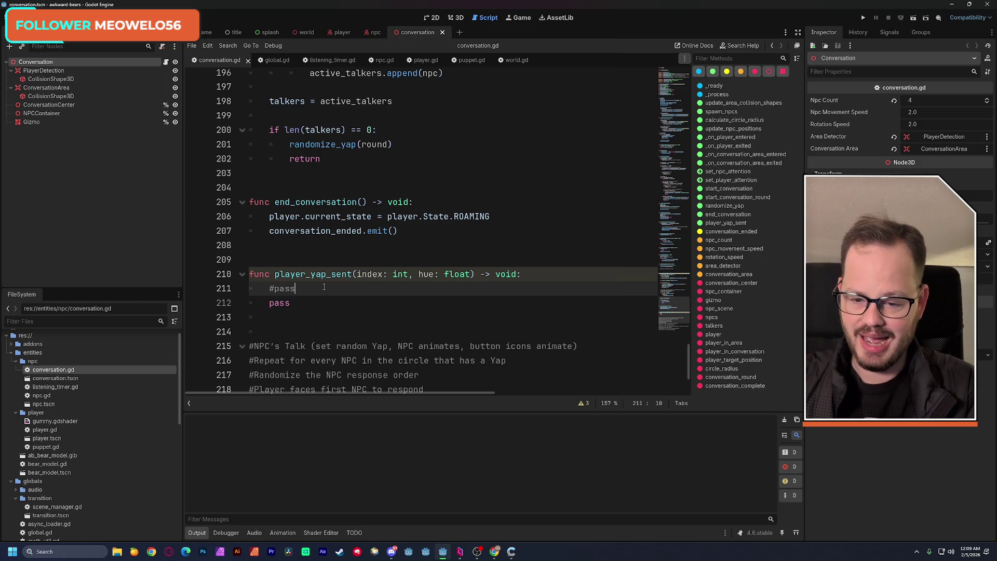
text(yap to )
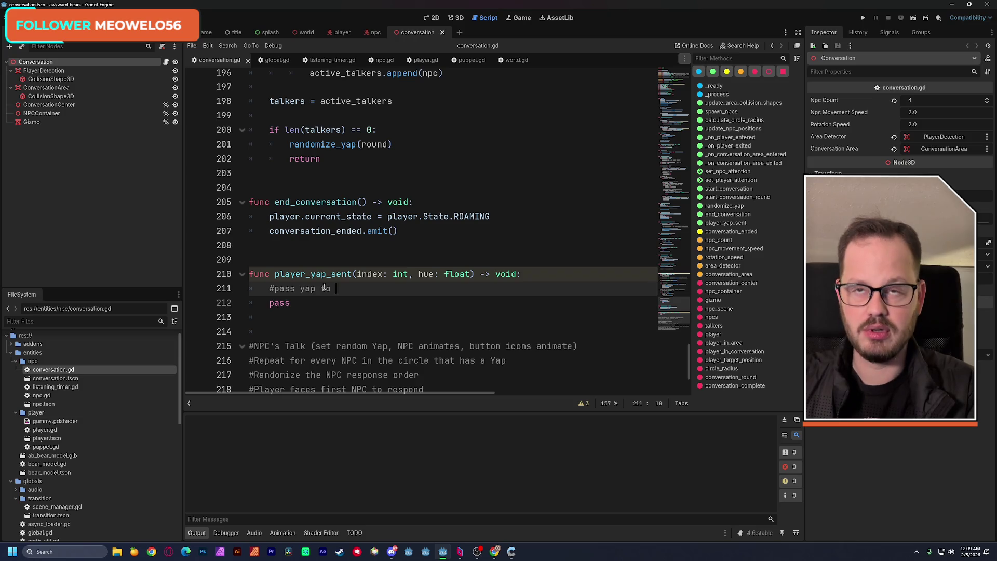
text(N)
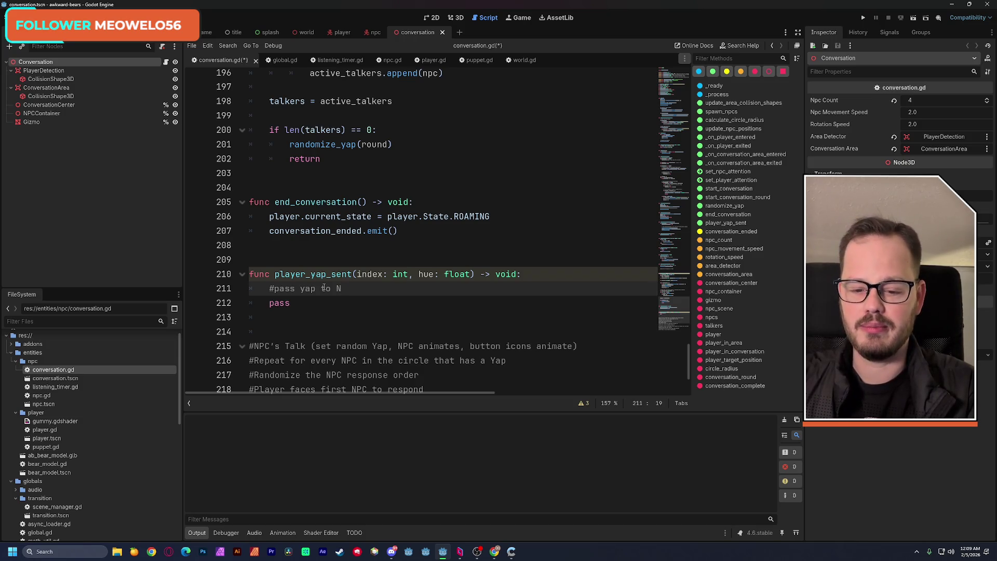
key(BackSpace)
text(current )
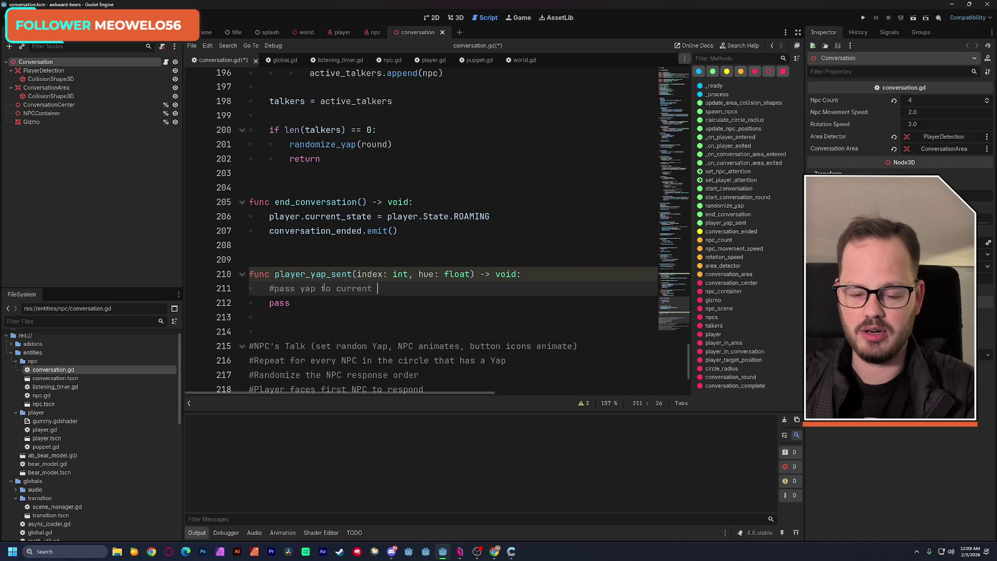
text(NPC)
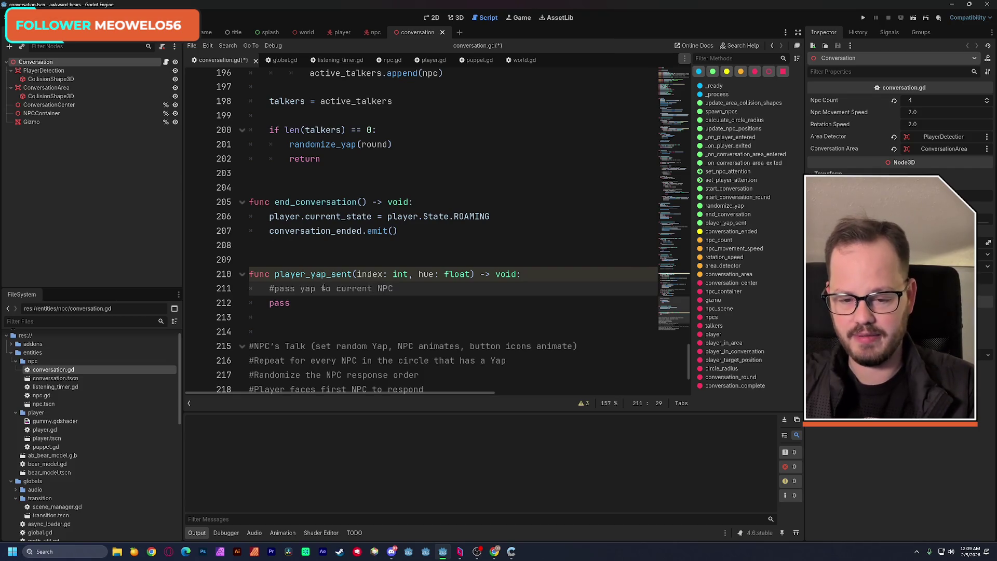
key(Up)
key(Up)
key(ctrl+s)
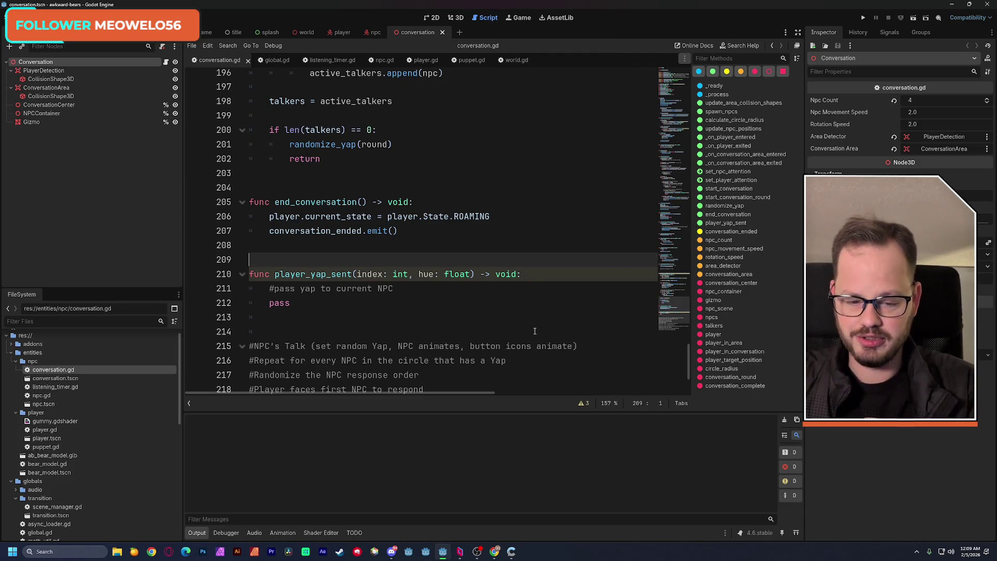
drag(578, 345, 243, 353)
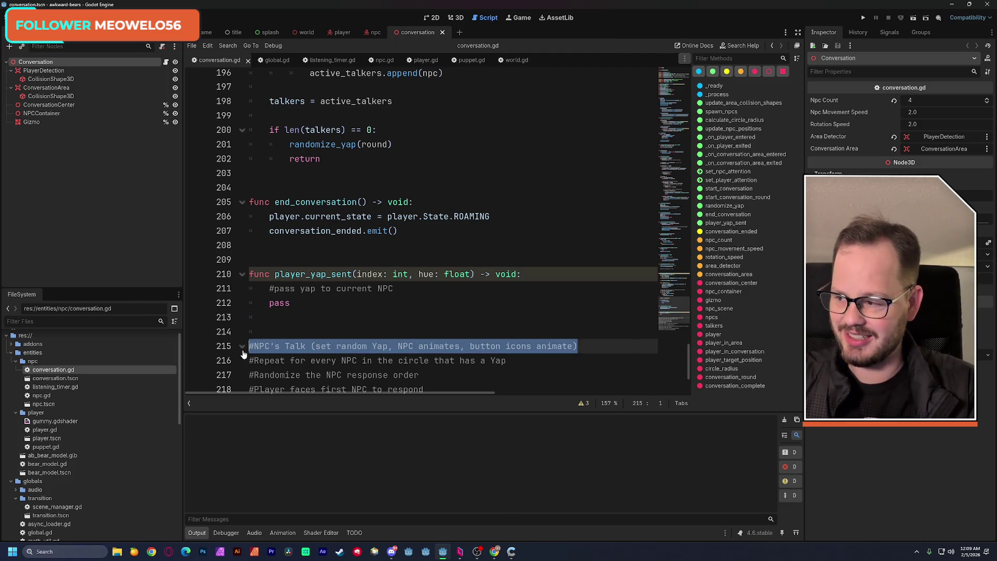
click(306, 303)
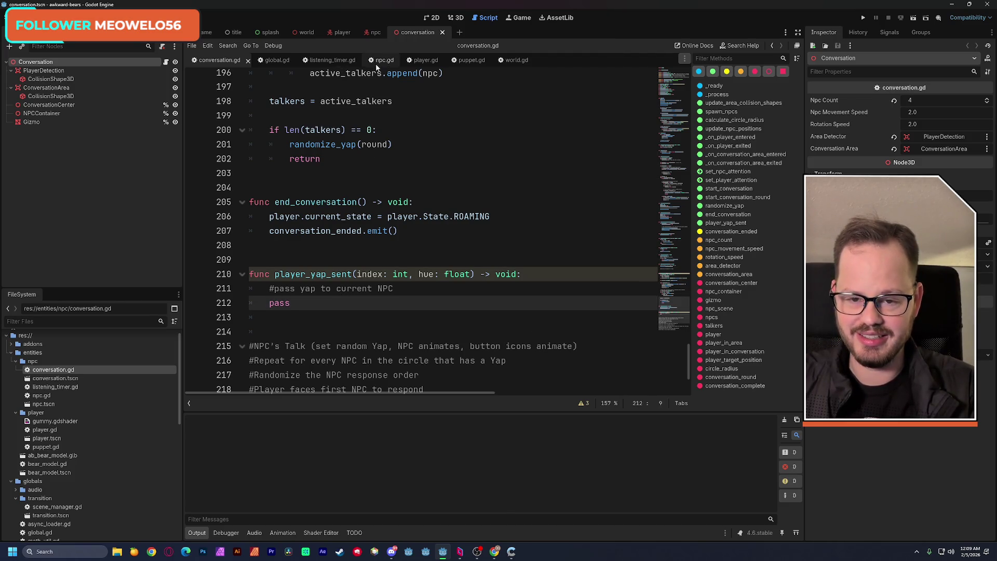
click(380, 60)
mouse_move(673, 246)
mouse_down()
mouse_move(673, 199)
mouse_move(678, 274)
mouse_up()
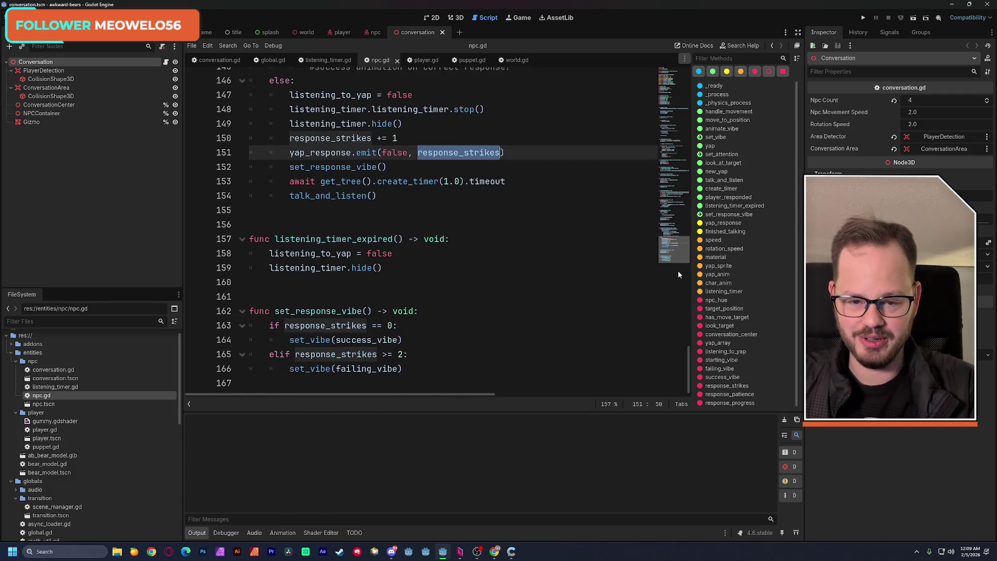
click(468, 166)
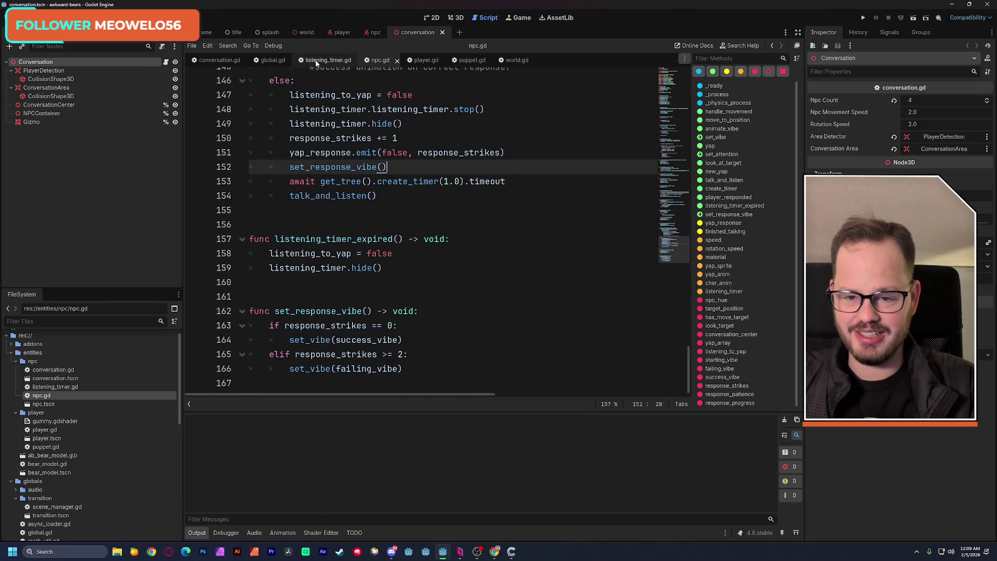
click(216, 59)
scroll(348, 254, down, 3)
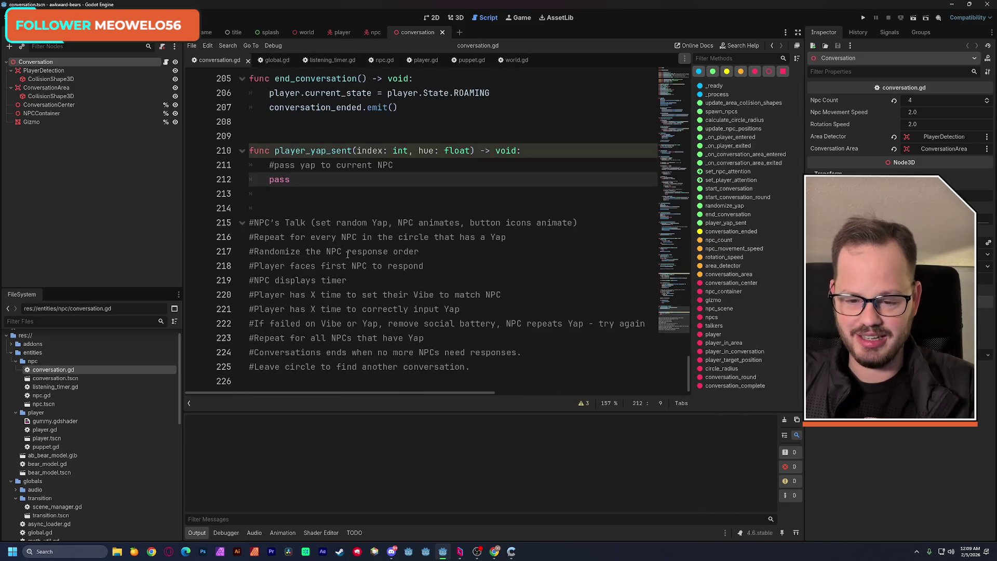
mouse_move(249, 222)
mouse_down()
mouse_move(312, 231)
mouse_move(463, 310)
mouse_move(493, 364)
mouse_up()
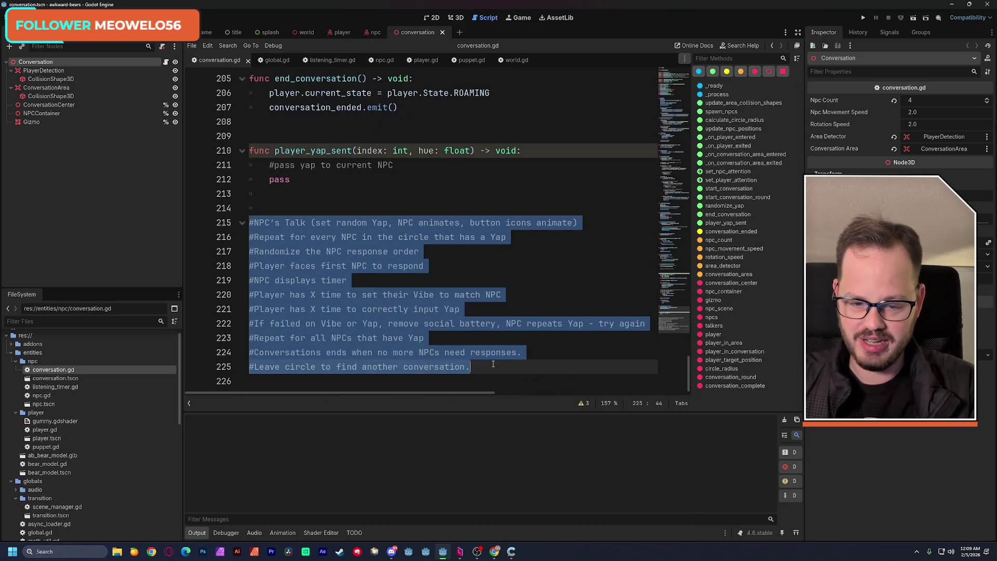
click(493, 364)
triple_click(581, 221)
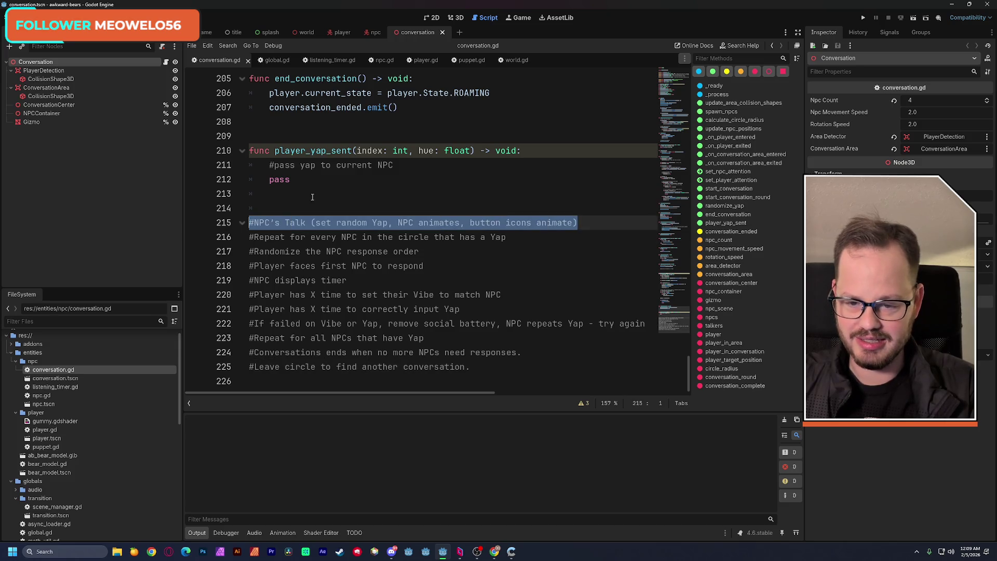
click(380, 201)
scroll(380, 201, up, 2)
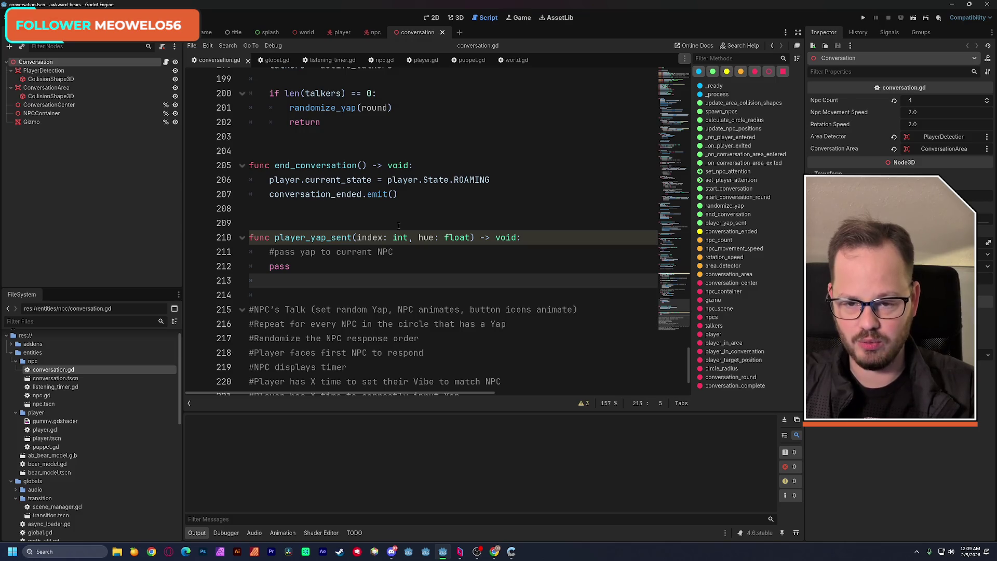
scroll(398, 226, up, 2)
scroll(400, 237, down, 1)
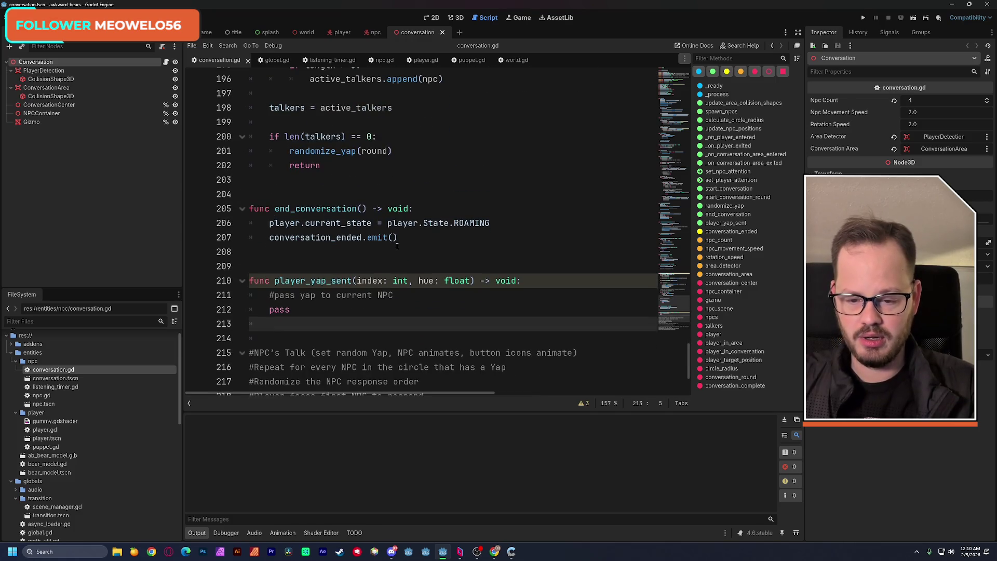
key(Up)
key(Up)
key(Up)
key(ctrl+shift+Right)
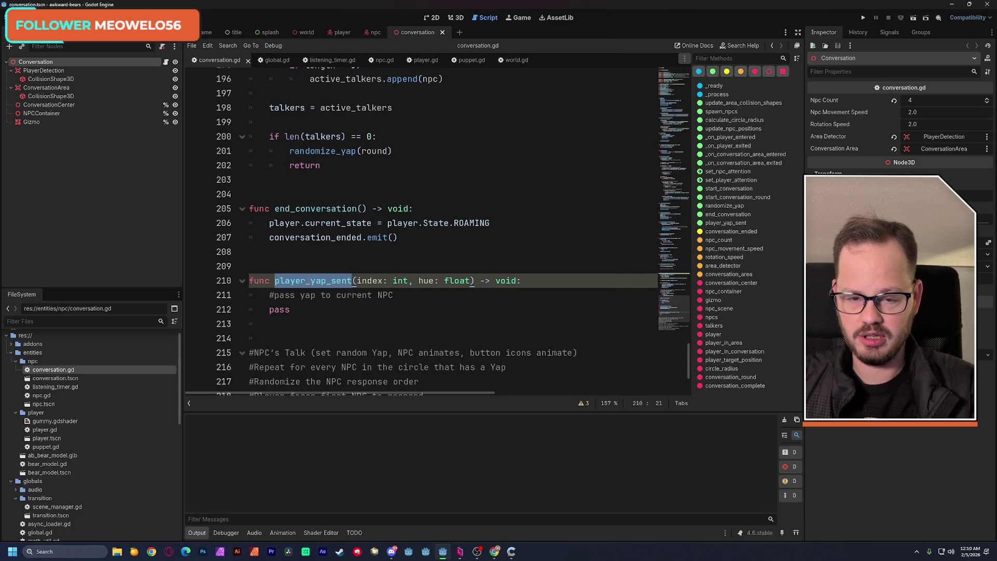
scroll(343, 264, up, 4)
scroll(344, 266, up, 6)
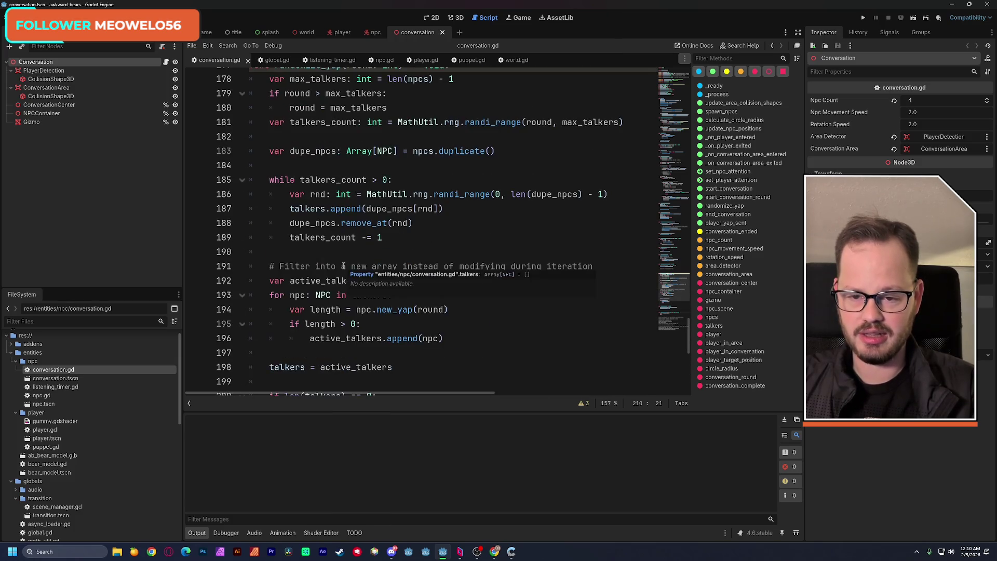
scroll(343, 265, up, 3)
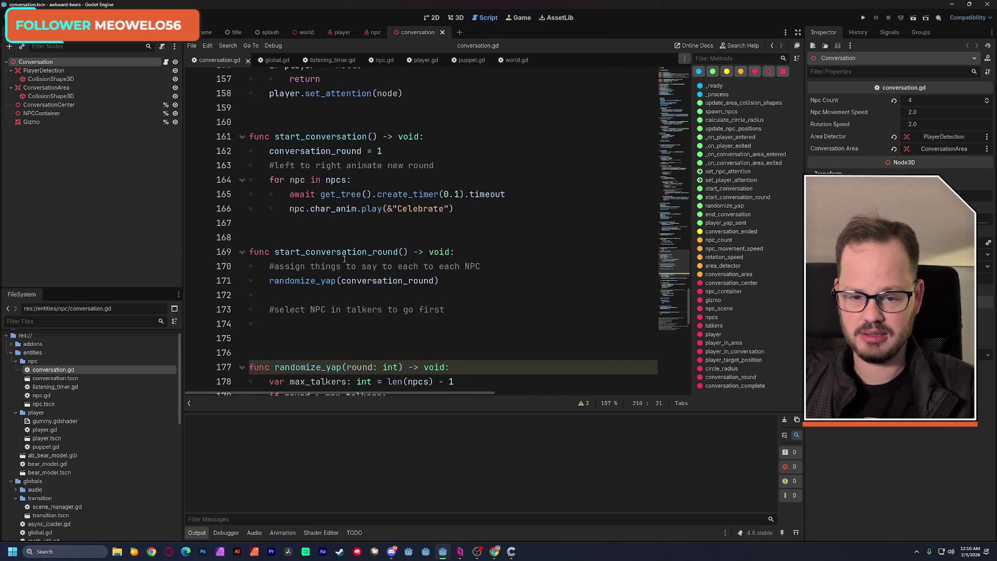
scroll(343, 258, up, 2)
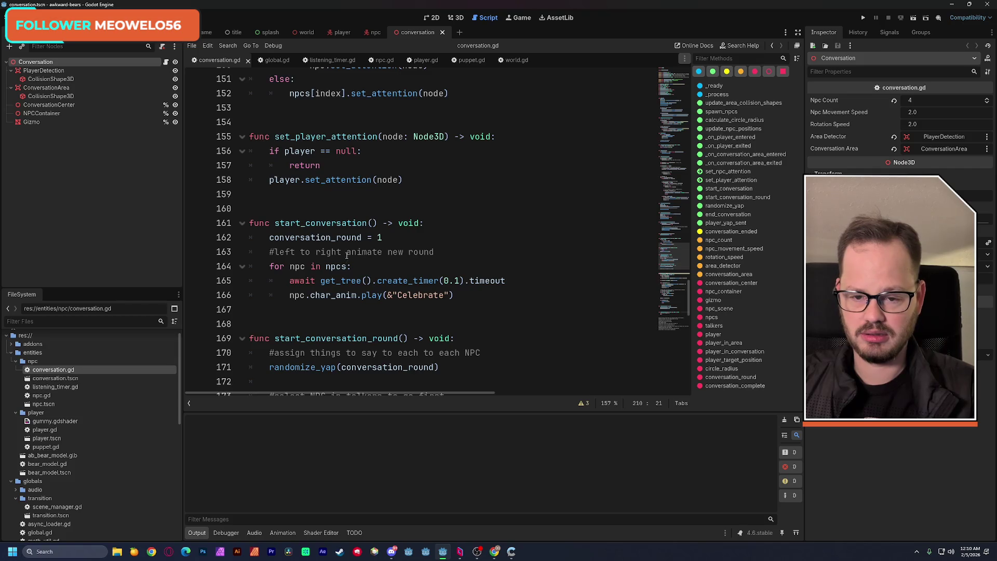
scroll(354, 252, up, 4)
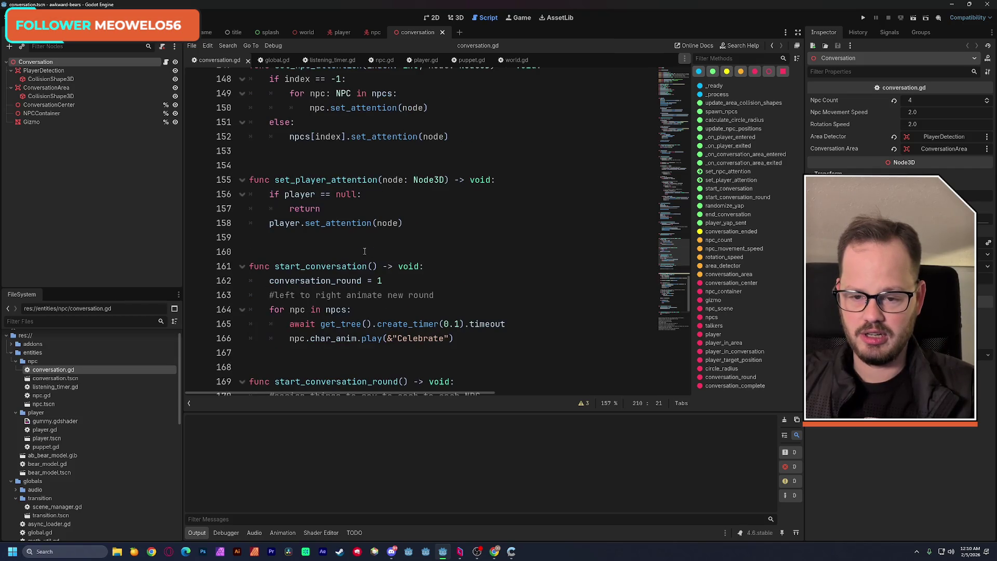
scroll(360, 253, up, 1)
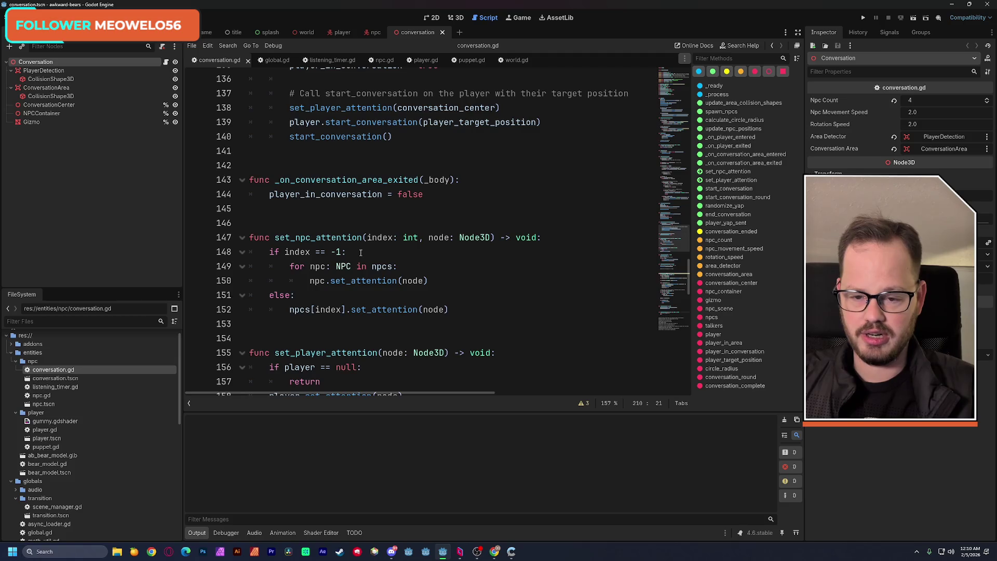
scroll(360, 253, up, 5)
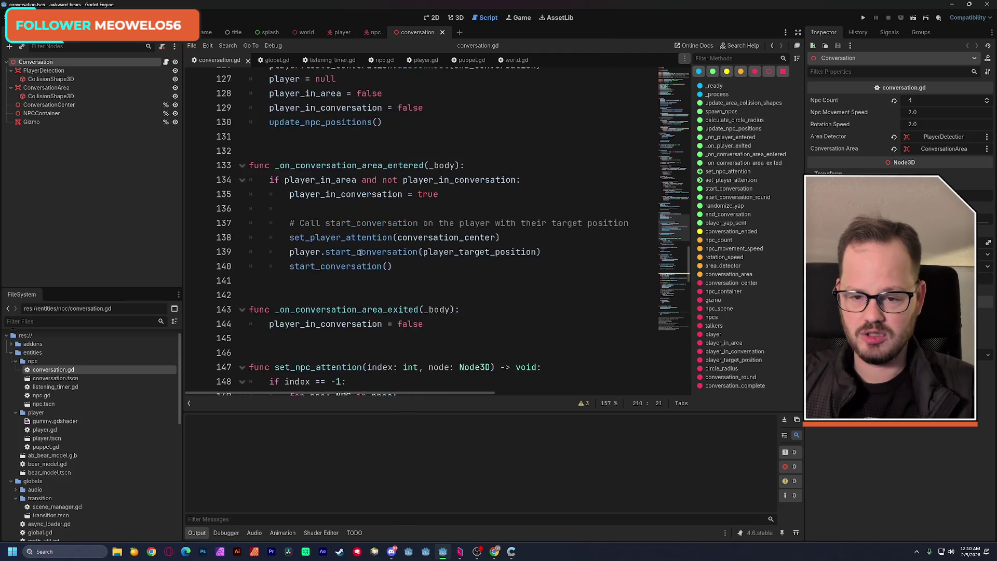
drag(671, 221, 668, 275)
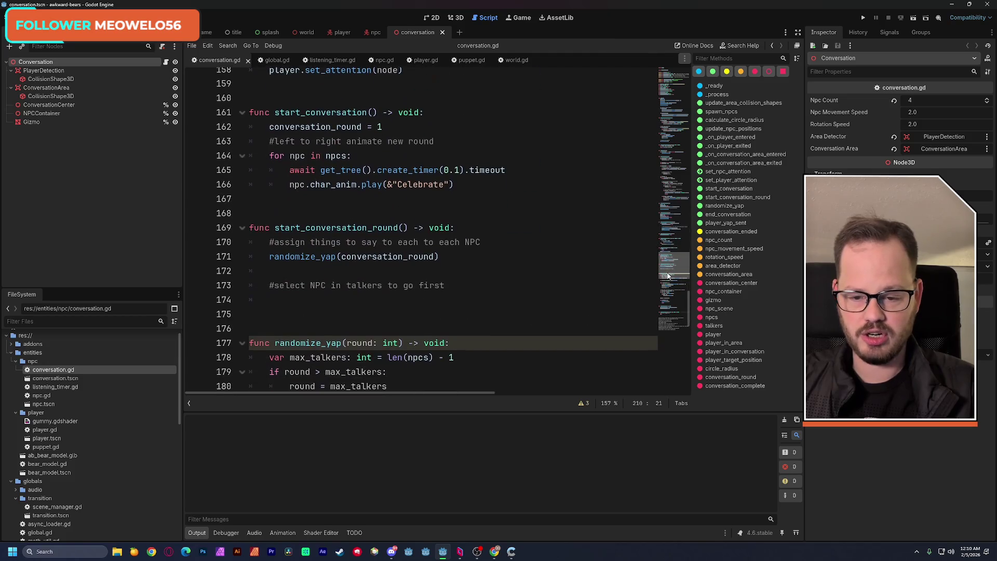
Review lines 162–166 of start_conversation, then open a new line 167 after the Celebrate call
double_click(307, 113)
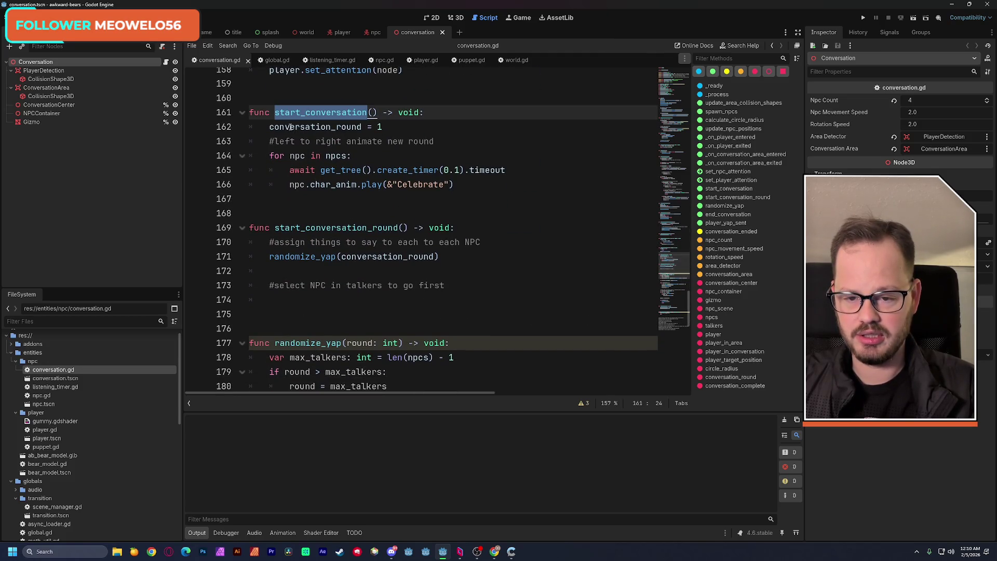
drag(271, 127, 397, 127)
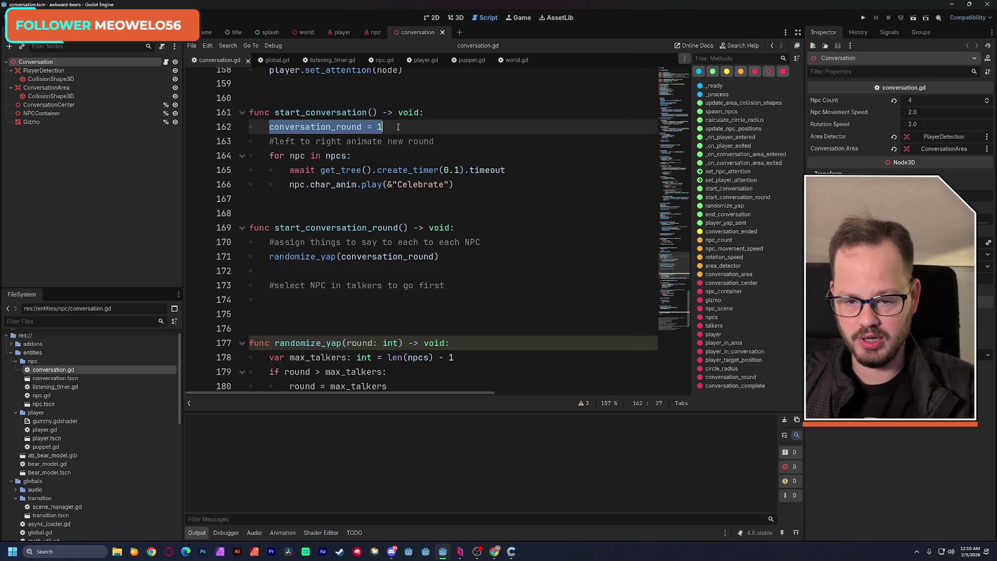
shift+click(455, 140)
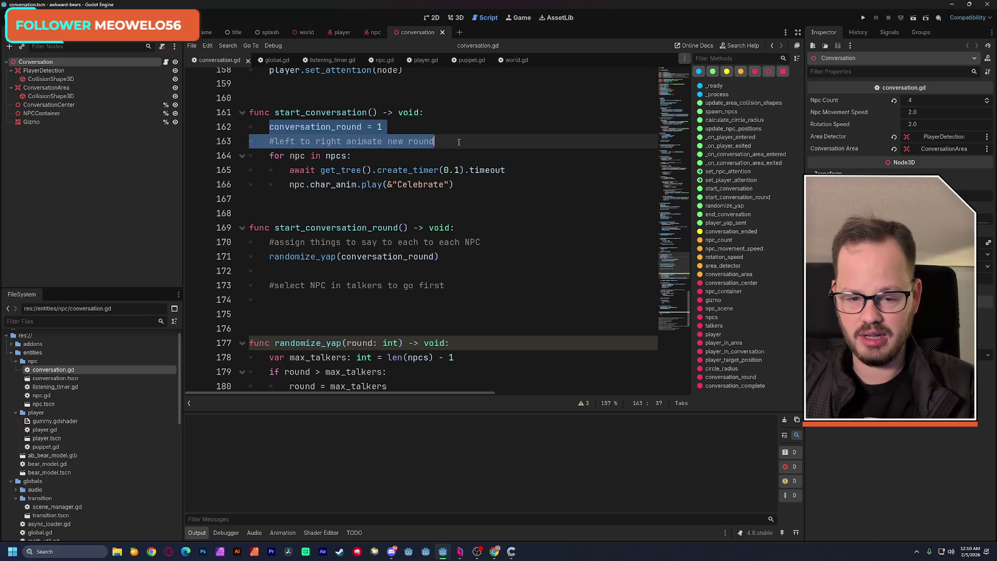
shift+click(467, 181)
click(475, 180)
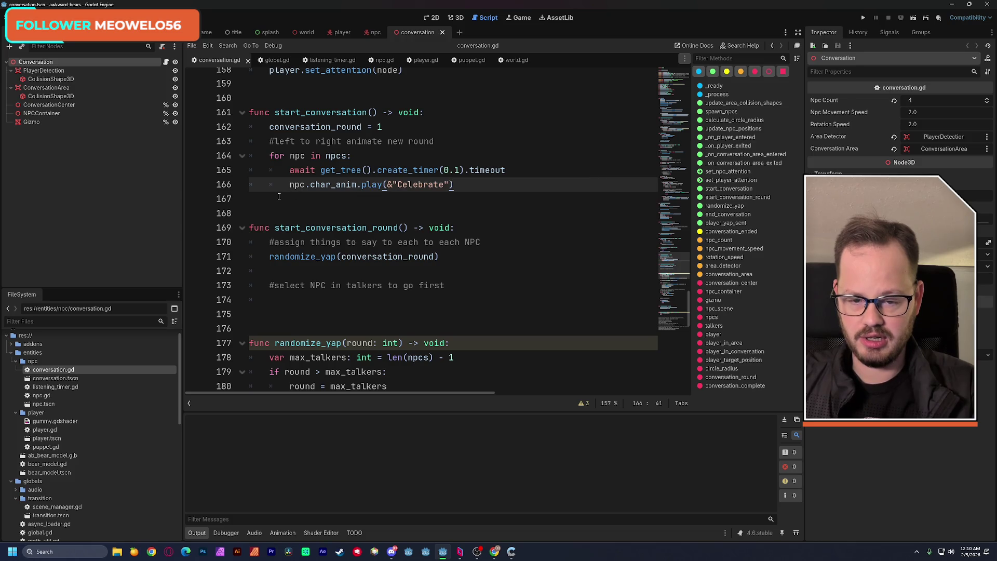
key(Return)
key(BackSpace)
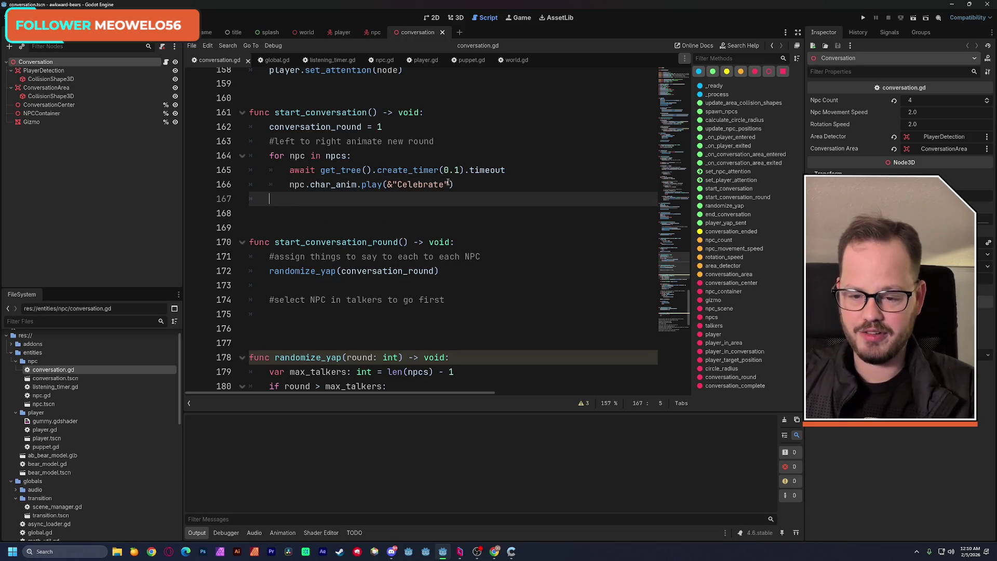
Paste the await create_timer line after the Celebrate loop and change its duration from 0.1 to 1.0
drag(291, 172, 506, 170)
key(ctrl+c)
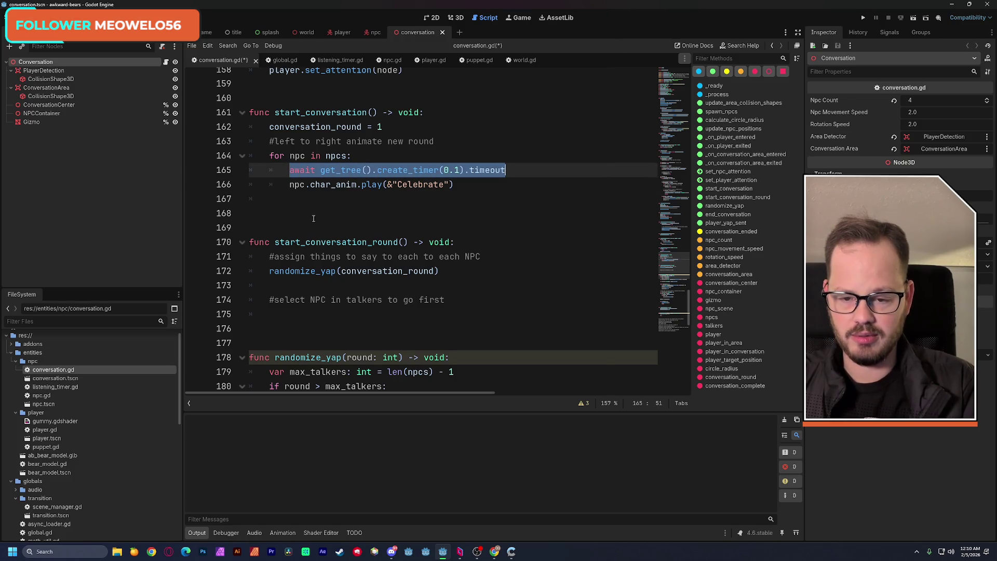
key(Down)
key(Down)
key(ctrl+v)
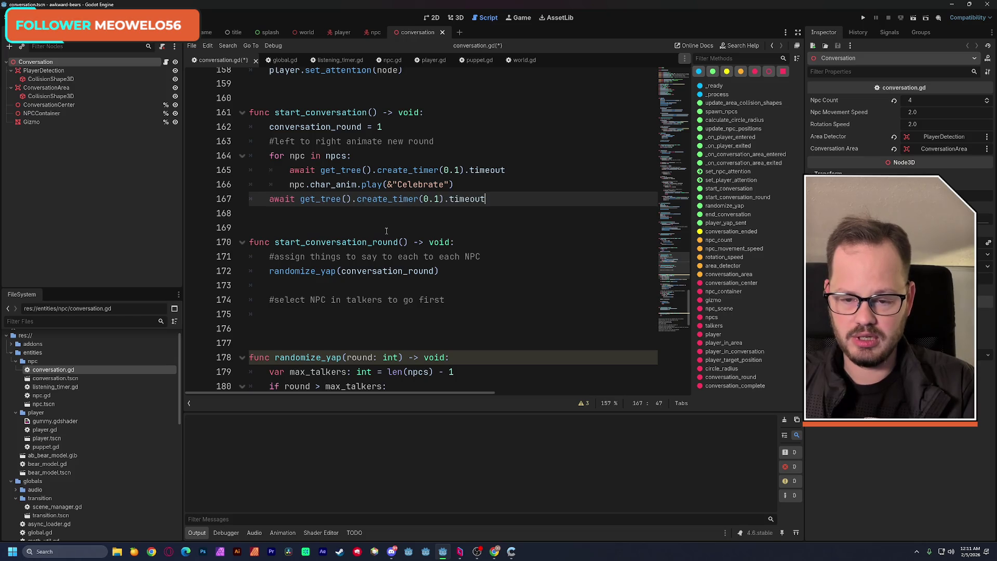
key(Home)
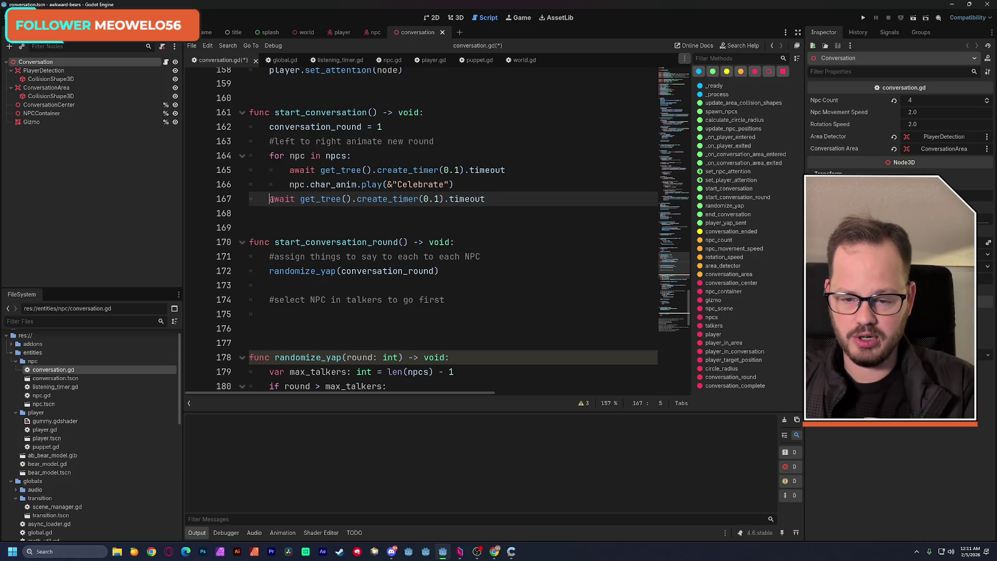
key(Return)
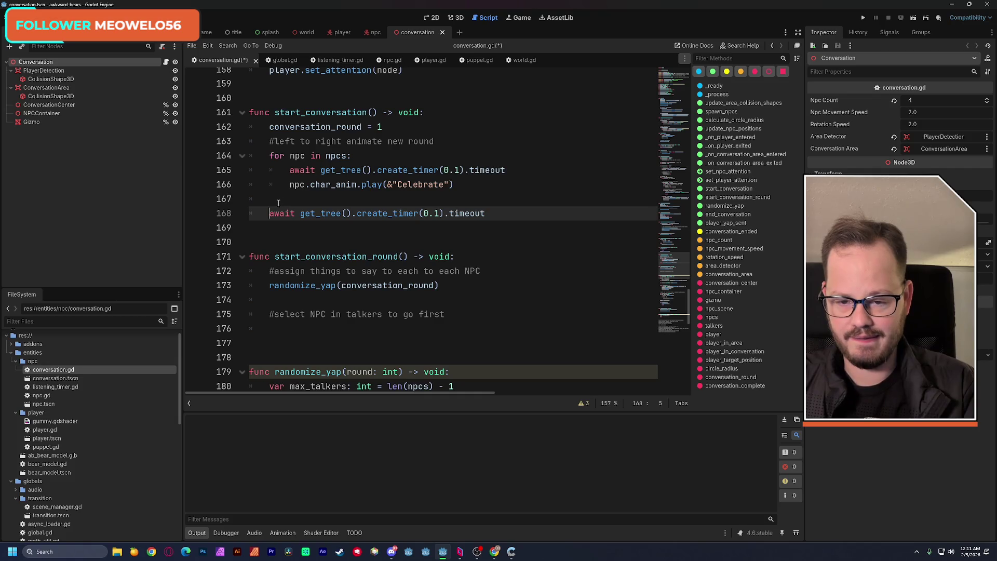
click(436, 214)
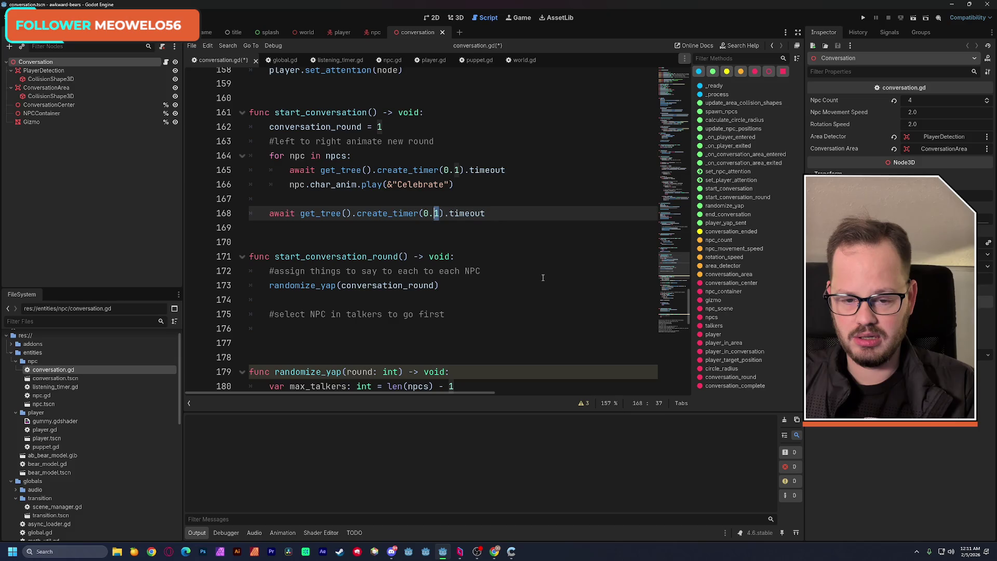
key(Right)
key(BackSpace)
key(BackSpace)
key(BackSpace)
text(1.0)
click(496, 205)
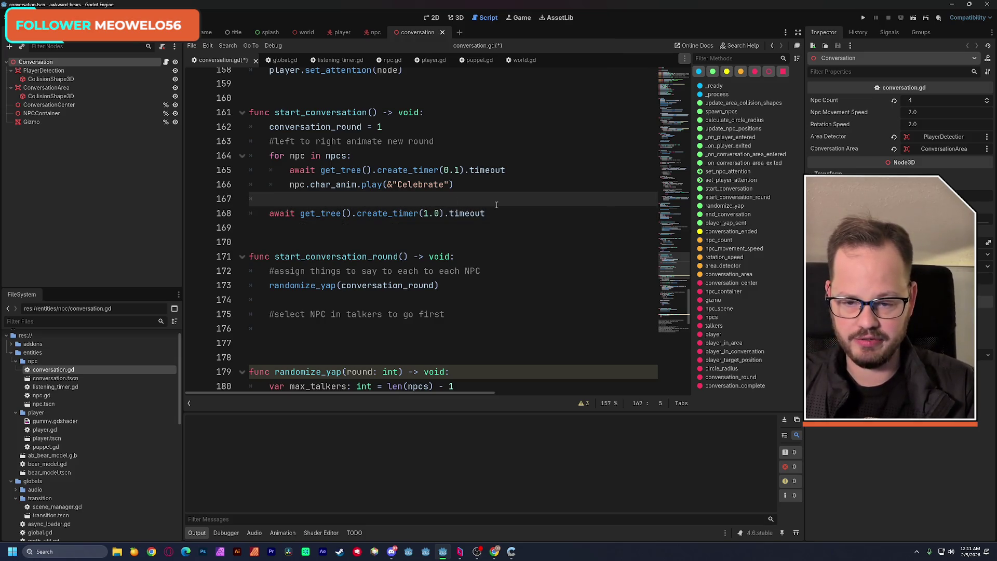
Add a start_conversation_round() call on the line after the one-second wait
click(496, 215)
key(Return)
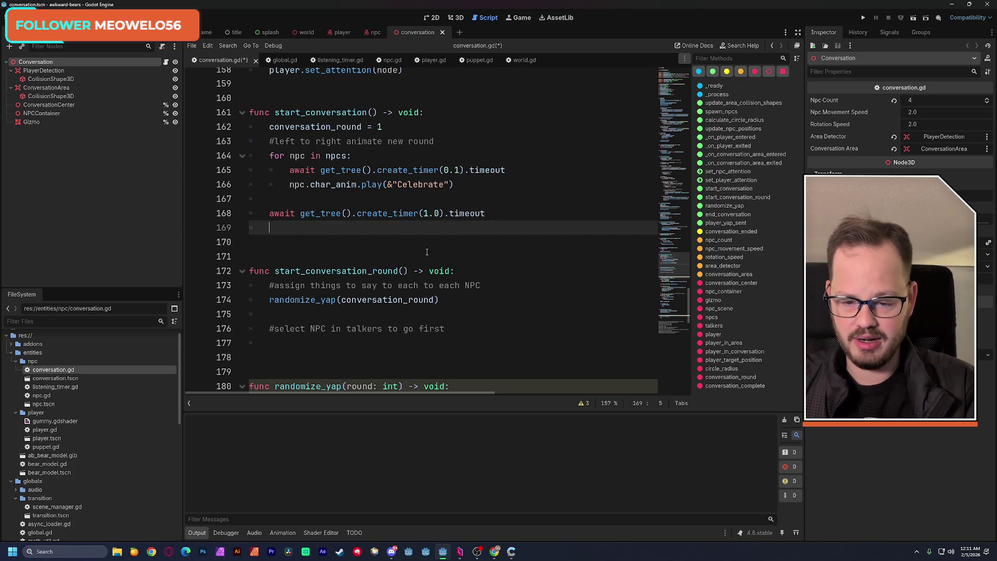
double_click(390, 271)
drag(406, 271, 410, 271)
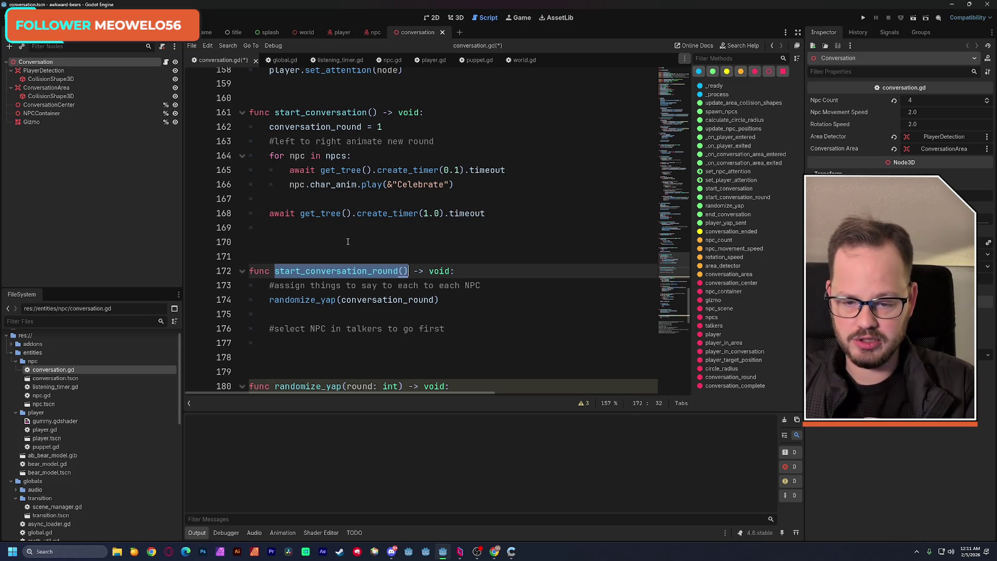
key(ctrl+c)
click(326, 226)
key(ctrl+v)
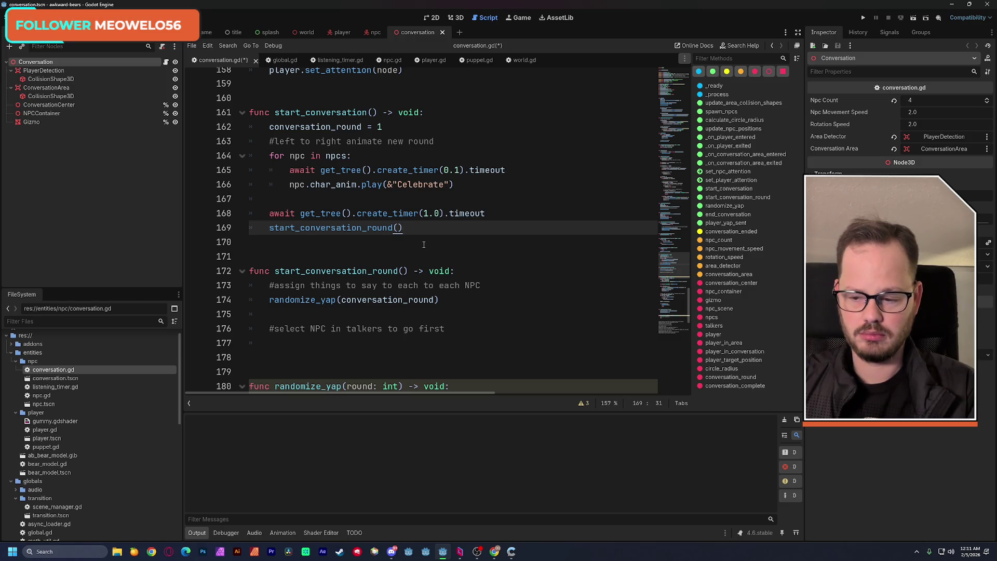
scroll(424, 245, down, 2)
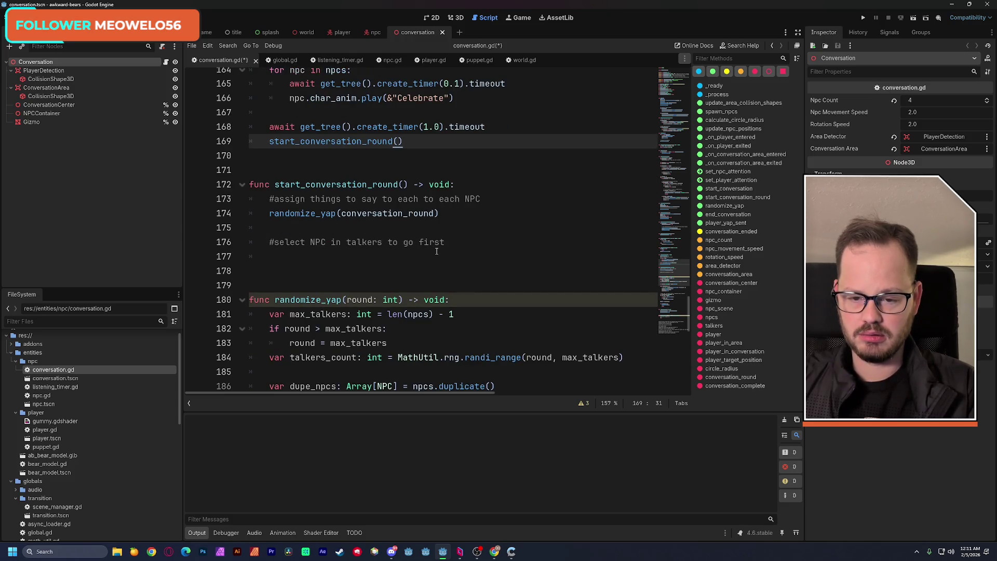
Delete the yap assignment lines in start_conversation_round
mouse_move(270, 199)
mouse_down()
mouse_move(410, 200)
mouse_move(439, 213)
mouse_up()
click(444, 213)
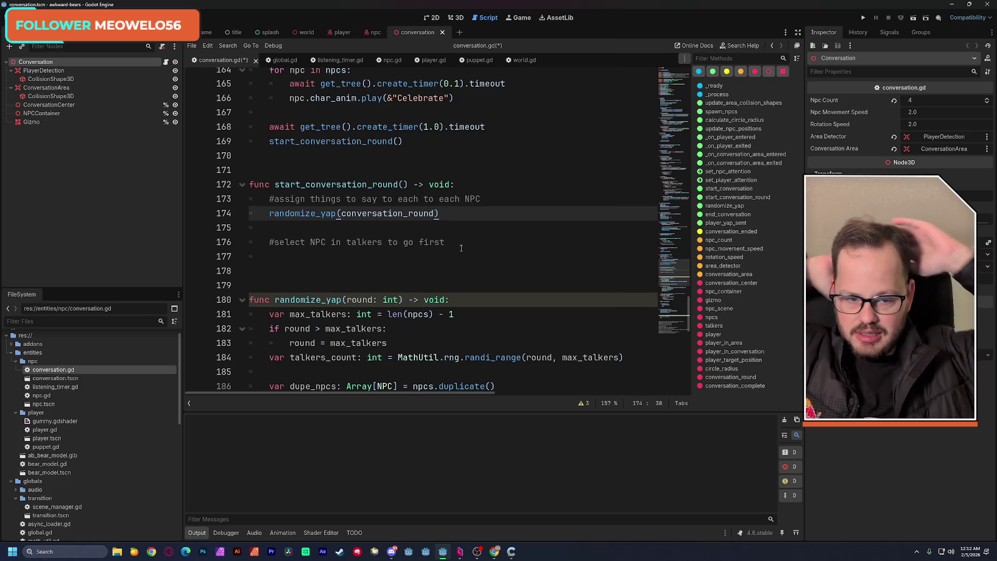
scroll(446, 239, down, 2)
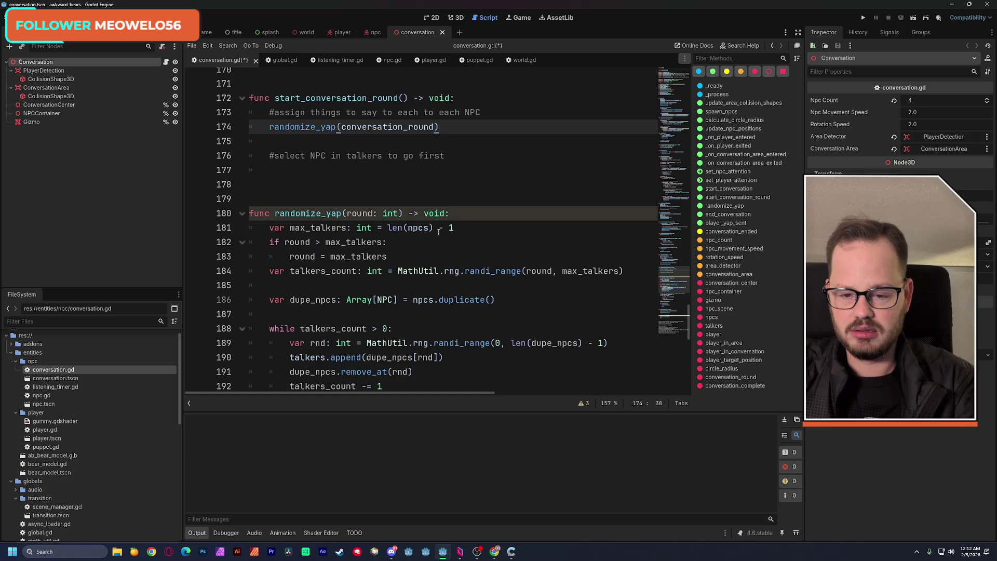
scroll(394, 208, down, 1)
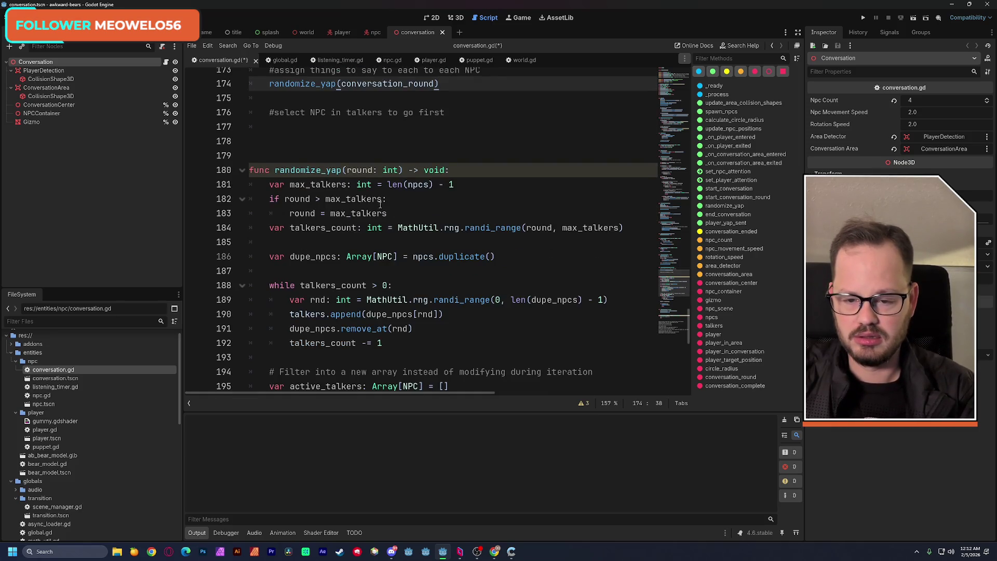
Fold randomize_yap to its header and leave an unindented empty line 217 below player_yap_sent
double_click(308, 171)
click(242, 171)
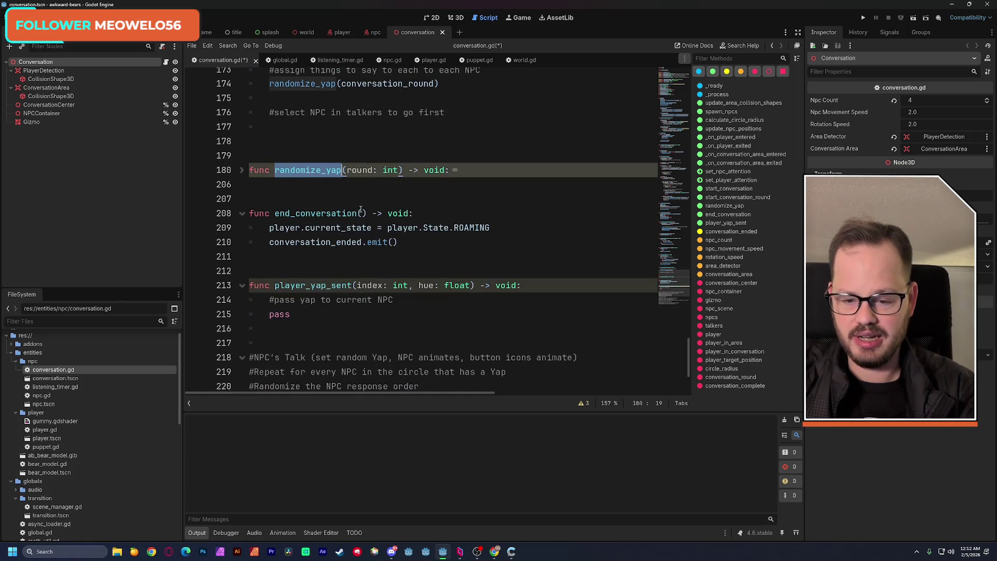
click(346, 199)
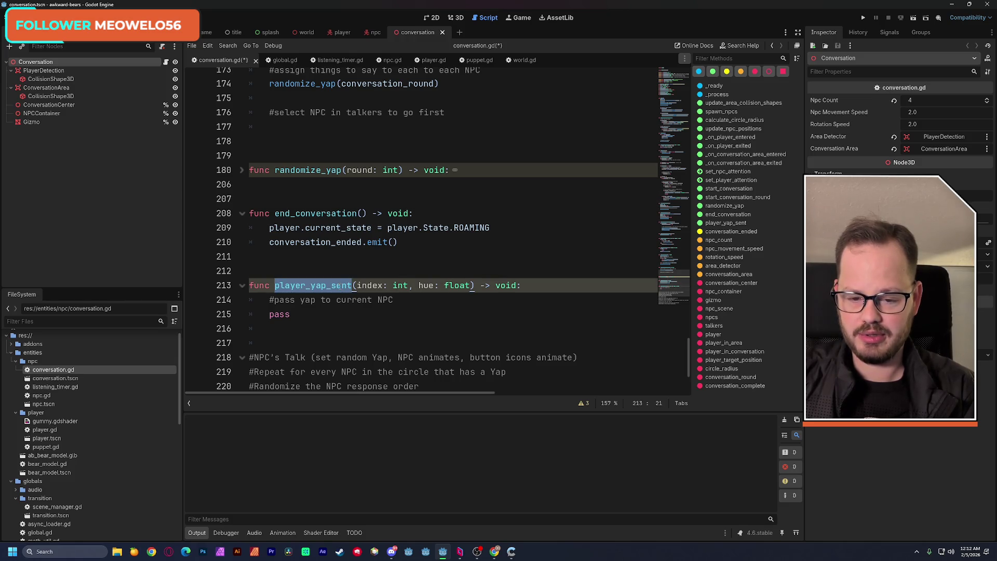
scroll(340, 290, down, 1)
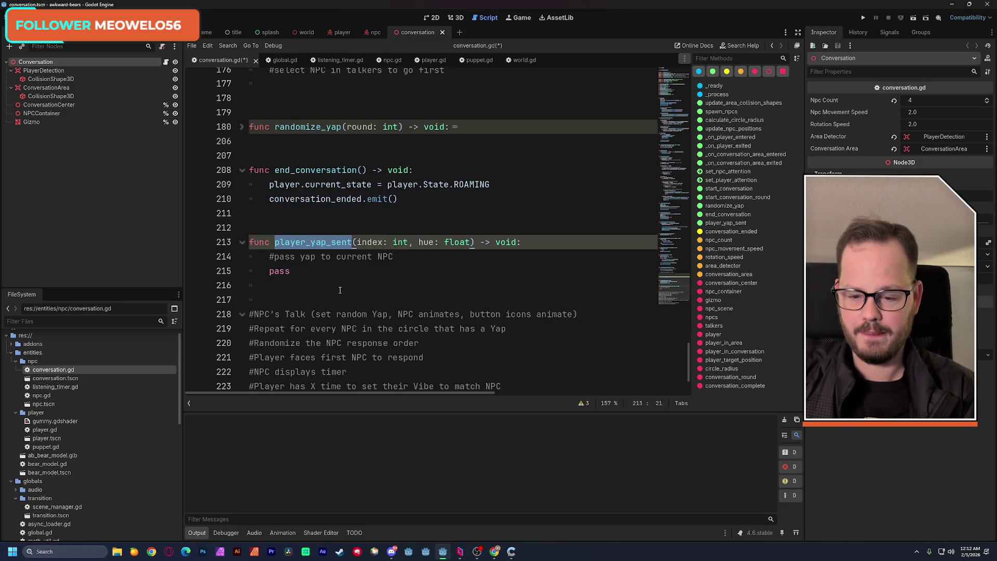
click(287, 298)
key(BackSpace)
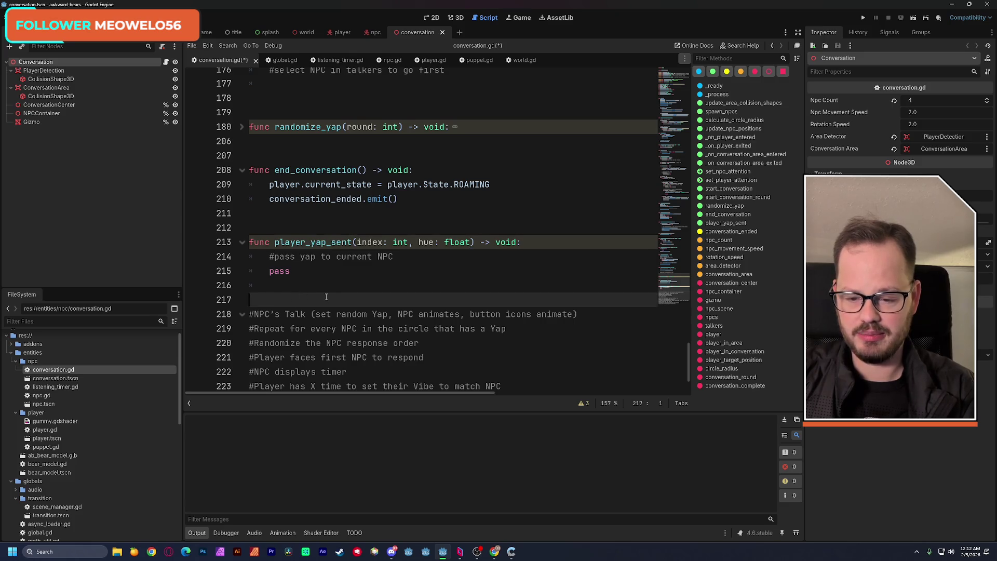
Write the func npc_yap_response(success: bool, strikes: int) header, using the parameters of npc.gd's yap_response signal
text(func)
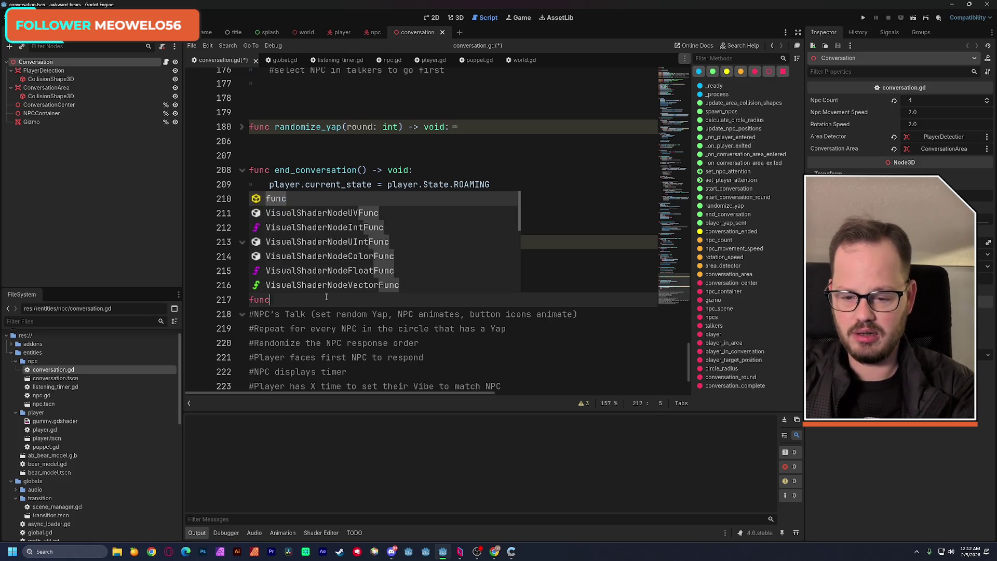
click(395, 63)
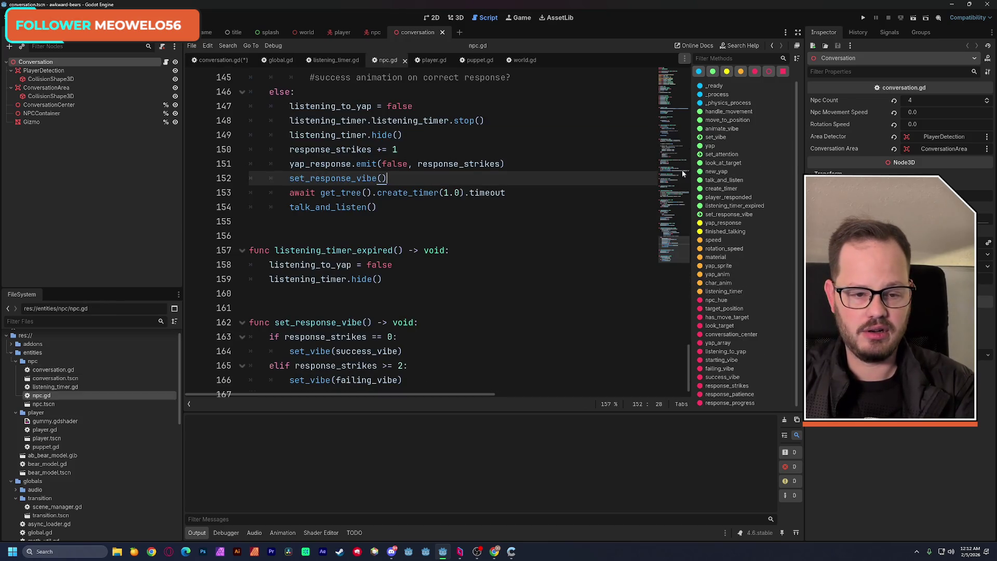
click(678, 68)
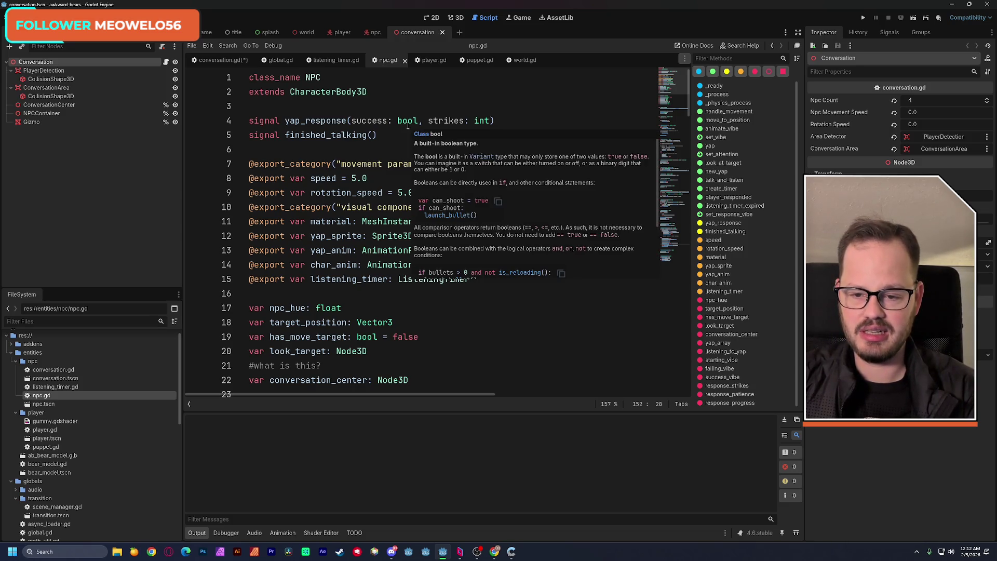
click(228, 61)
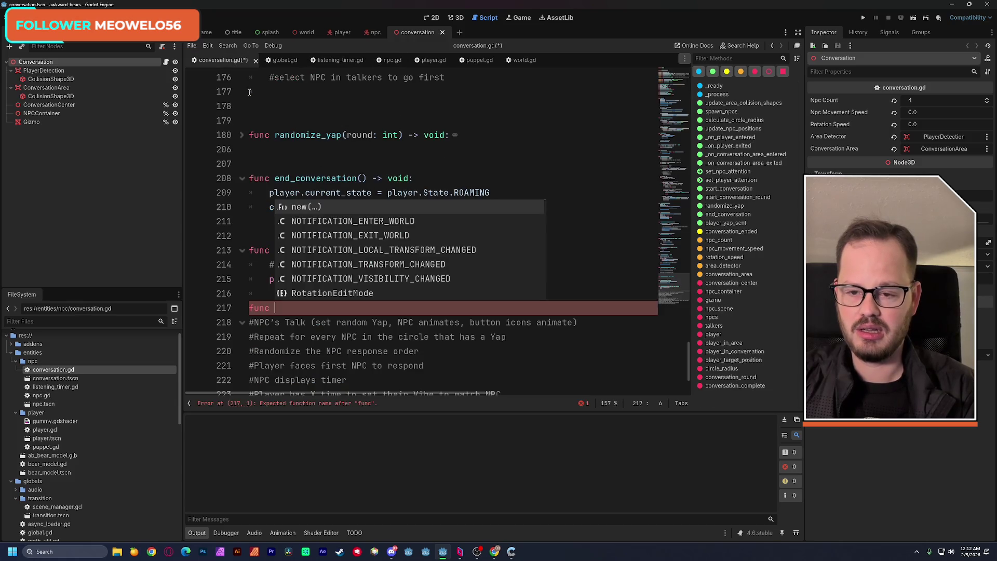
key(Escape)
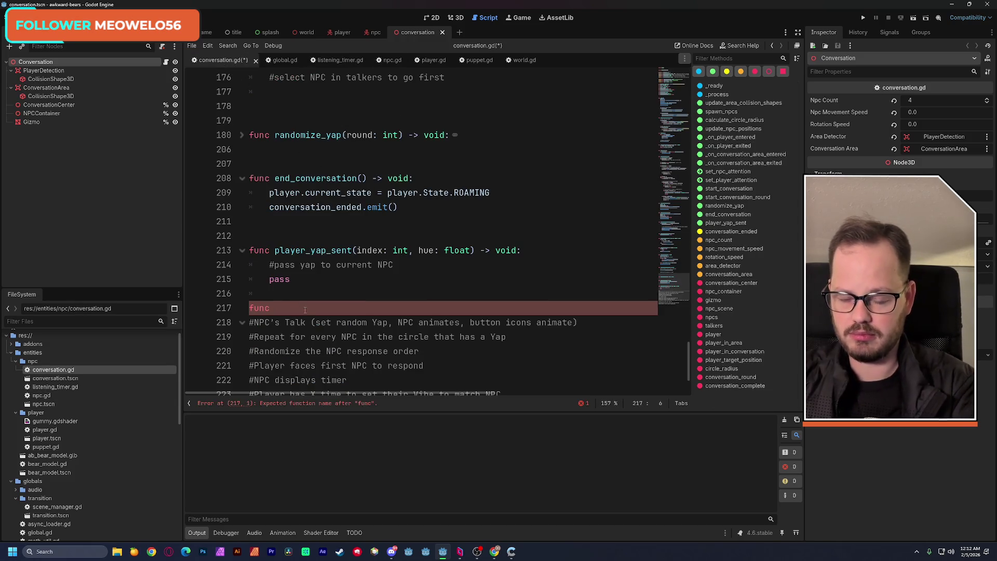
text(npc_)
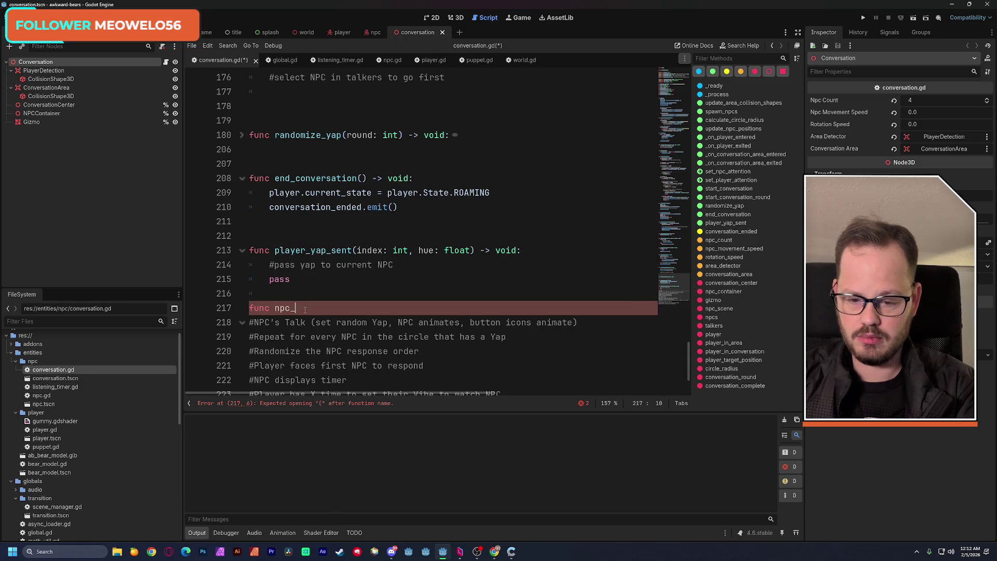
text(yap_re)
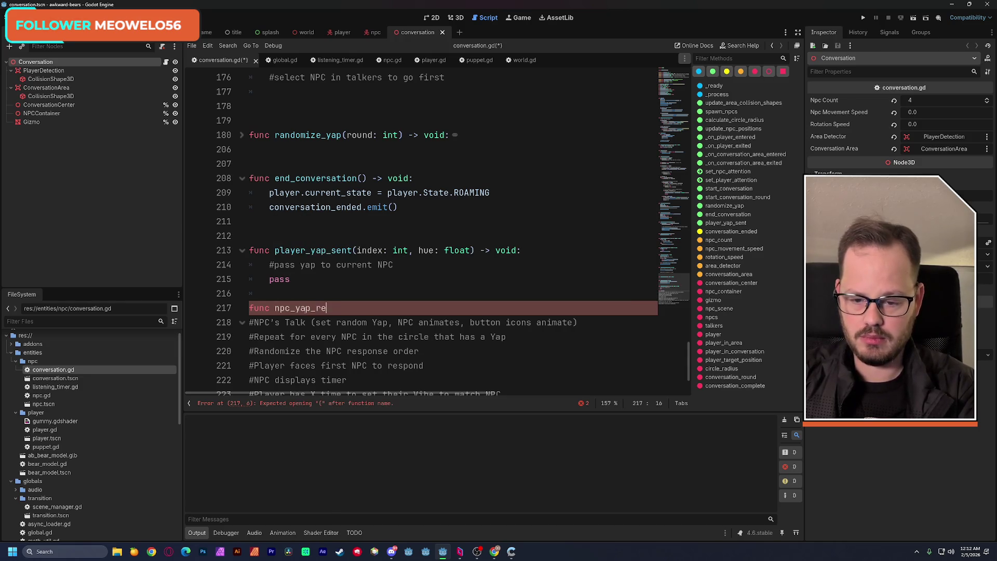
text(sponse()
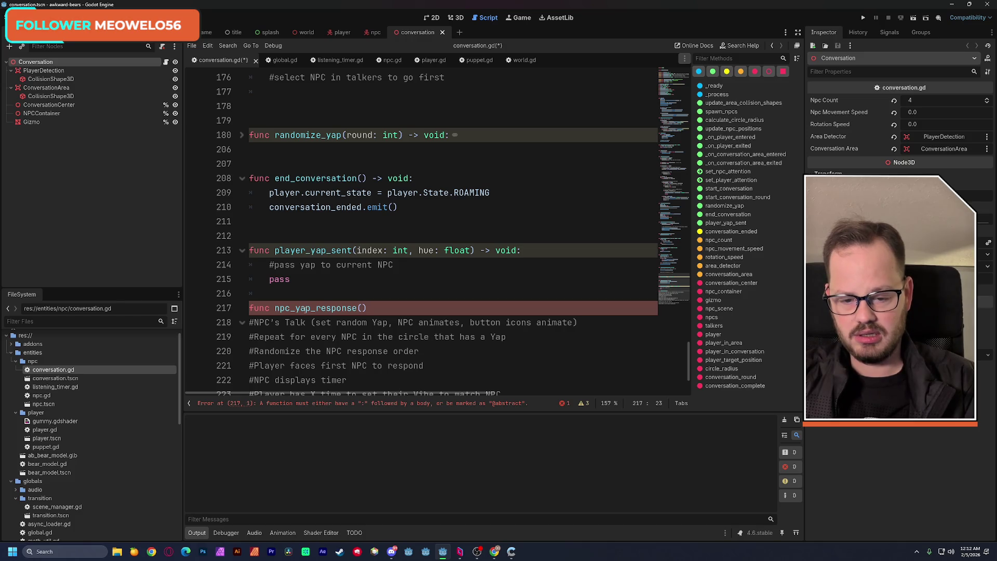
click(389, 60)
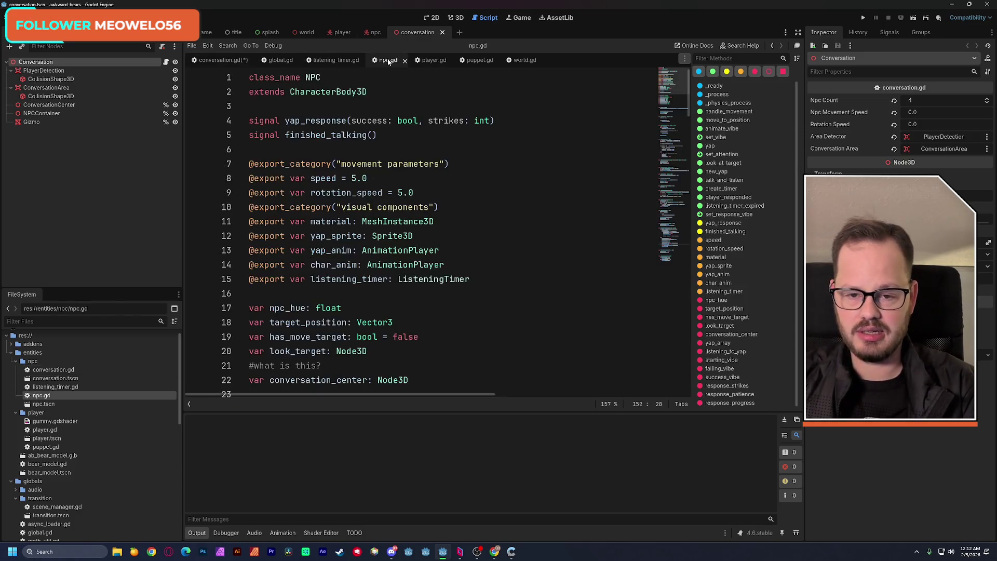
drag(380, 121, 480, 120)
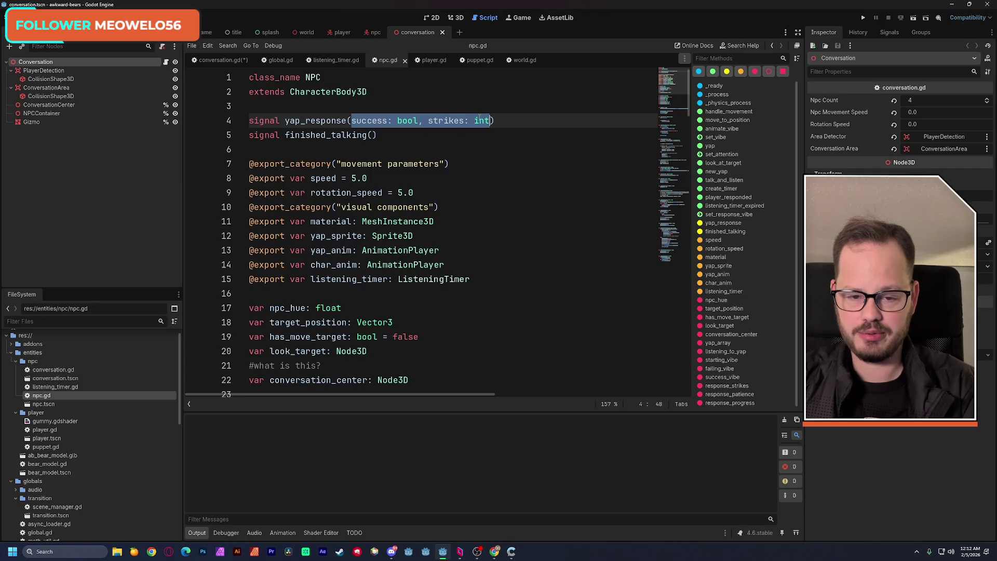
click(220, 60)
key(ctrl+v)
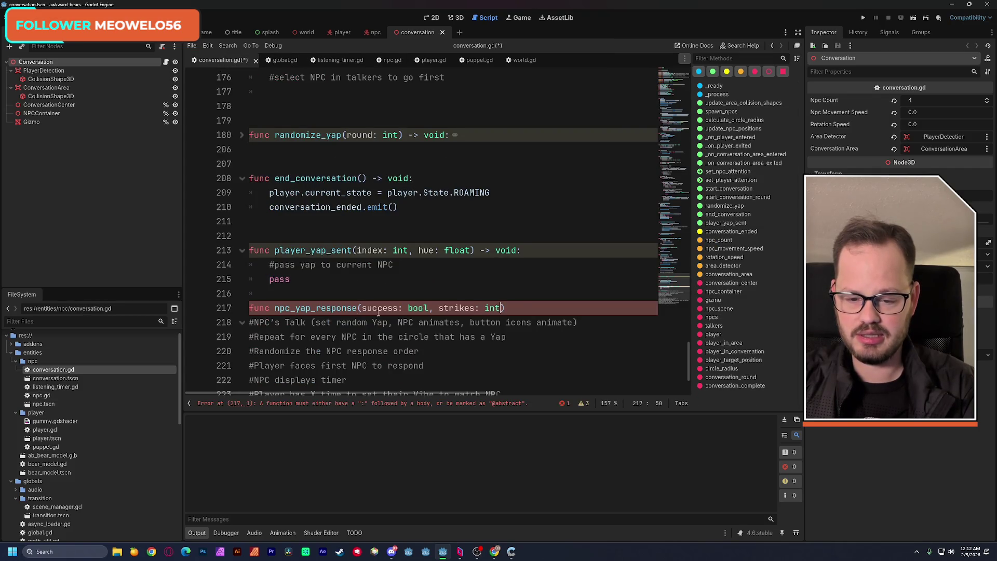